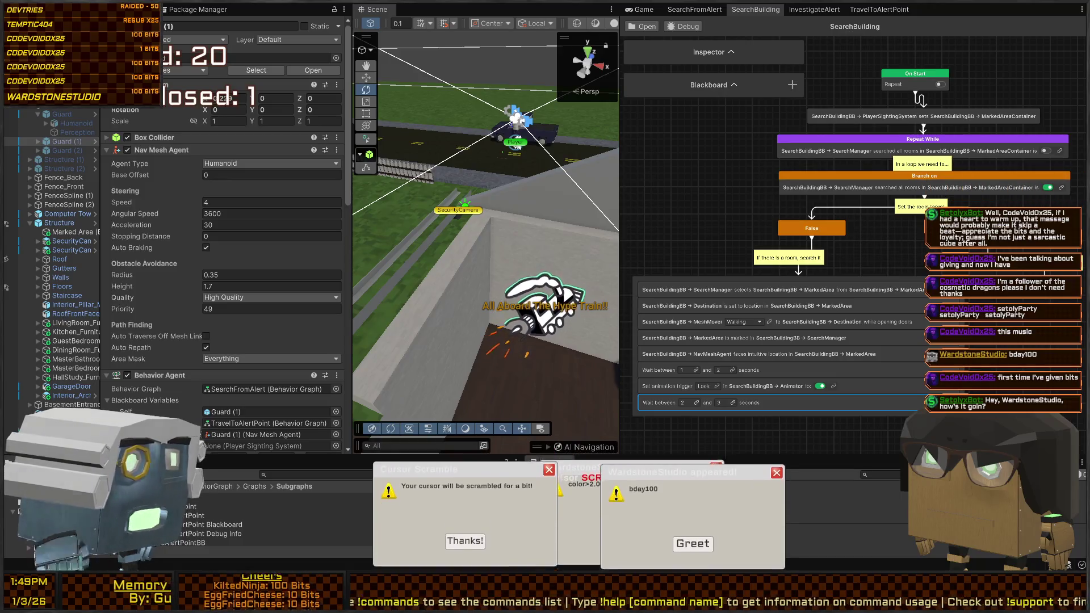
Dismiss the pop-up notices along the bottom of the editor.
click(698, 547)
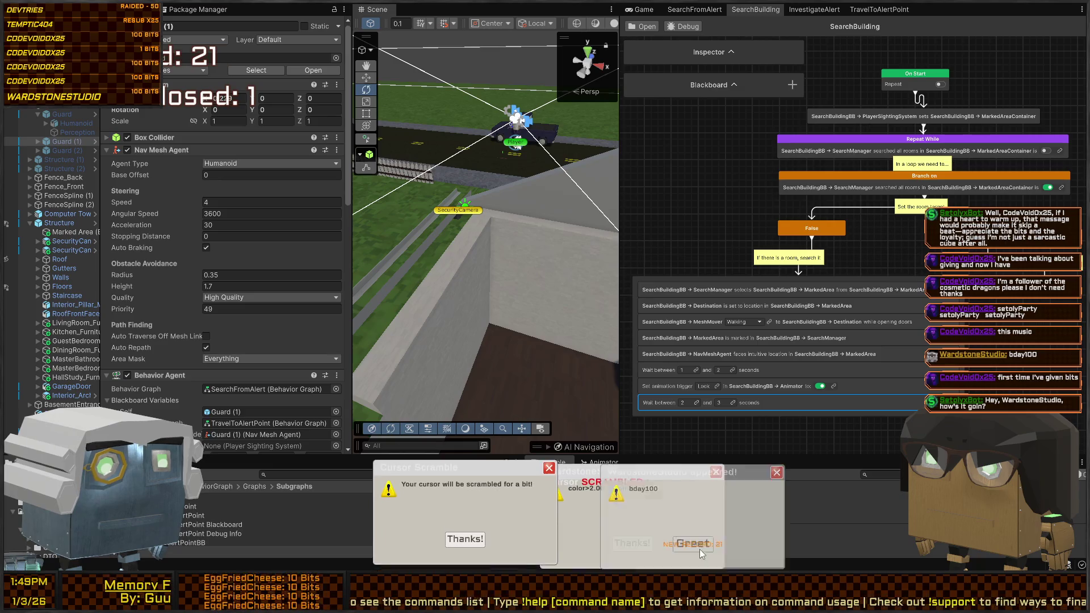
click(627, 546)
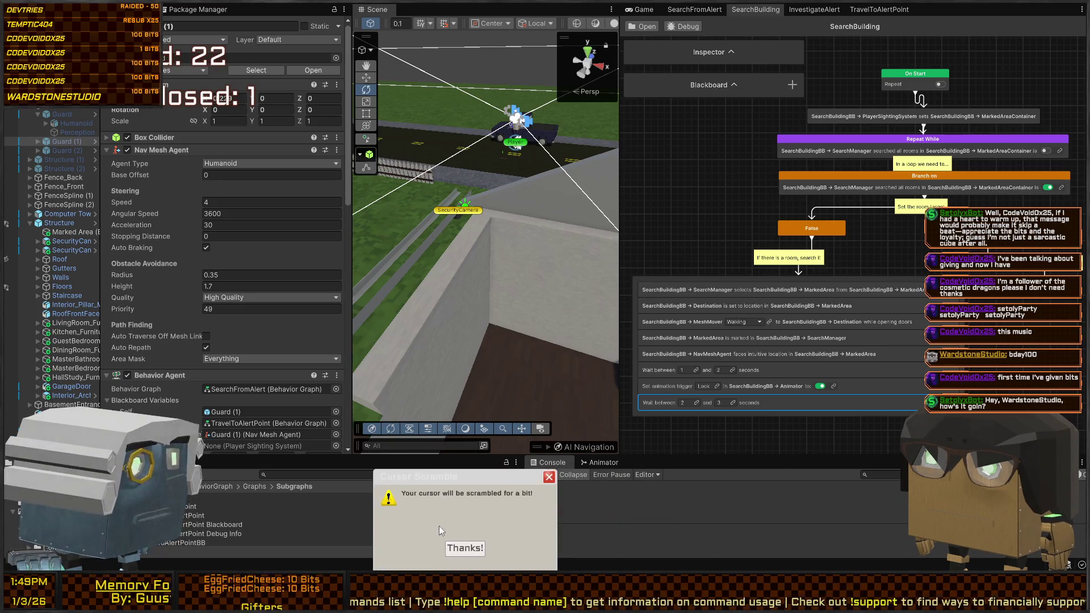
click(472, 544)
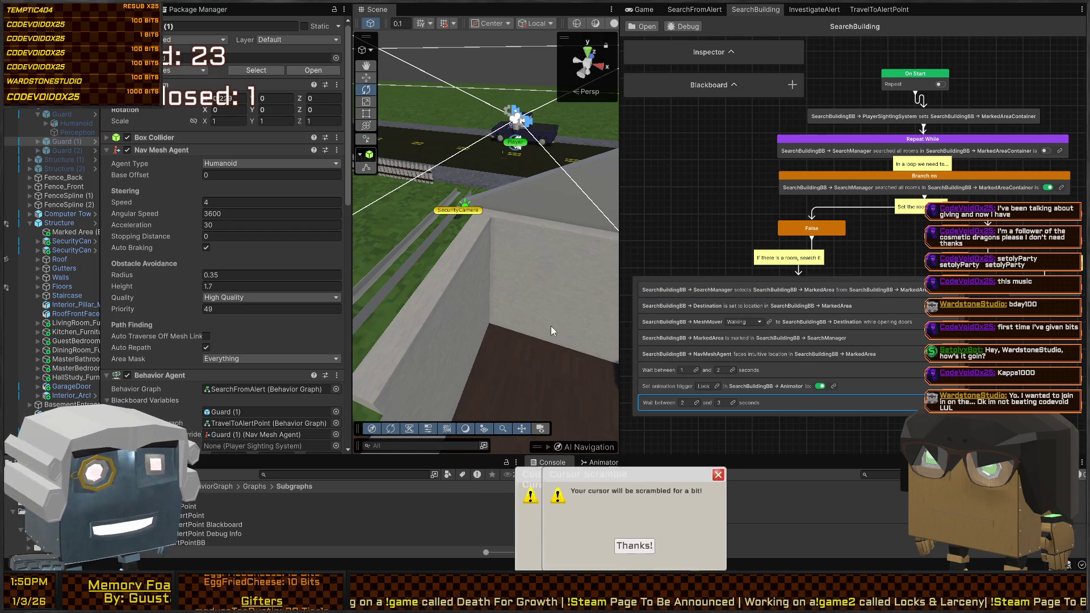
click(645, 547)
click(636, 546)
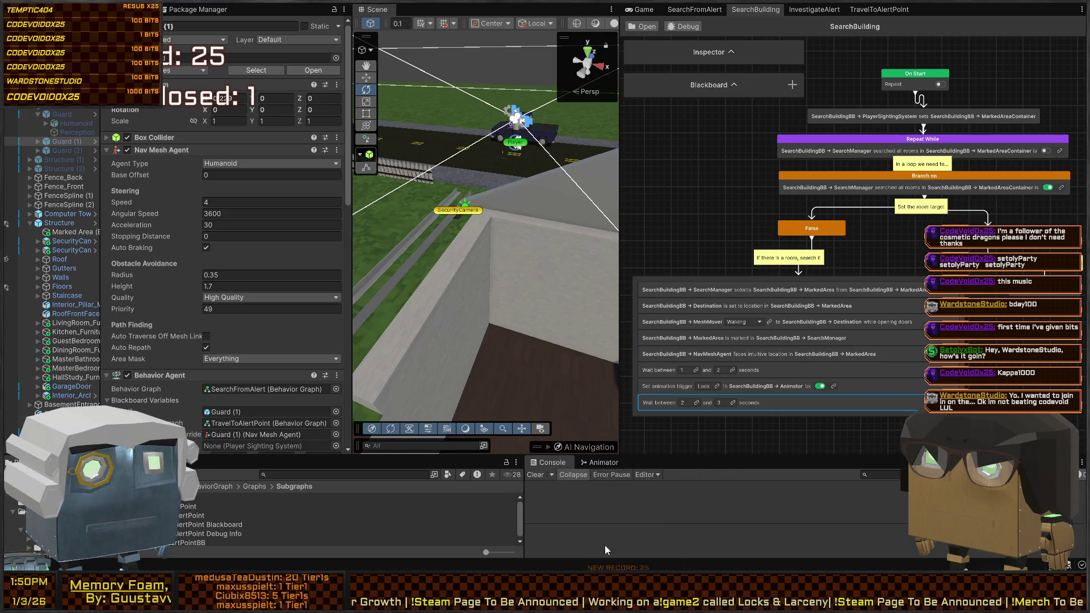
Narrow the Inspector and Hierarchy, widen the graph panel, and zoom into the SearchBuilding graph.
mouse_move(740, 231)
mouse_down()
mouse_move(660, 132)
mouse_move(721, 71)
mouse_move(716, 98)
mouse_move(774, 222)
mouse_move(748, 166)
mouse_up()
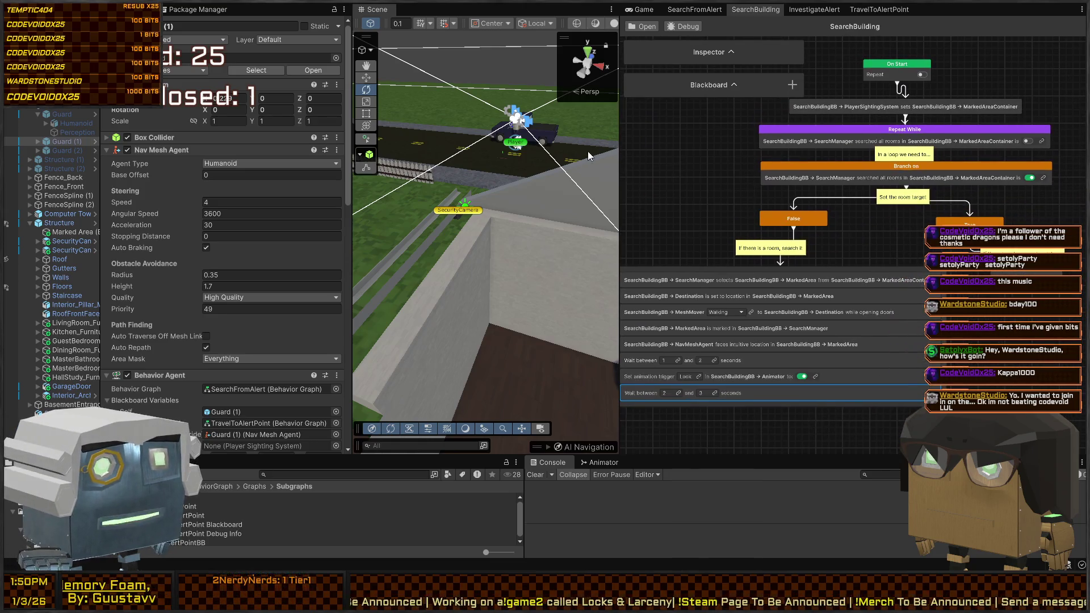
drag(618, 150, 575, 150)
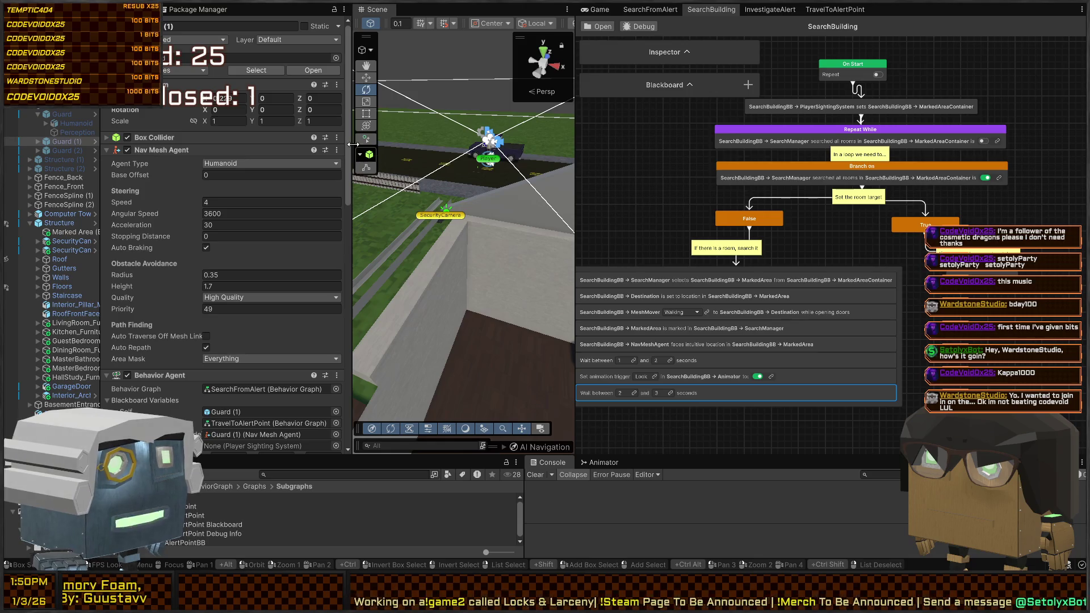
mouse_move(351, 139)
mouse_down()
mouse_move(177, 140)
mouse_move(206, 140)
mouse_up()
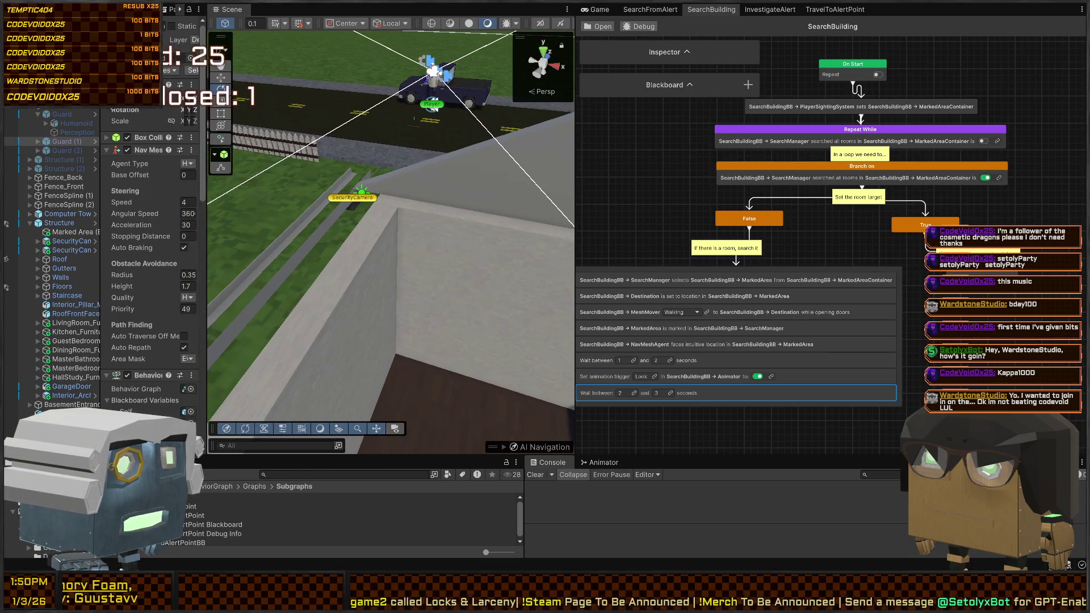
drag(101, 176, 58, 175)
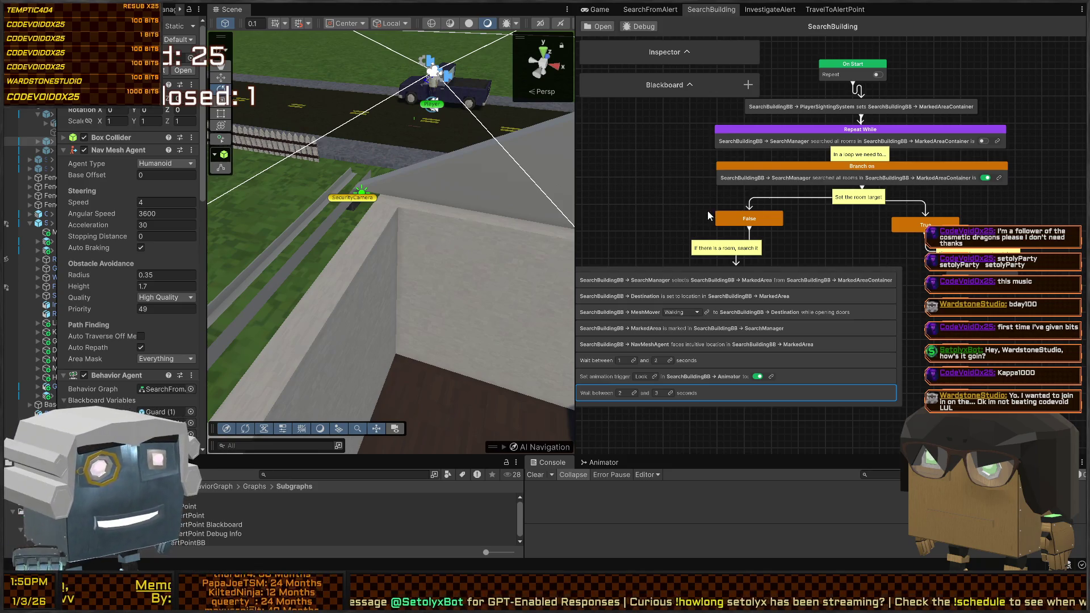
drag(777, 230, 789, 274)
scroll(788, 275, up, 2)
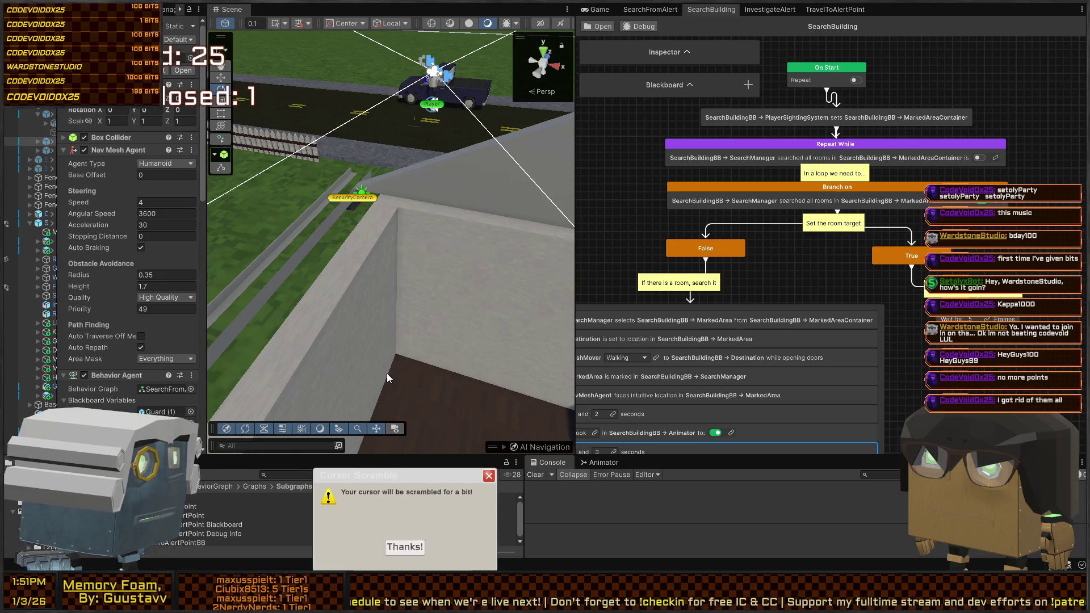
Zoom out and pan the SearchBuilding graph to bring its True branch into view.
mouse_move(752, 268)
mouse_down()
mouse_move(720, 153)
mouse_move(780, 239)
mouse_move(809, 246)
mouse_move(816, 282)
mouse_move(715, 290)
mouse_move(761, 270)
mouse_up()
scroll(785, 192, down, 3)
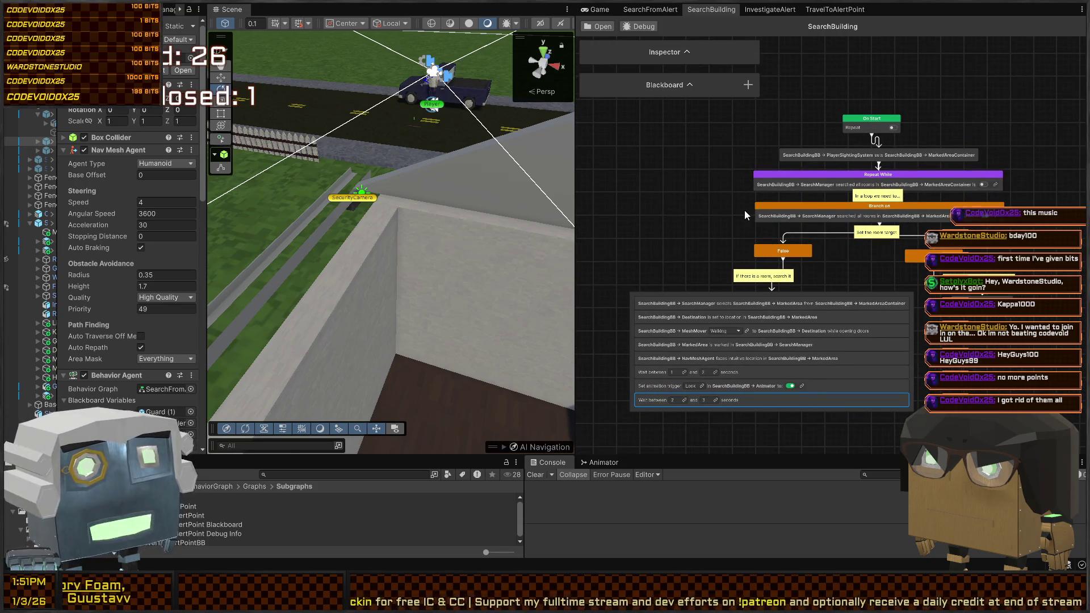
mouse_move(786, 196)
mouse_down()
mouse_move(680, 194)
mouse_move(797, 198)
mouse_up()
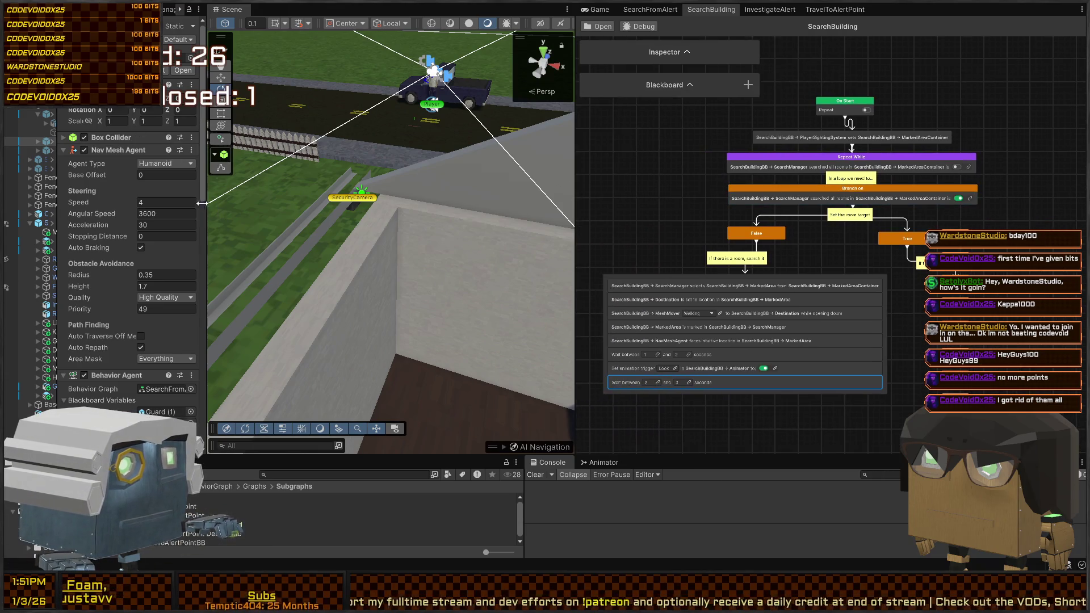
Widen the Inspector, recentre the SearchBuilding graph, then view the InvestigateAlert graph.
drag(209, 203, 282, 201)
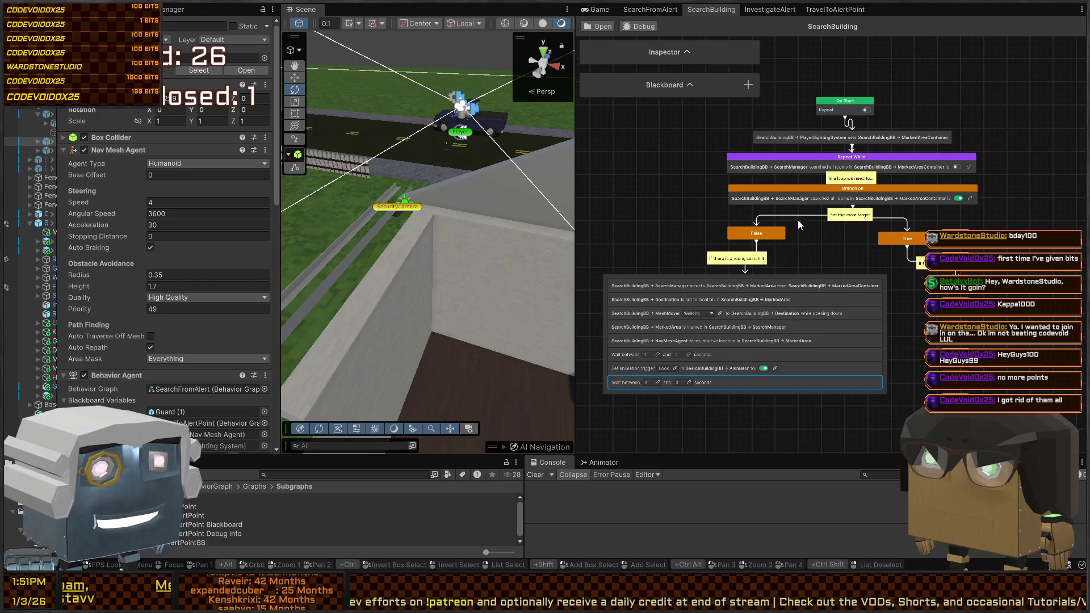
scroll(787, 235, up, 2)
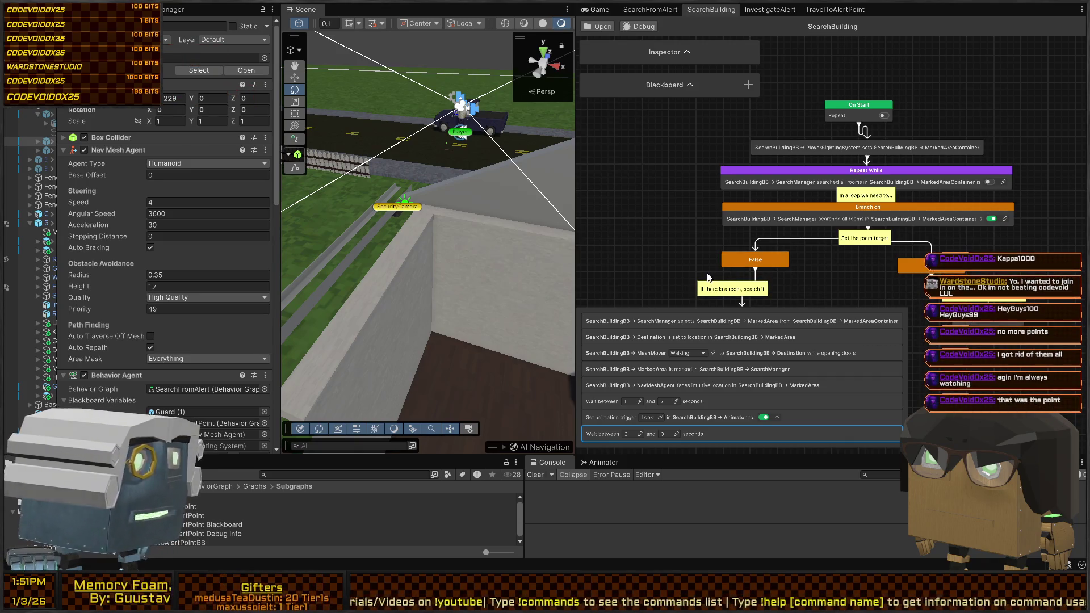
scroll(734, 251, up, 2)
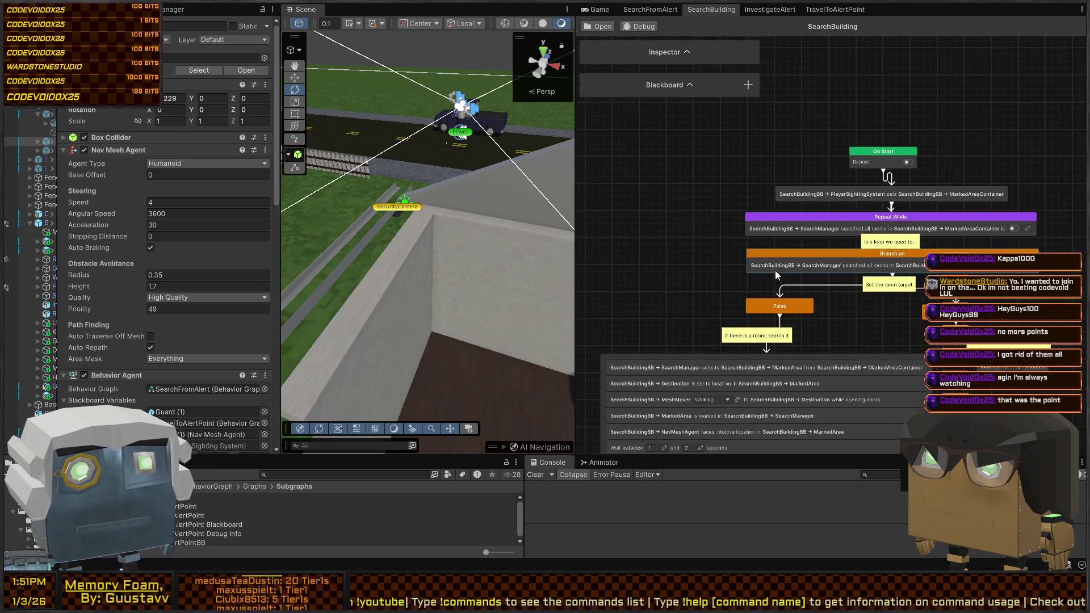
scroll(793, 247, down, 1)
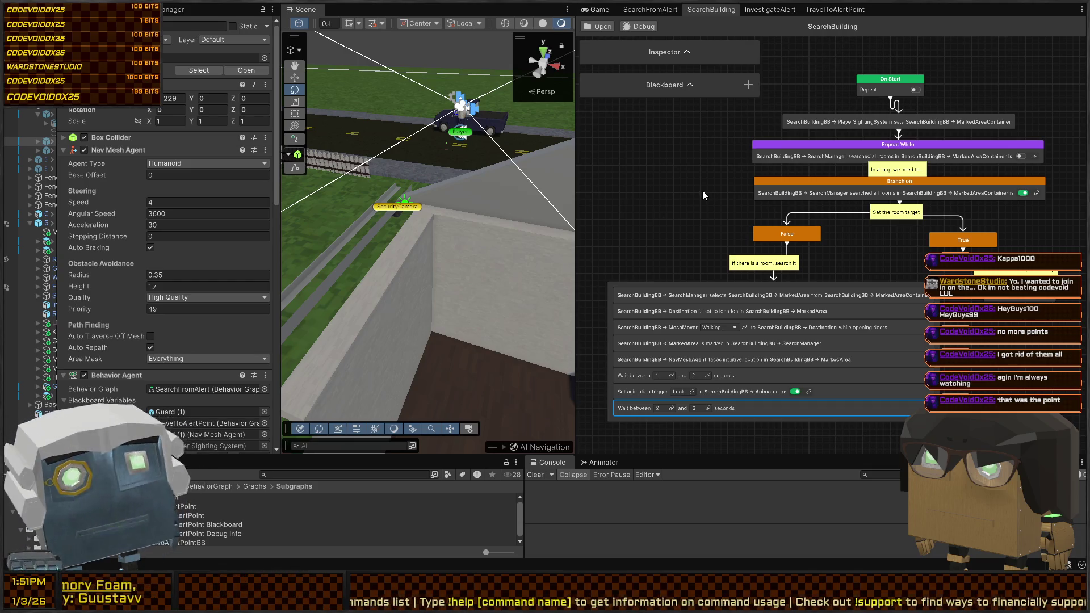
mouse_move(813, 186)
mouse_down()
mouse_move(788, 217)
mouse_move(815, 220)
mouse_up()
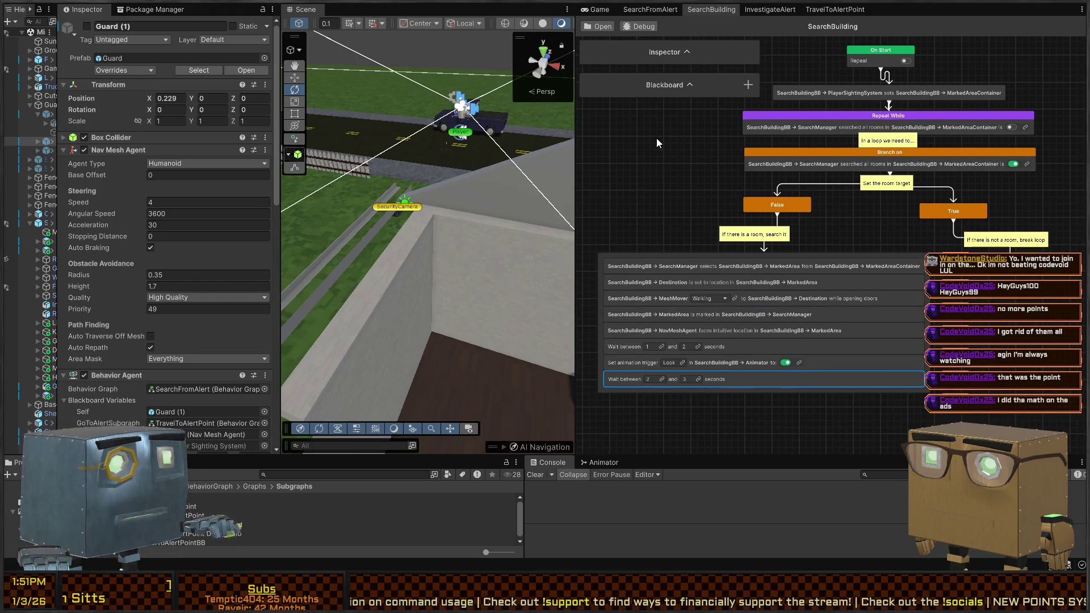
click(773, 10)
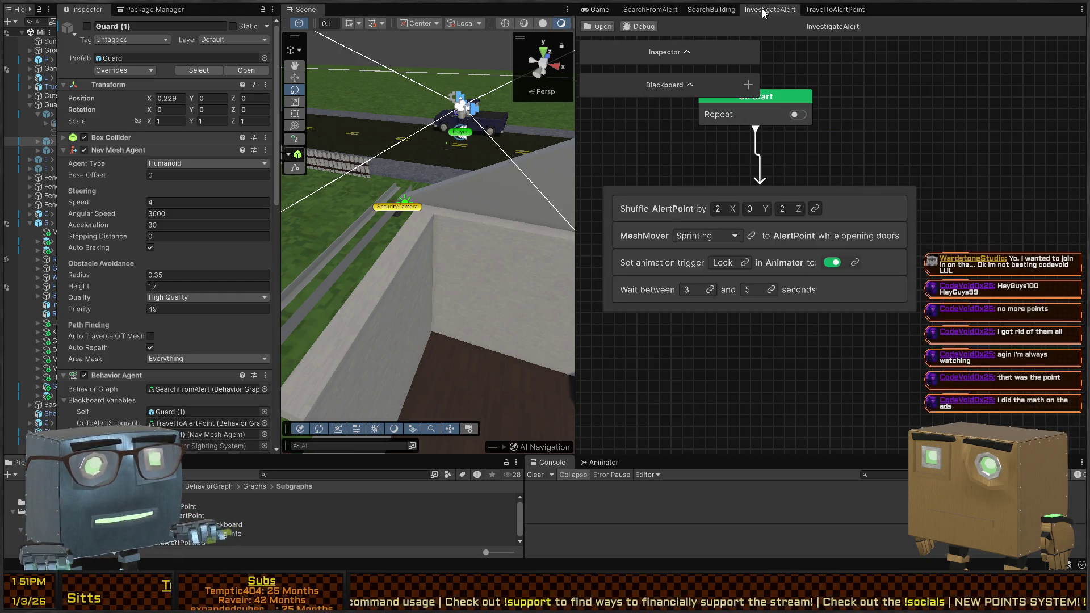
Compare the SearchBuilding and InvestigateAlert graphs by switching between their tabs.
click(694, 10)
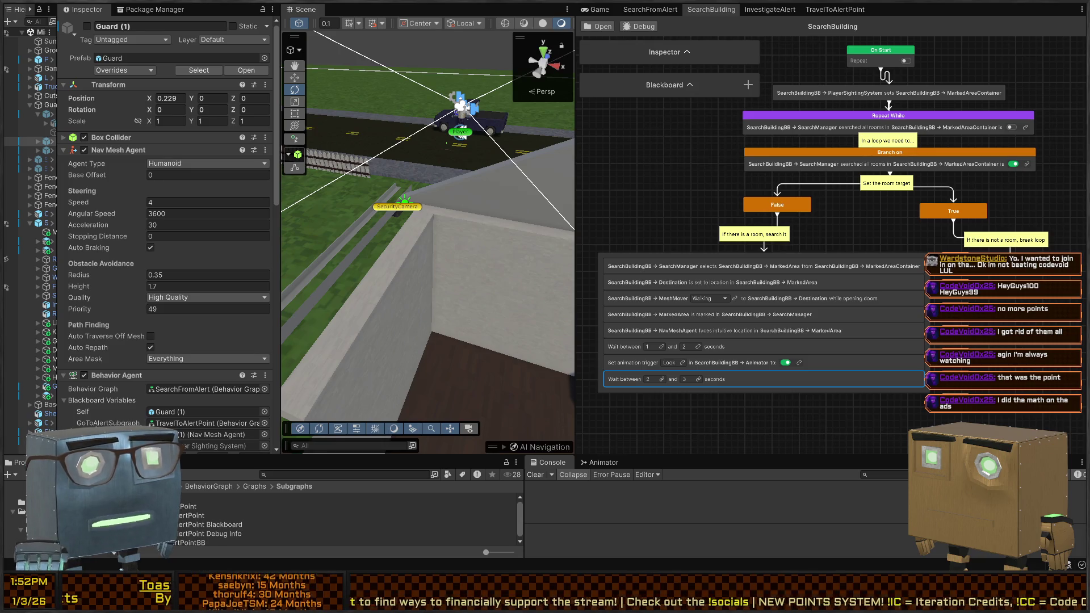
click(768, 10)
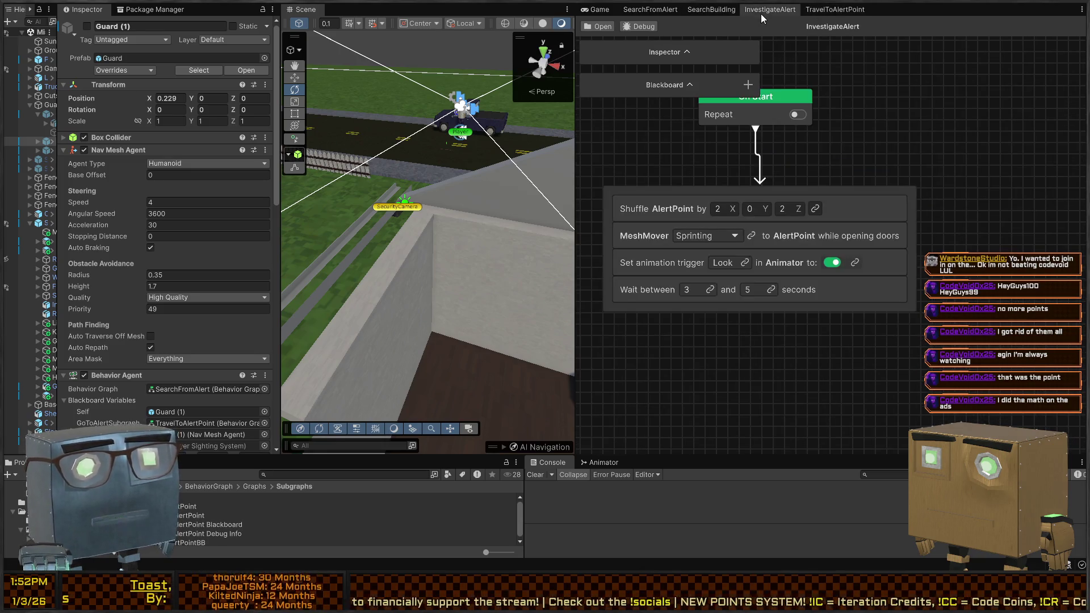
click(715, 10)
Open the SearchFromAlert graph and tilt the Scene camera overhead toward the building.
click(651, 10)
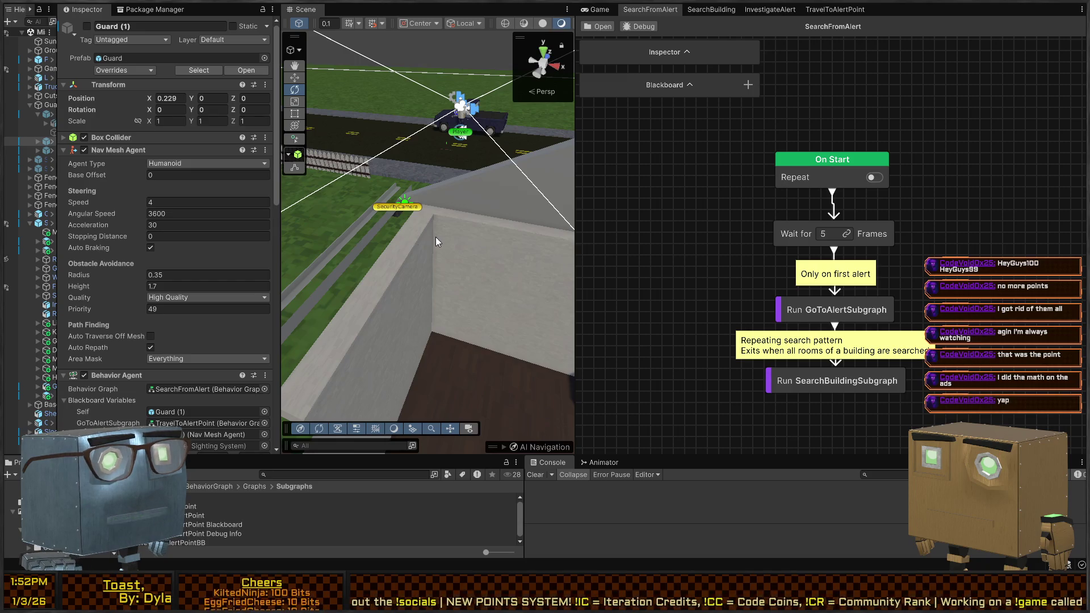
drag(452, 168, 476, 211)
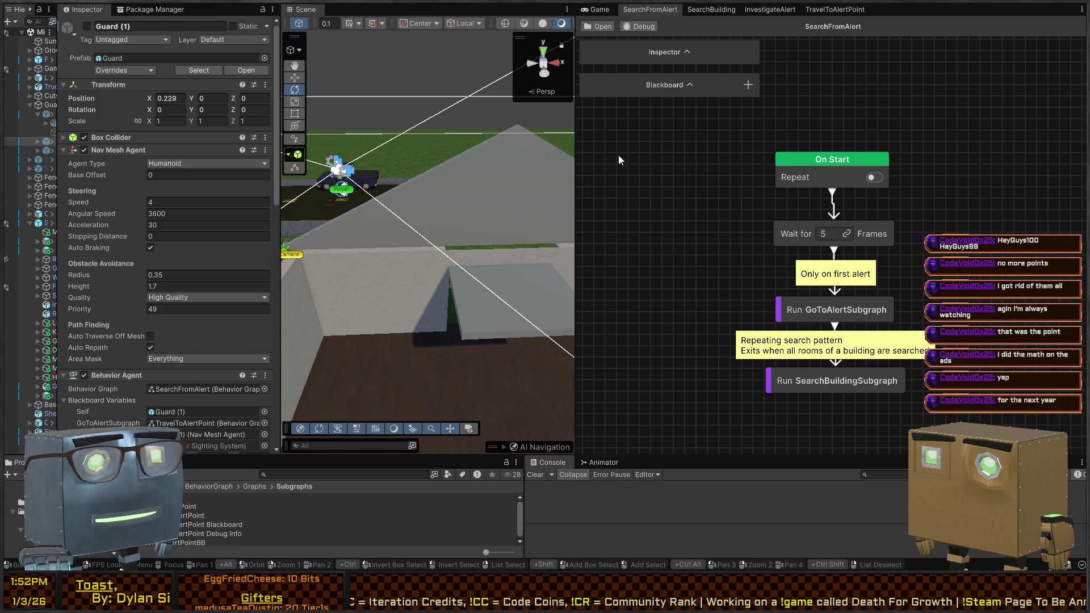
mouse_move(459, 220)
mouse_down()
mouse_move(462, 255)
mouse_move(310, 224)
mouse_move(346, 170)
mouse_move(352, 204)
mouse_up()
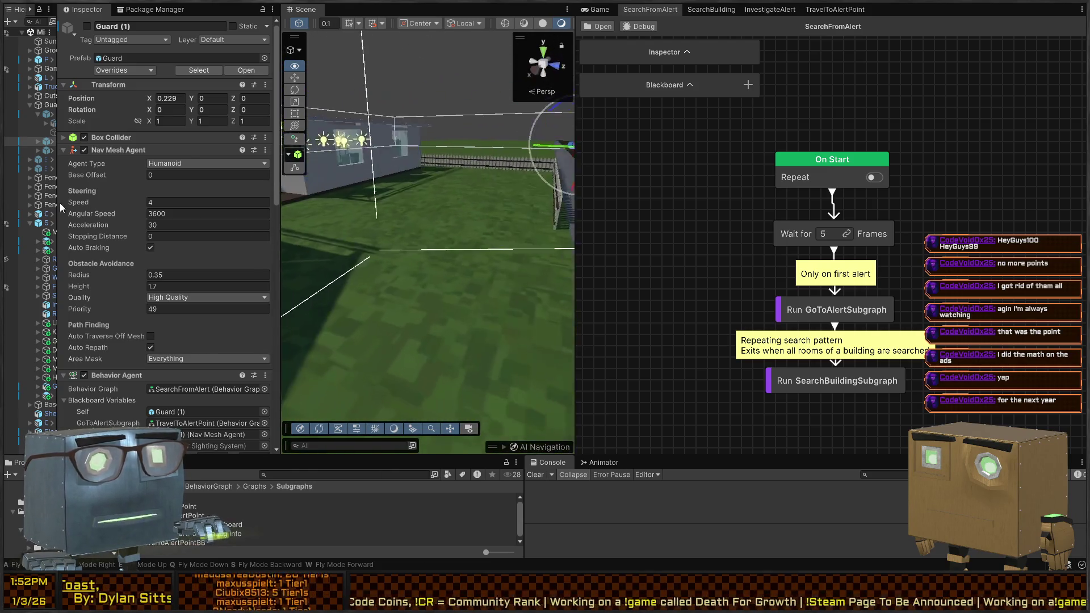
Fly the Scene camera up to the building wall and select the Run GoToAlertSubgraph node.
mouse_move(1024, 203)
mouse_down()
mouse_move(980, 195)
mouse_move(1037, 185)
mouse_move(932, 193)
mouse_up()
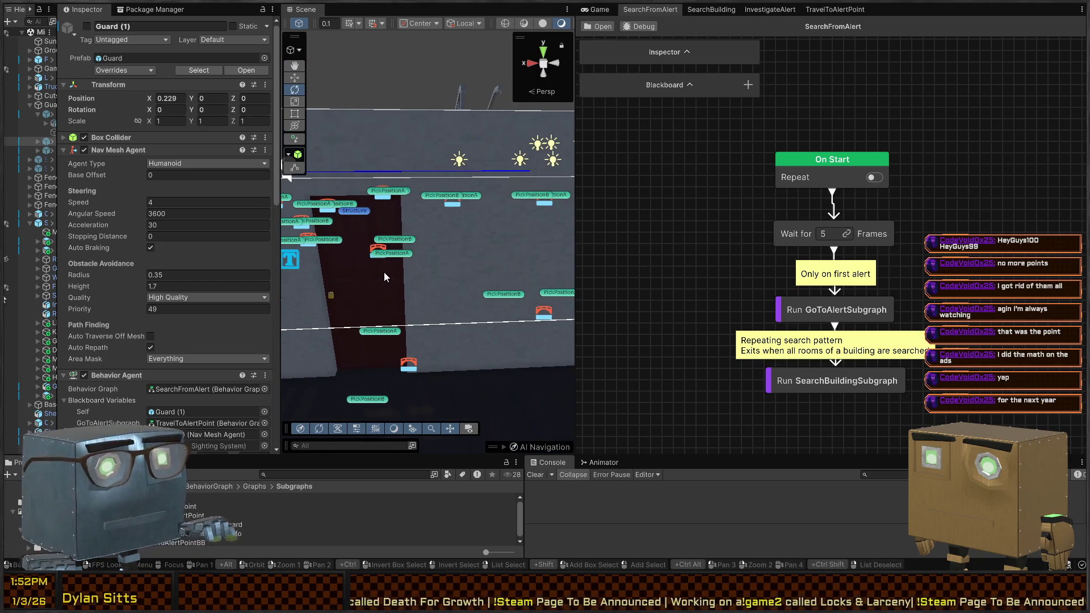
click(792, 313)
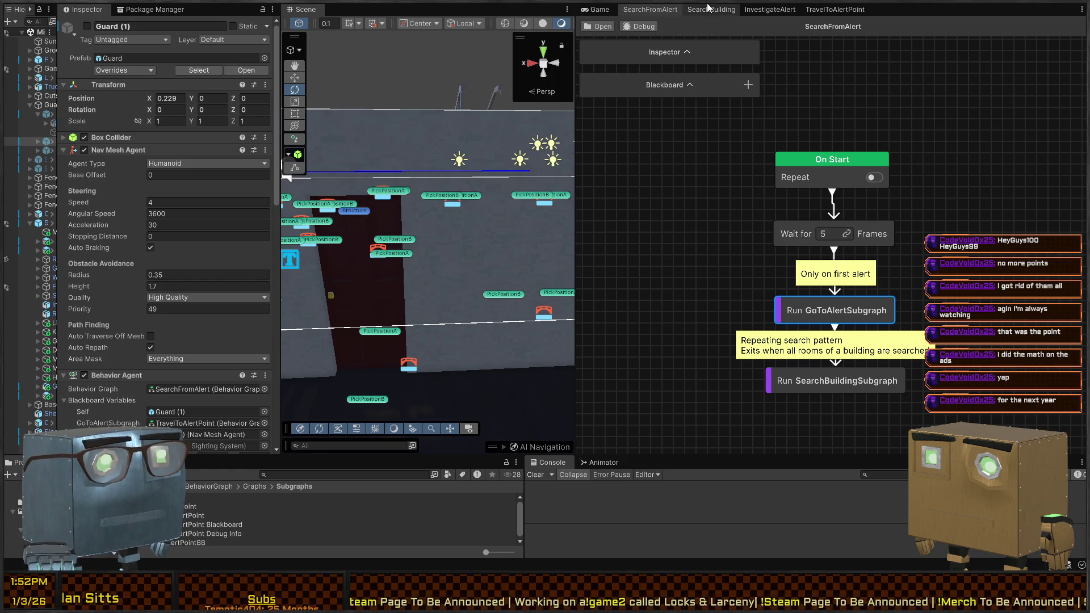
key(alt+Tab)
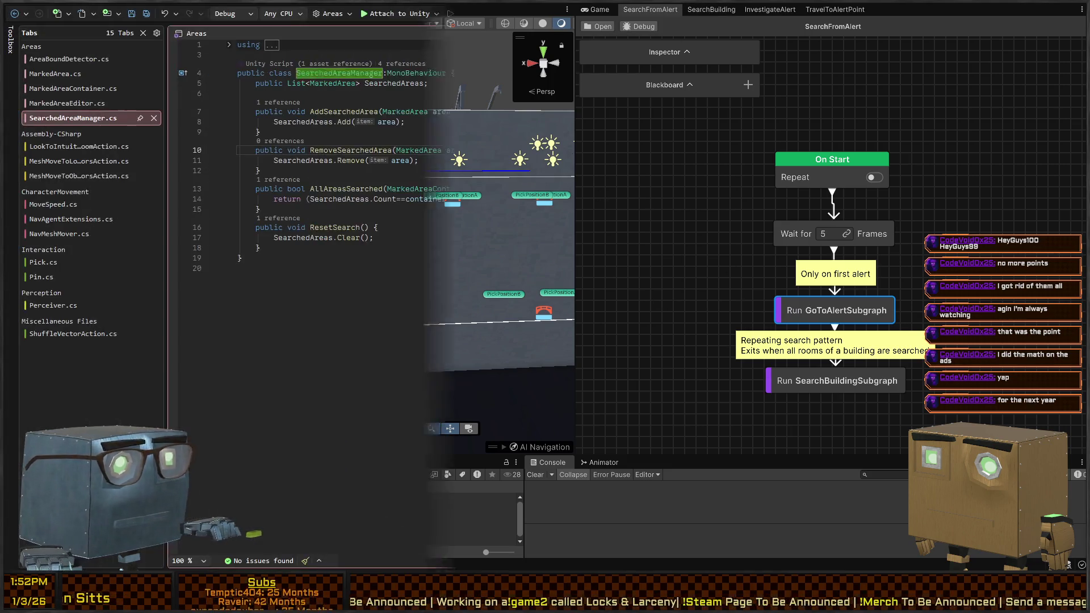
In Visual Studio, switch through the MeshMove action tabs to LookToIntuitiveLocationInRoomAction.cs.
click(113, 147)
click(75, 170)
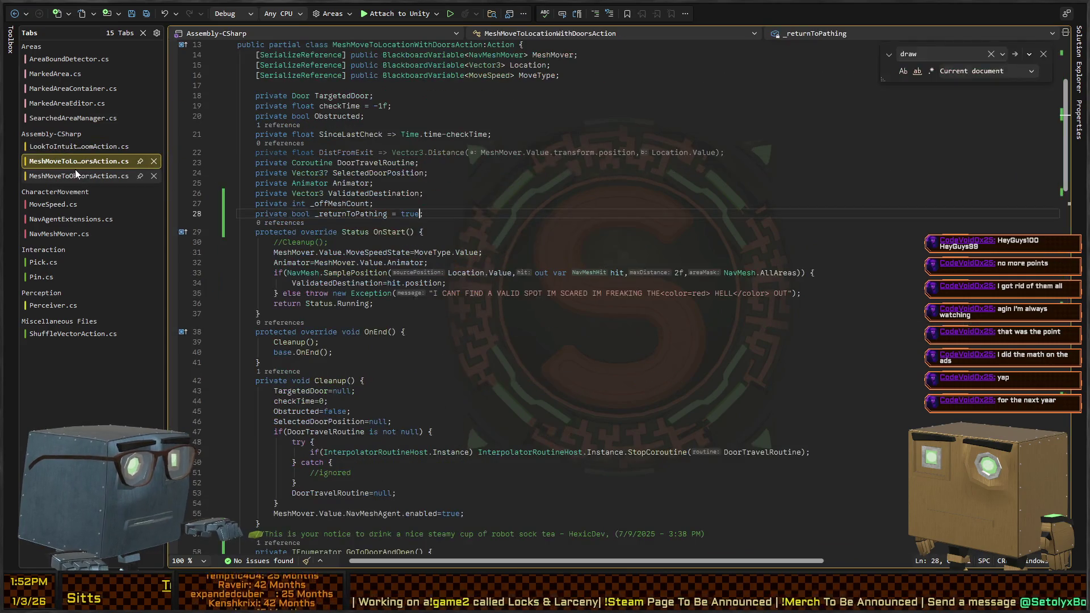
click(80, 164)
click(84, 147)
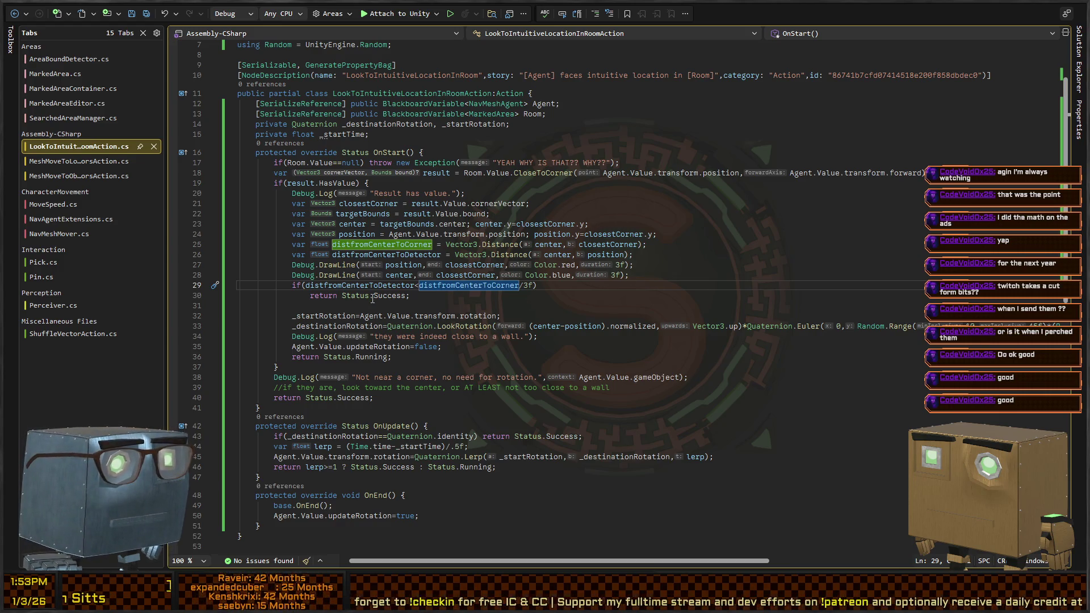
click(437, 304)
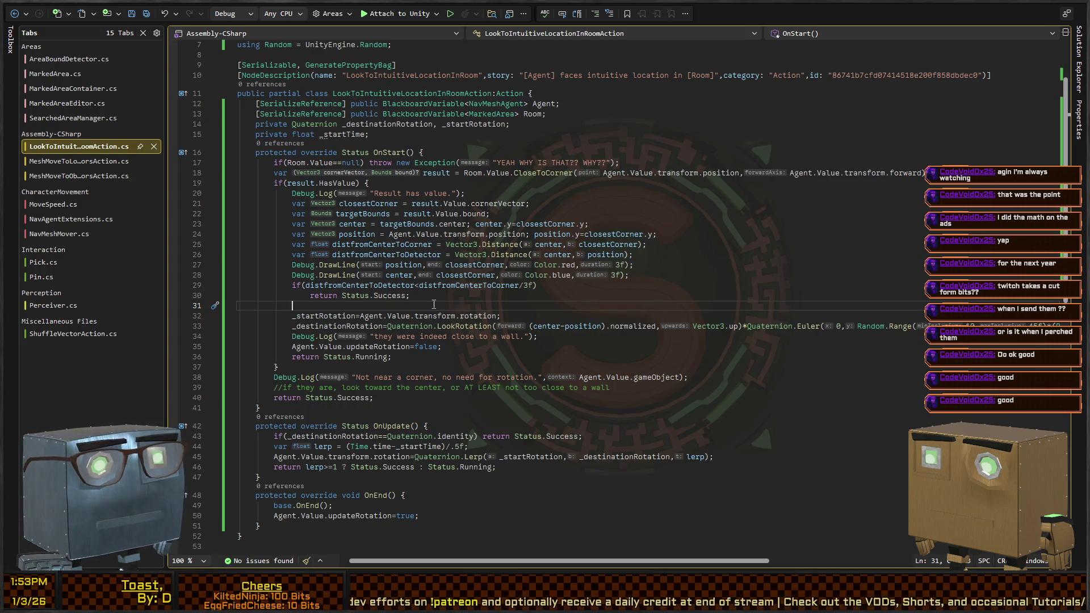
scroll(456, 311, down, 2)
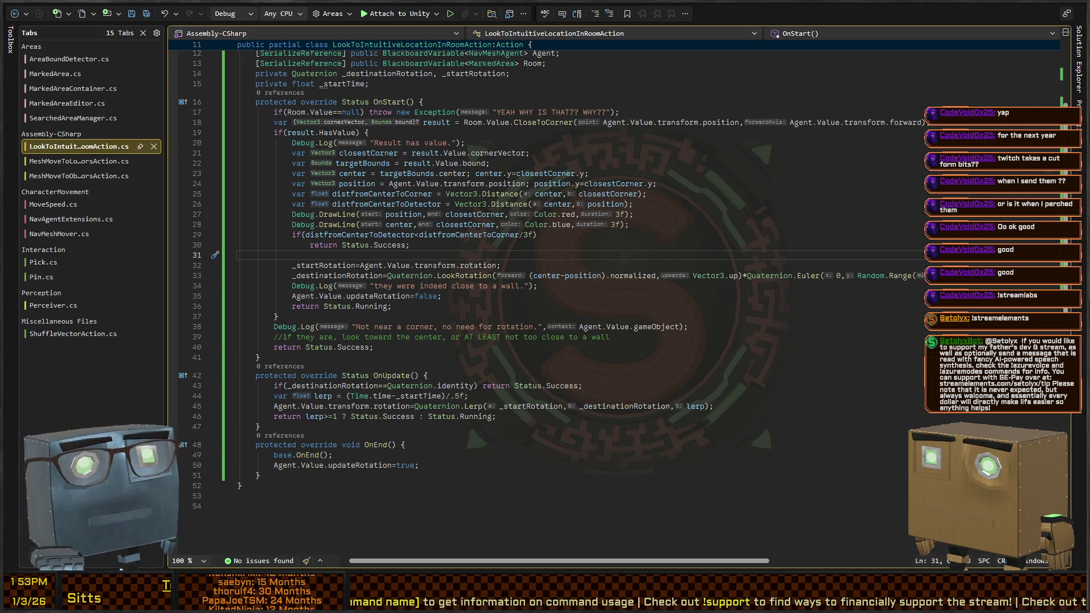
click(646, 283)
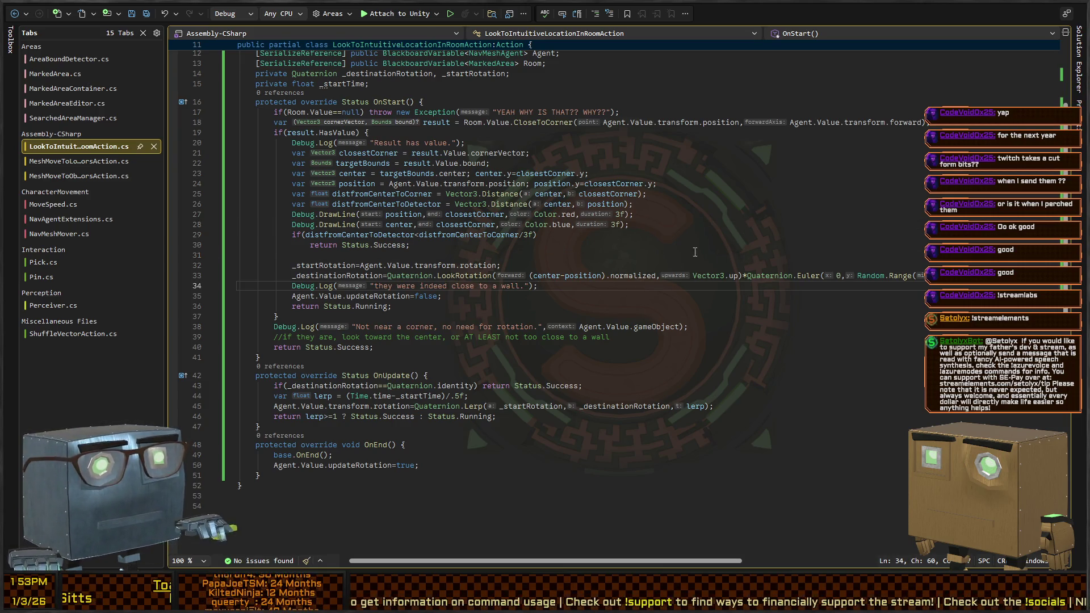
click(646, 254)
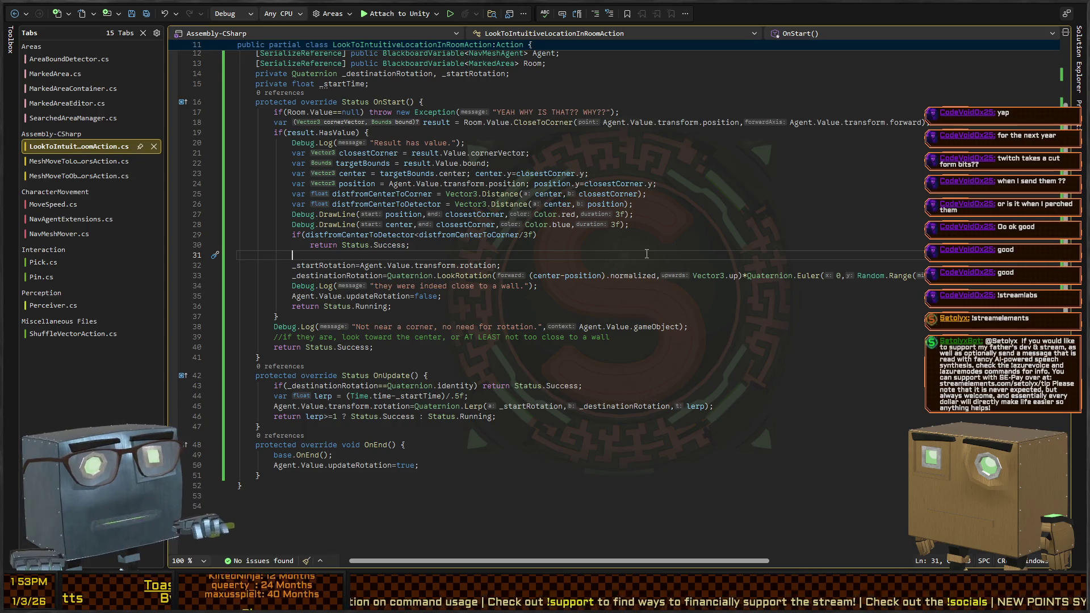
Delete blank line 31 below the Success return, then review the Running return and comment on lines 35–38.
key(BackSpace)
key(Down)
key(Down)
key(Down)
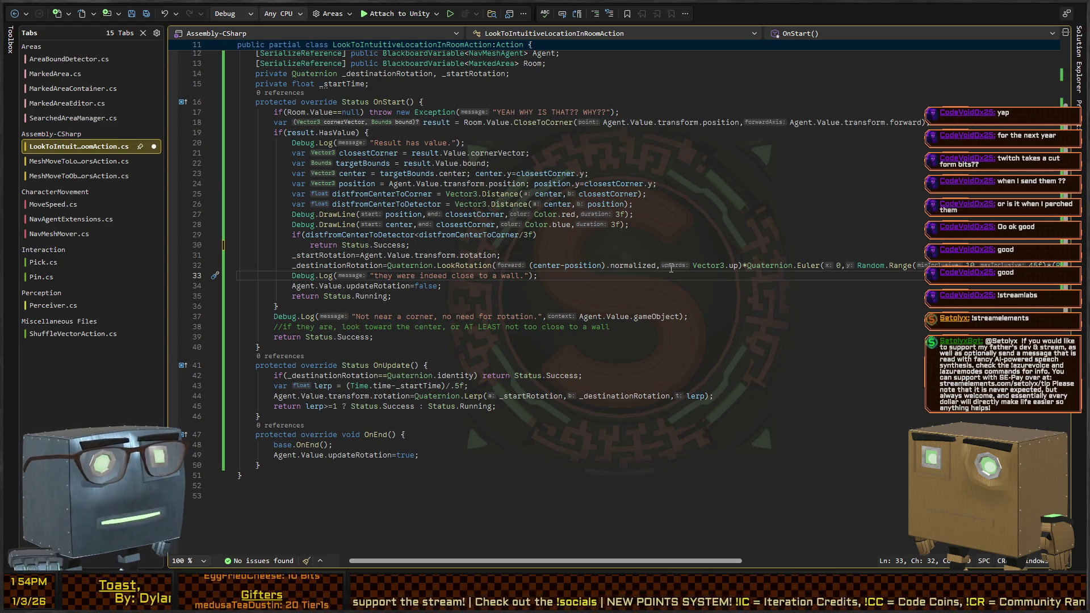
scroll(670, 268, right, 5)
scroll(638, 272, left, 3)
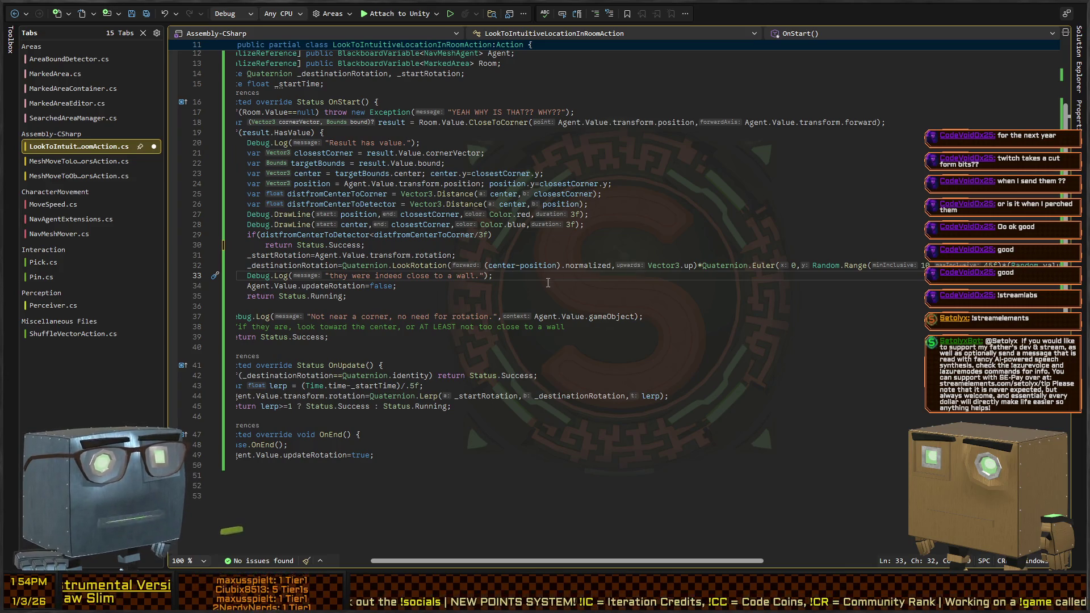
click(347, 296)
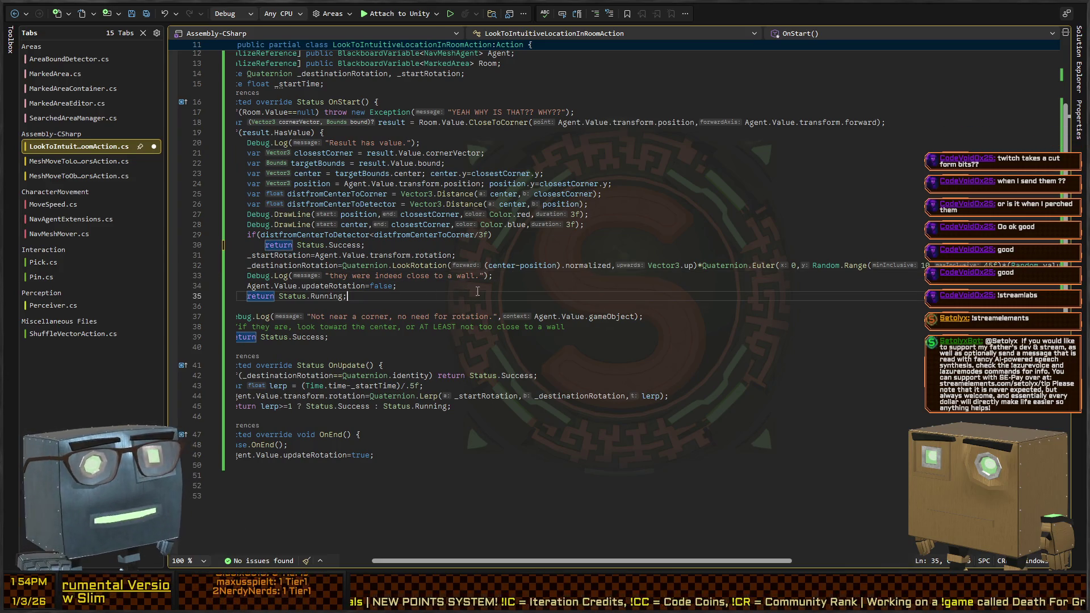
scroll(510, 279, down, 2)
scroll(510, 278, left, 2)
scroll(509, 279, up, 2)
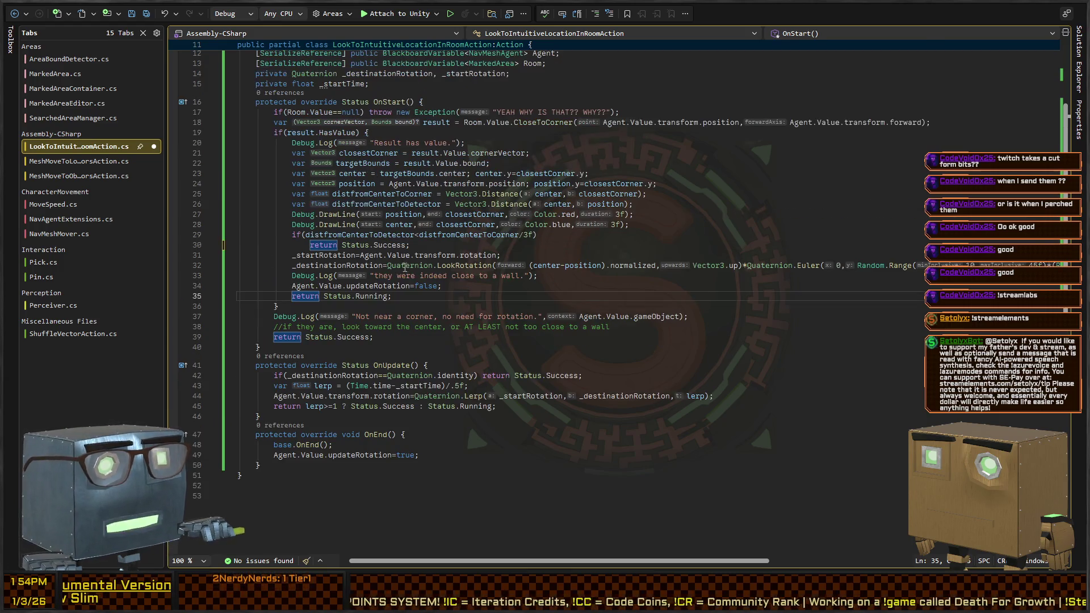
click(402, 325)
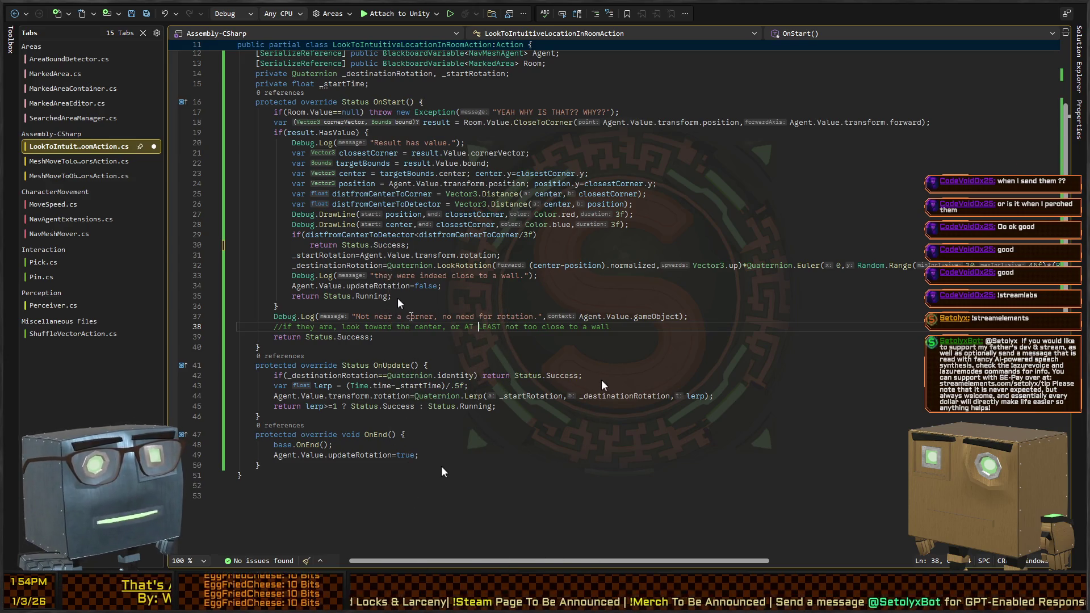
Review the Debug call and the _destinationRotation uses in OnUpdate, lines 37–43.
key(Up)
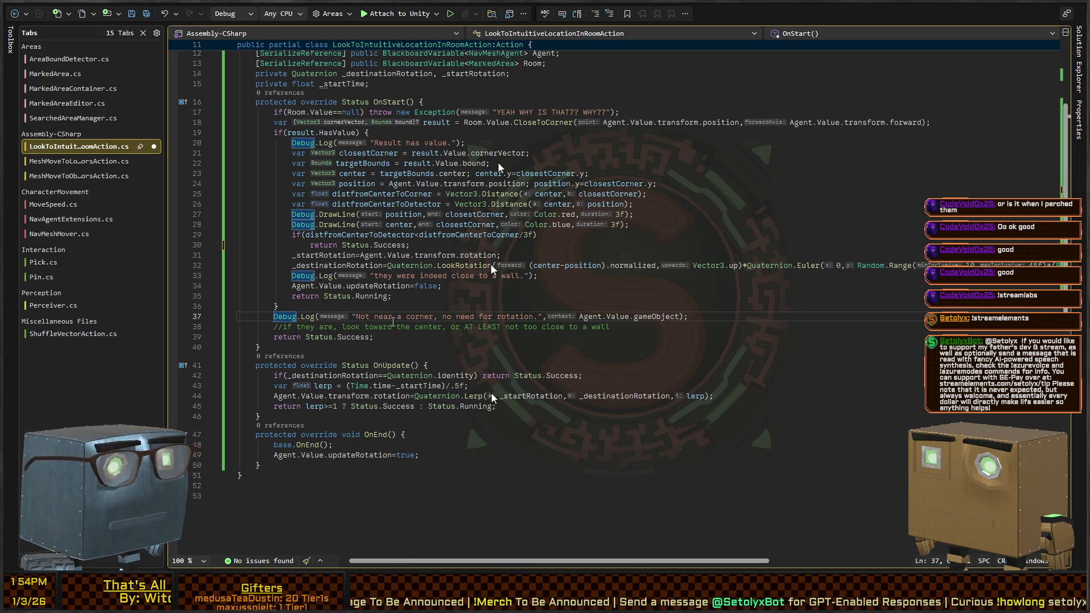
click(361, 327)
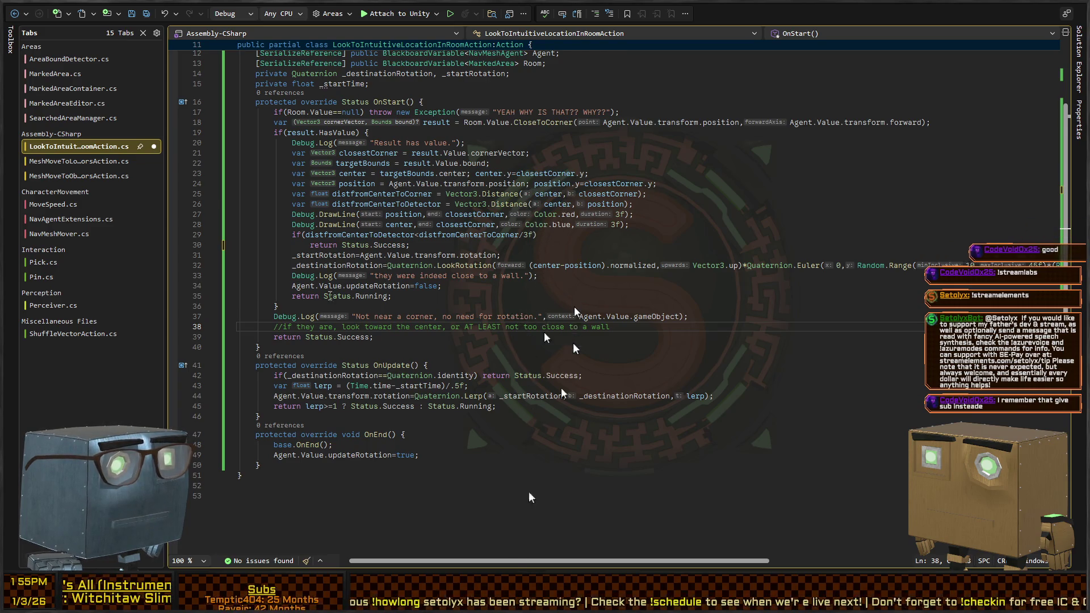
scroll(339, 296, down, 2)
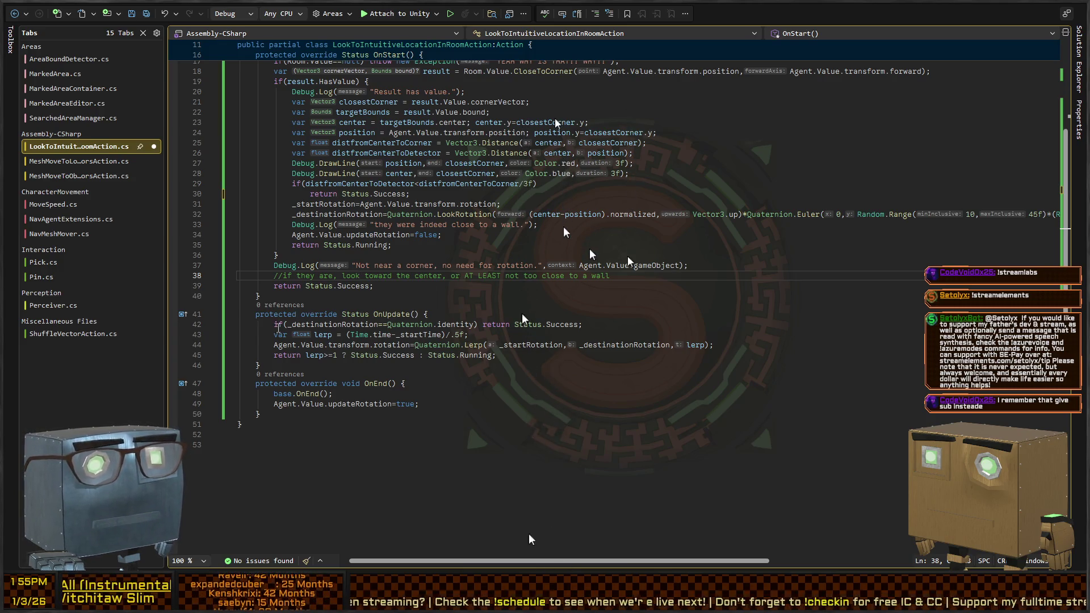
click(351, 325)
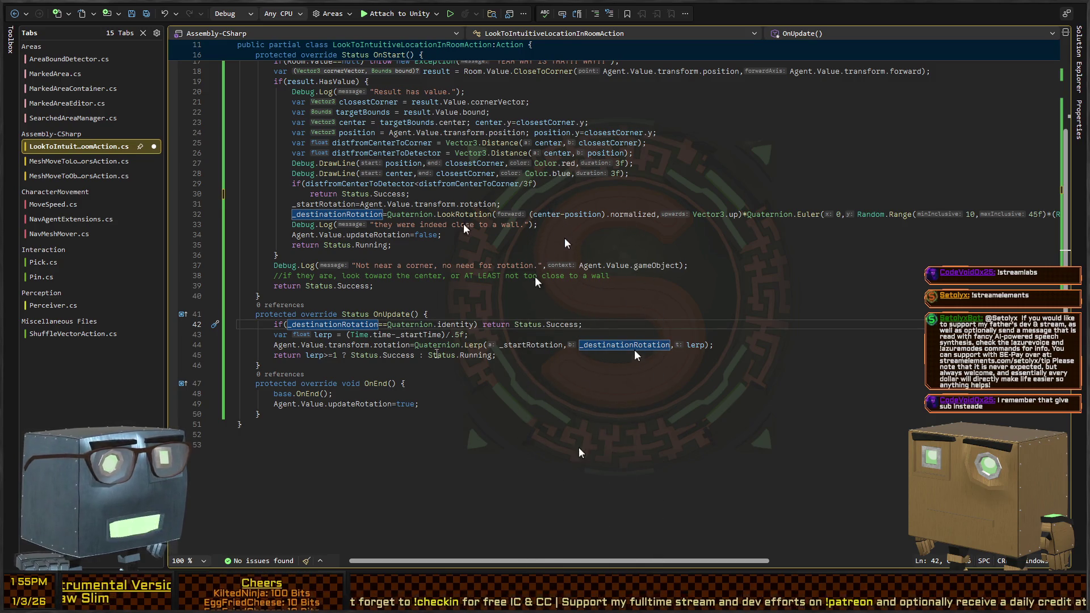
key(Down)
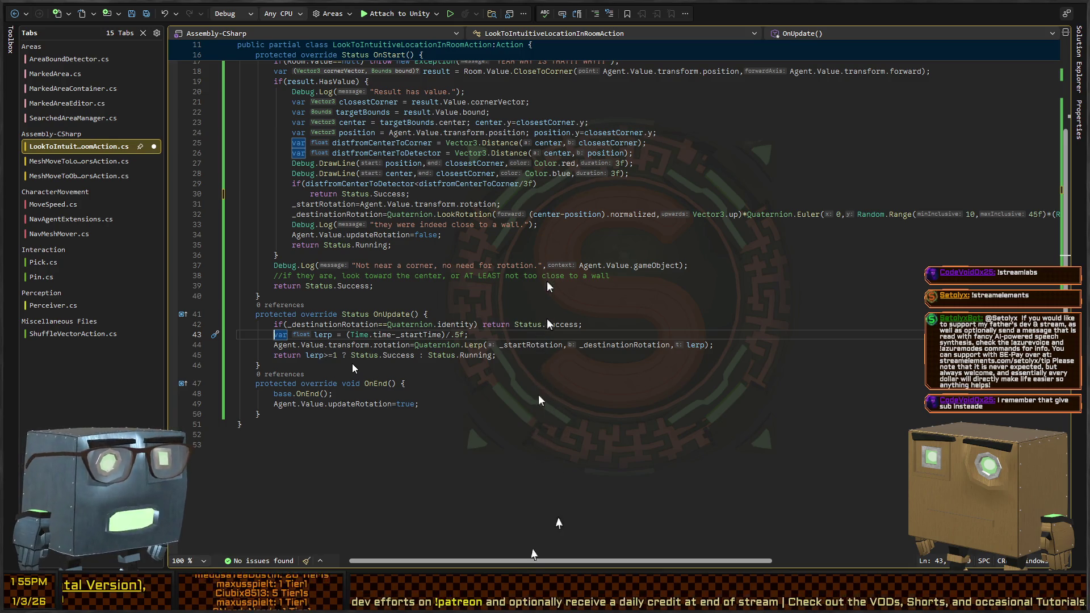
Inspect the rotation Lerp and return on lines 44–45, then go back to the end of OnStart.
click(292, 345)
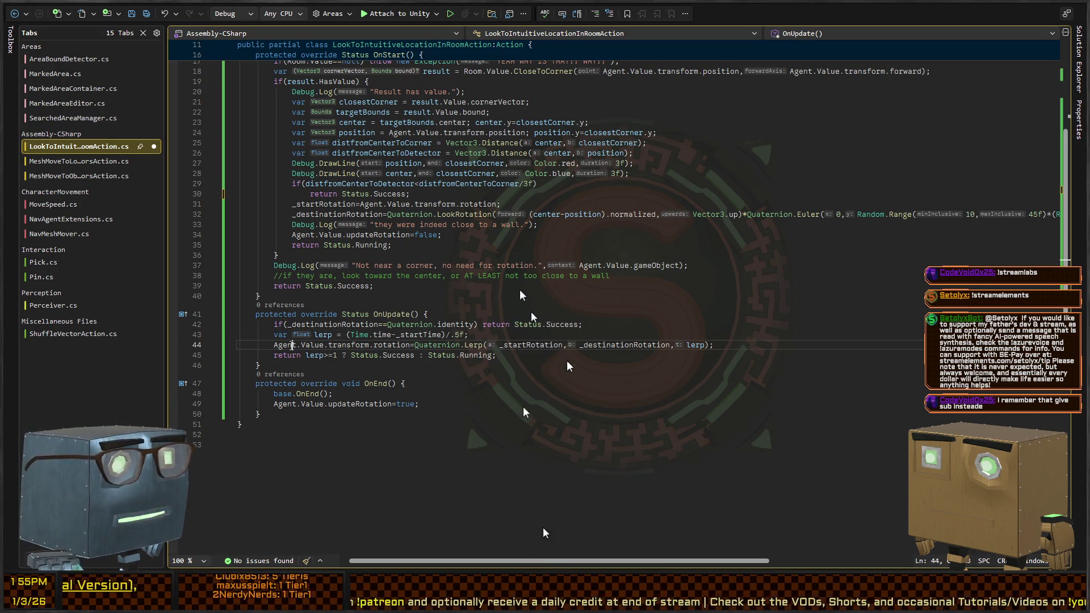
drag(309, 345, 314, 345)
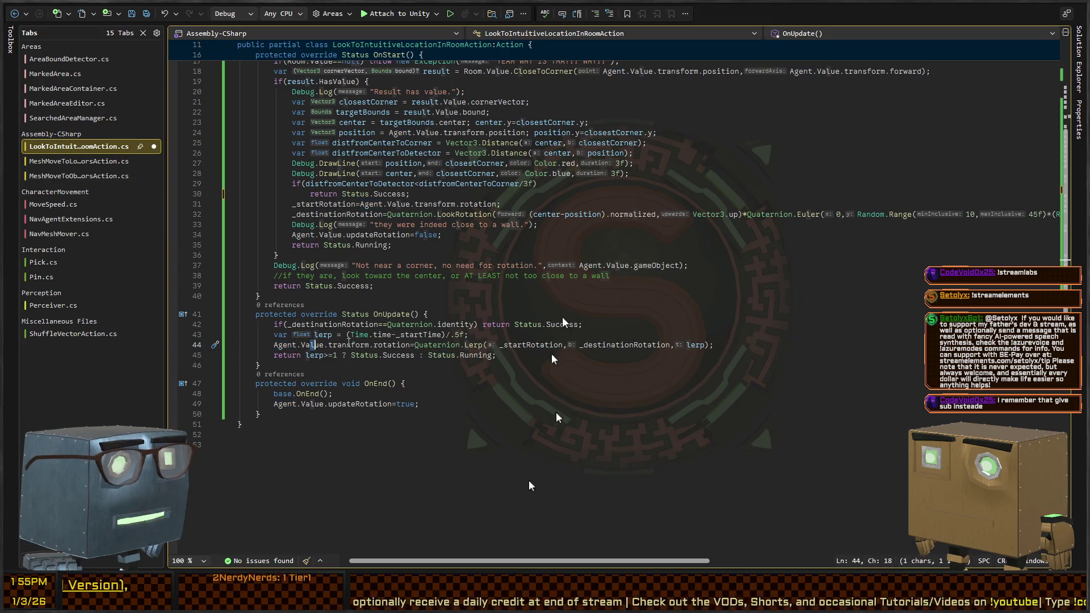
click(349, 345)
click(429, 344)
double_click(392, 344)
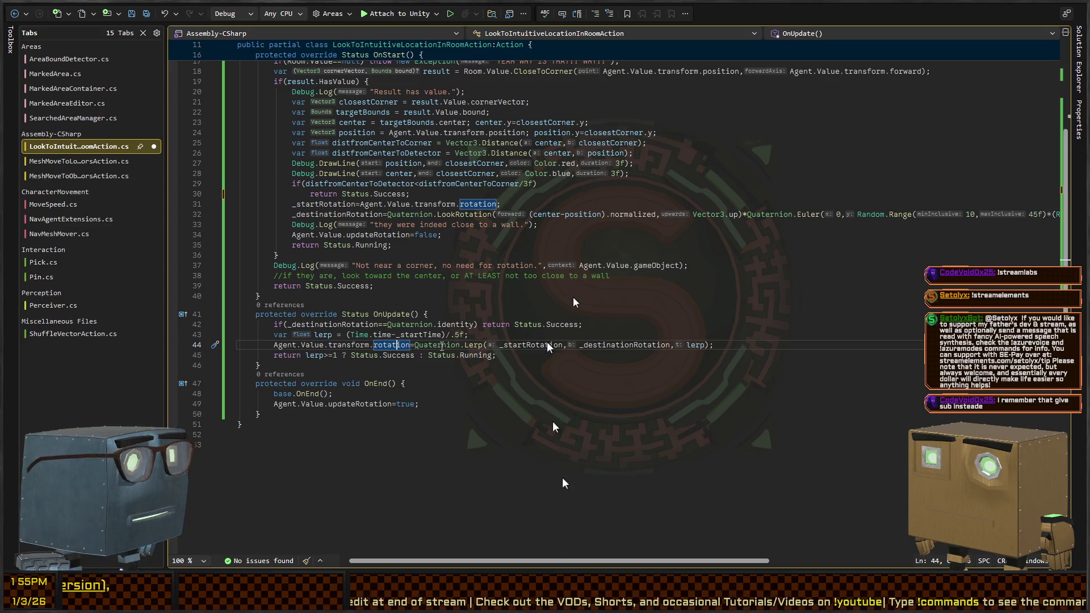
click(305, 355)
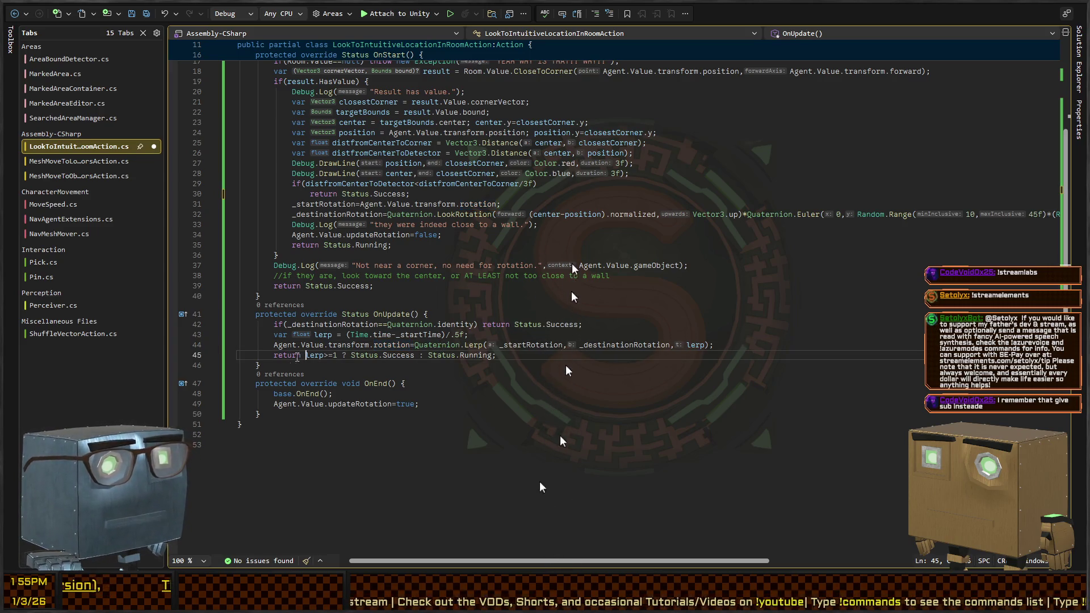
double_click(300, 355)
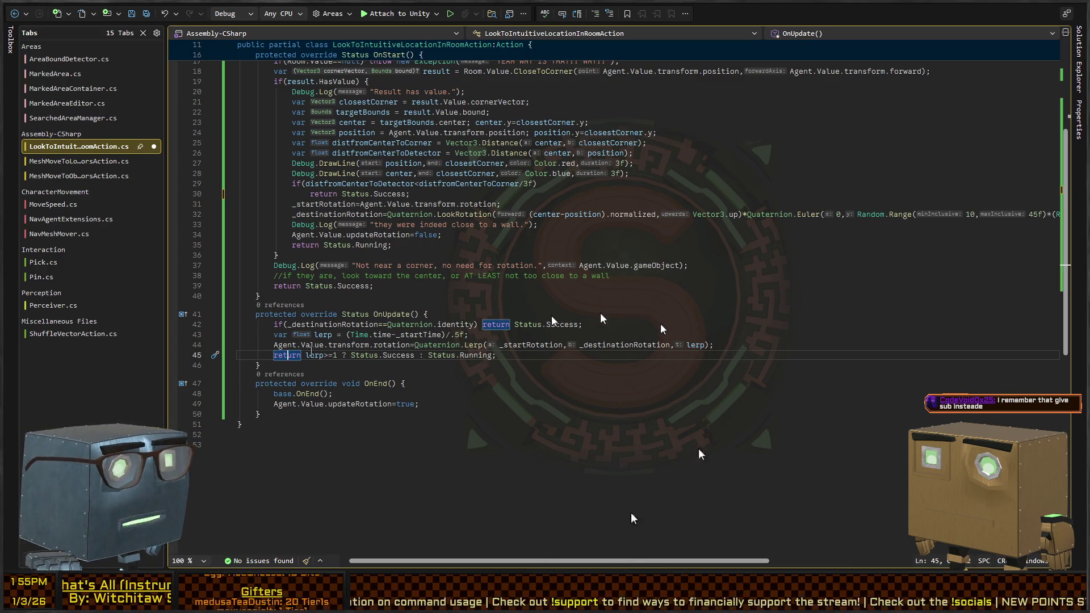
click(318, 344)
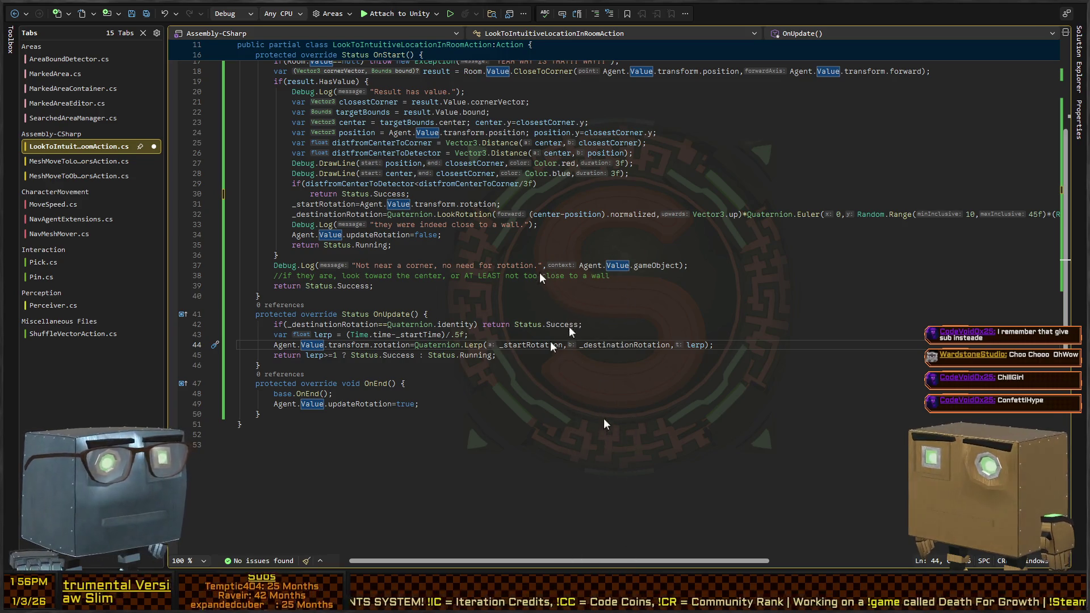
click(260, 295)
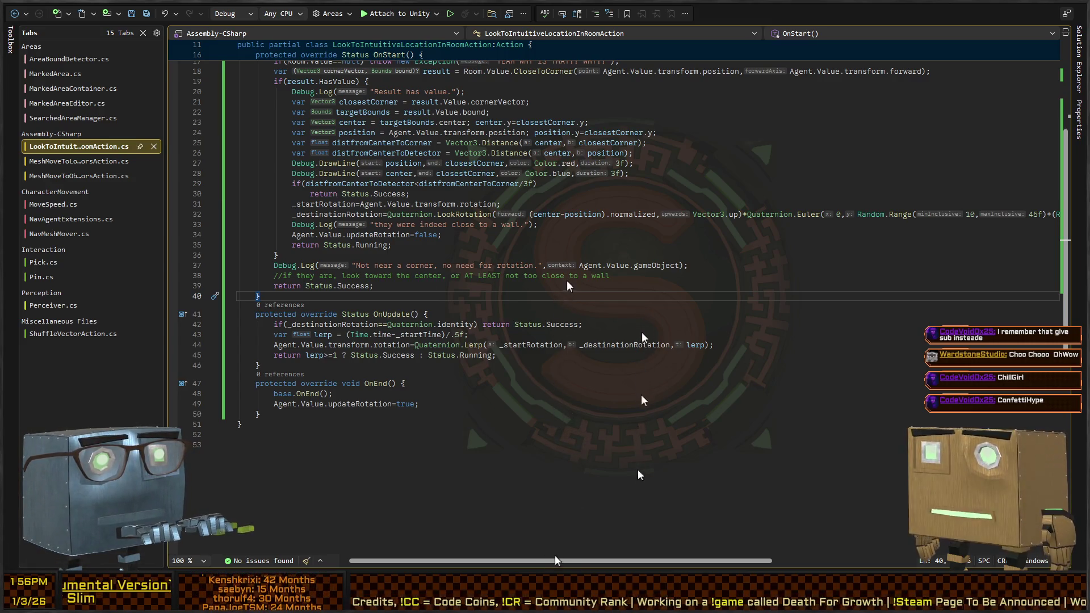
key(alt+Tab)
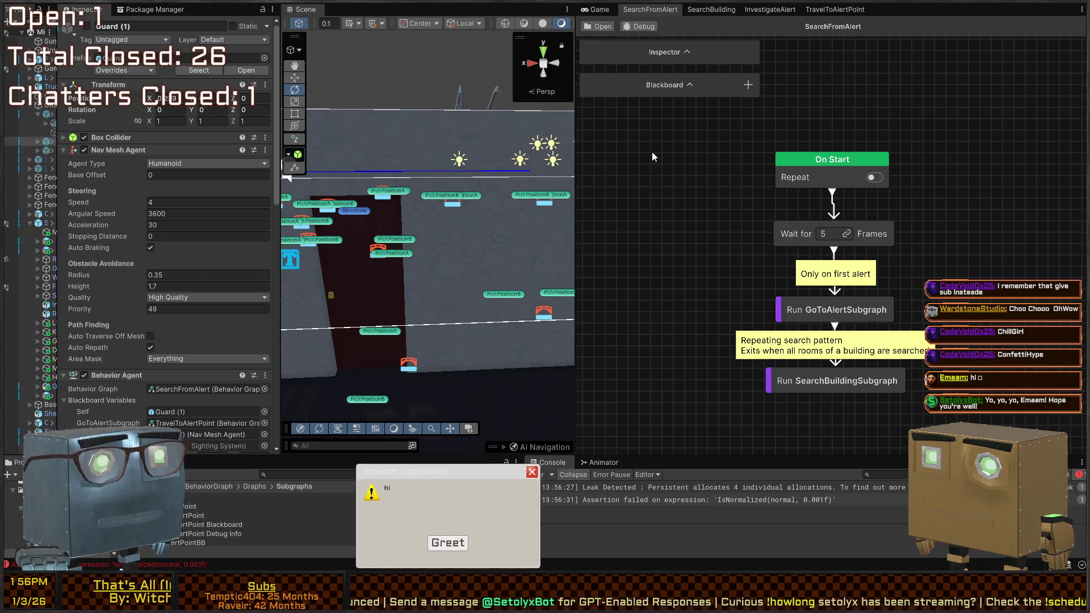
Fly the Scene camera over the house from a new angle, then widen the Hierarchy panel.
mouse_move(562, 151)
mouse_down()
mouse_move(398, 161)
mouse_move(477, 178)
mouse_move(372, 218)
mouse_up()
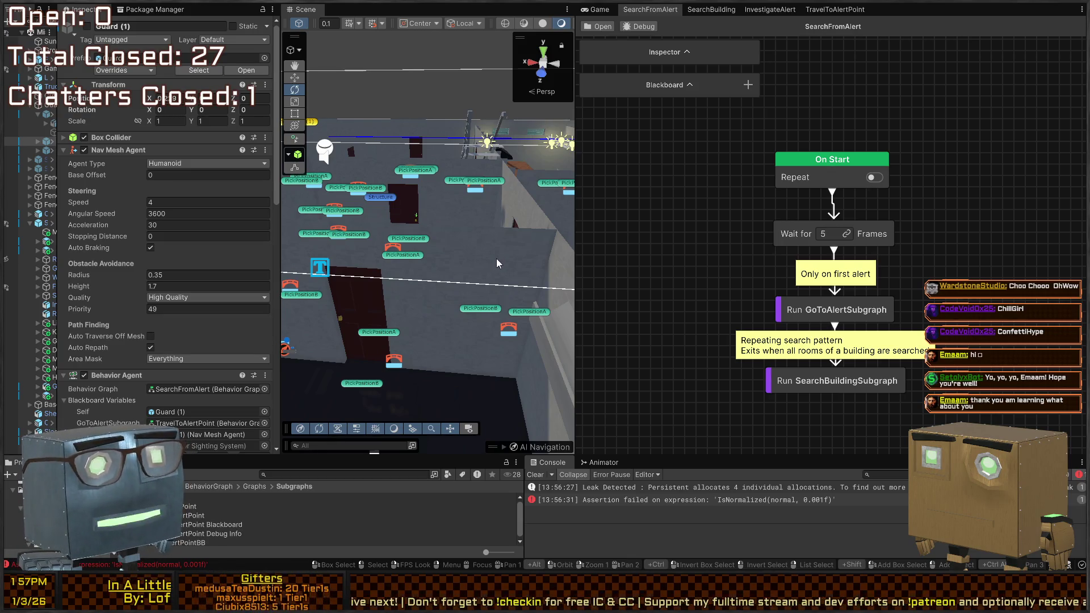
mouse_move(497, 258)
mouse_down()
mouse_move(449, 208)
mouse_move(410, 208)
mouse_move(434, 209)
mouse_up()
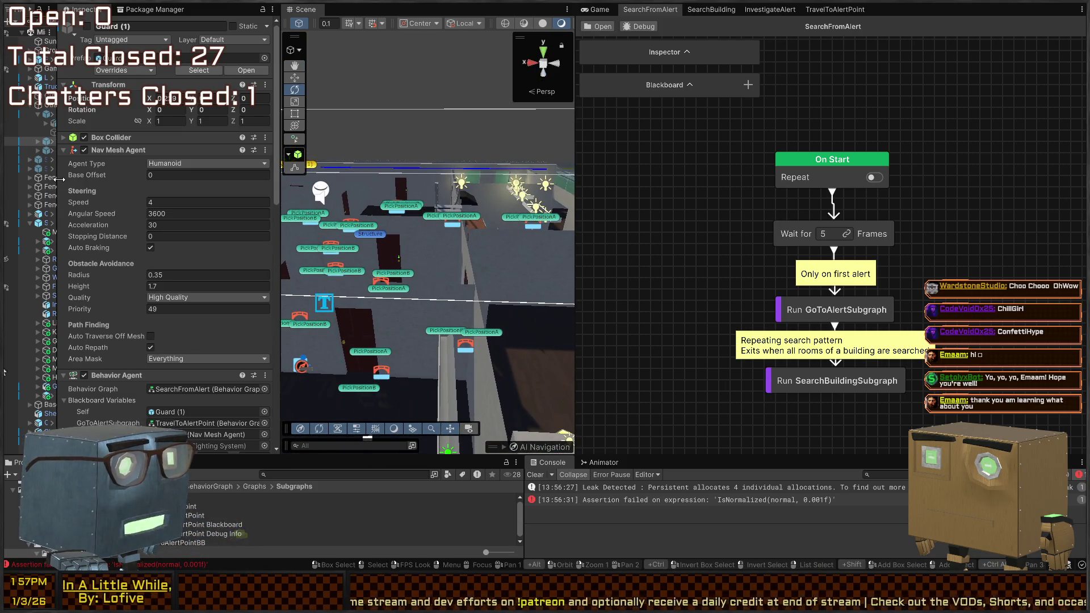
drag(58, 179, 146, 174)
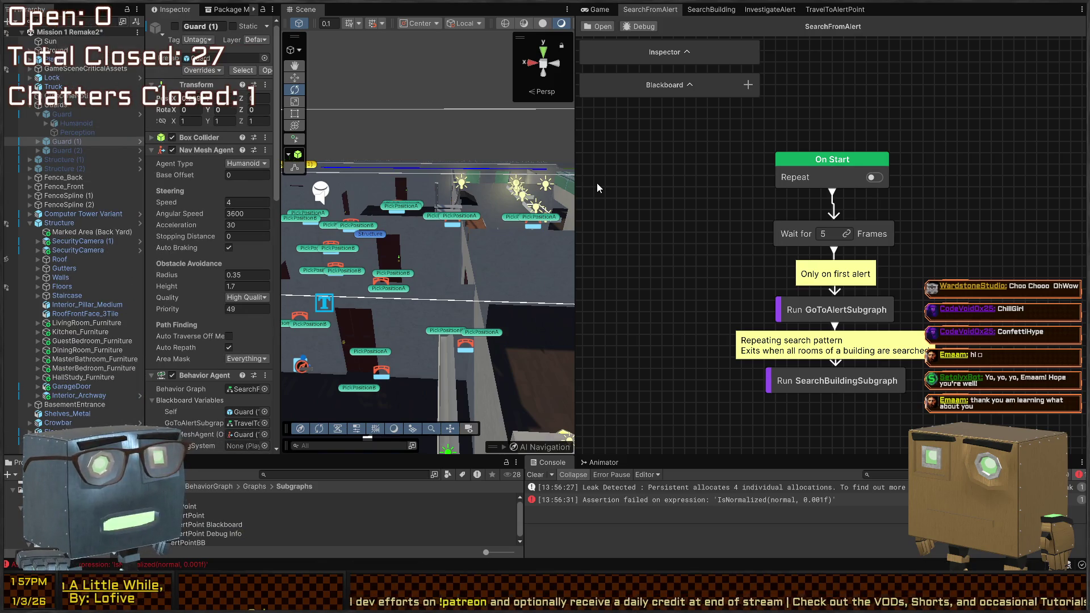
Play the game in the Game view and walk the player toward the house with W and D.
click(596, 9)
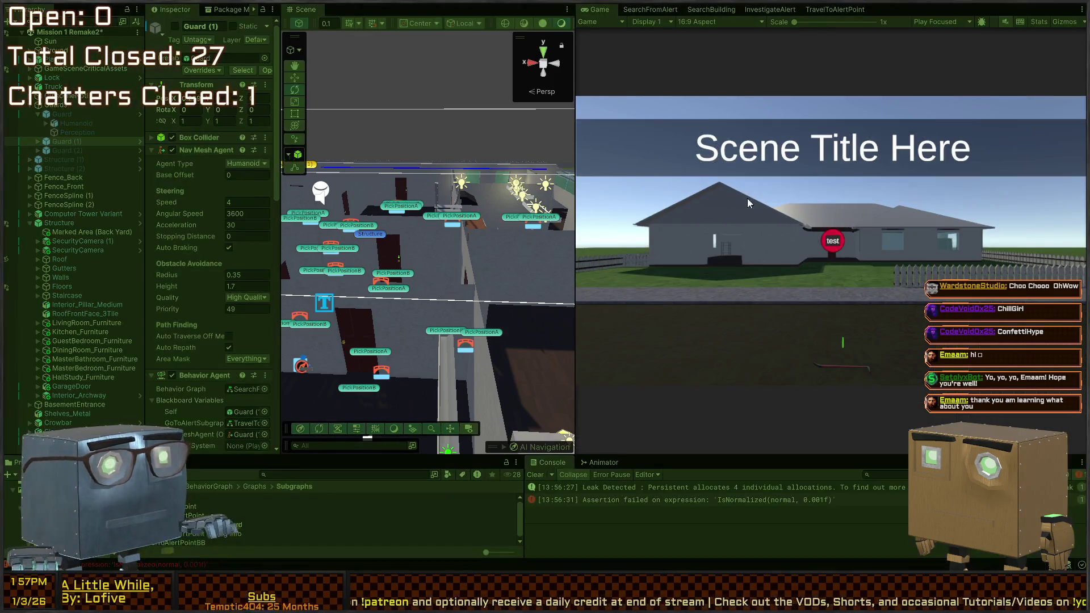
key(ctrl+p)
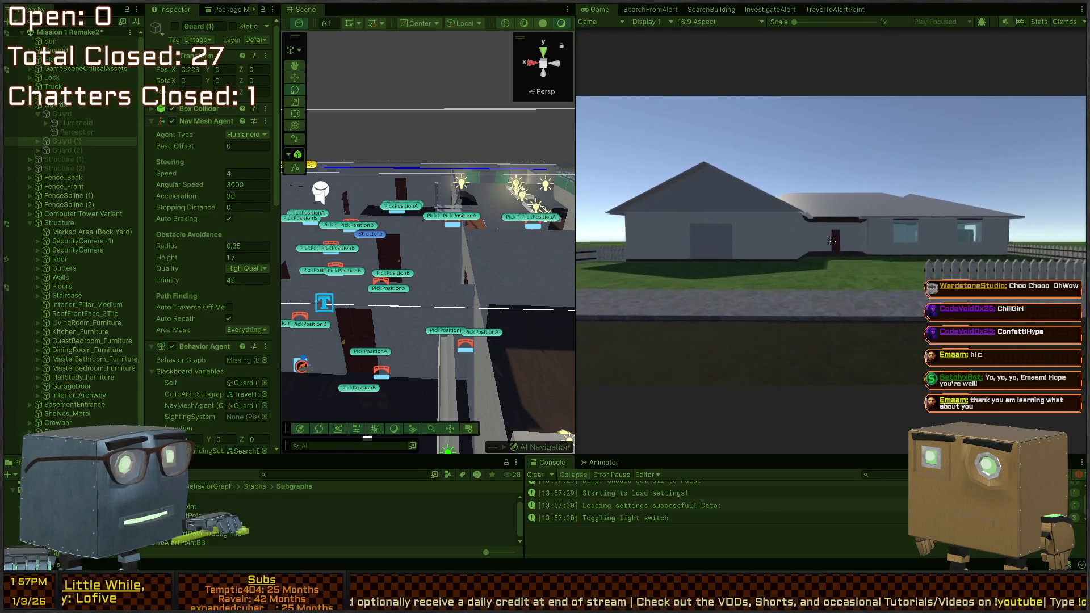
key(w)
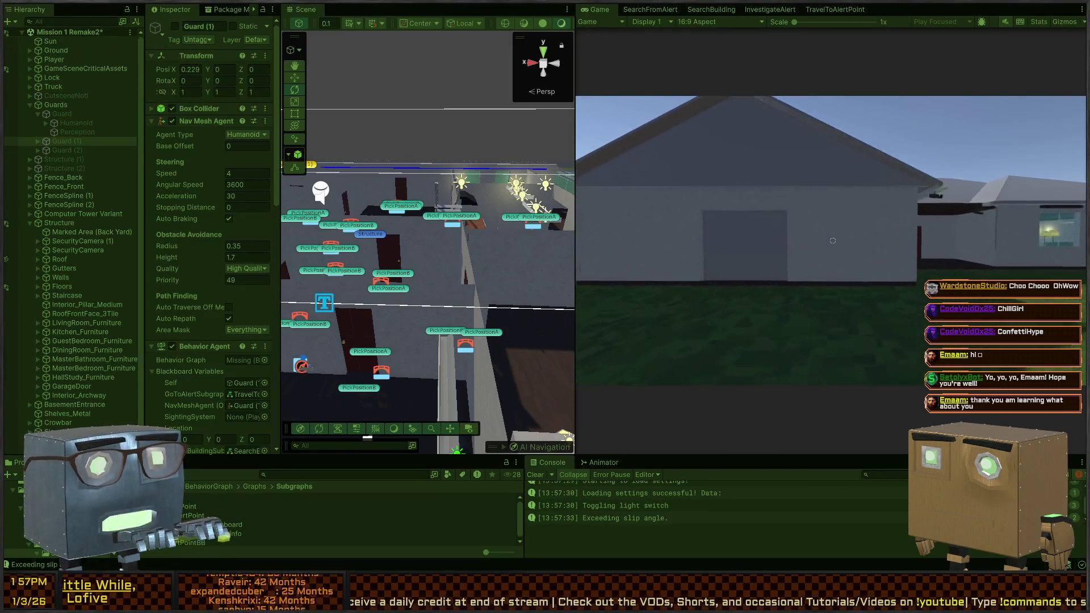
key(d)
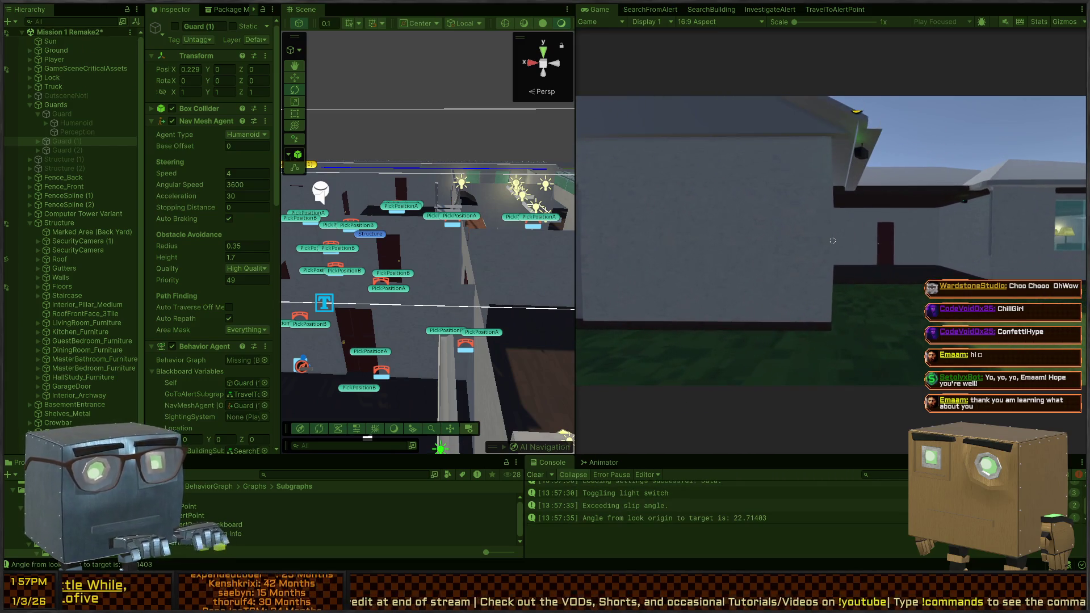
key(Escape)
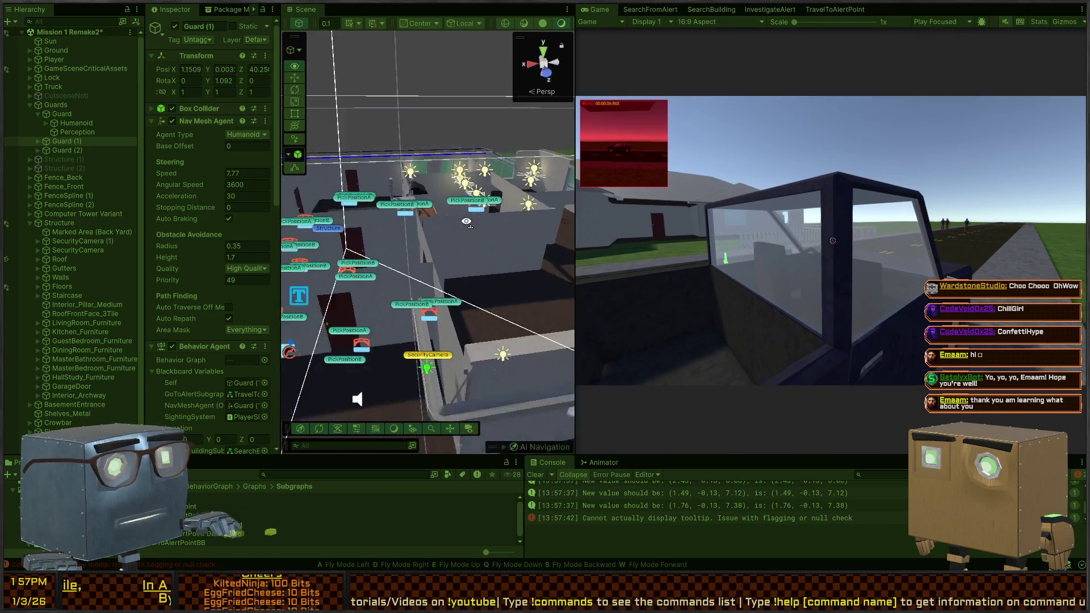
Maximize the Scene view and pull the camera back to see the whole house from above.
key(shift+space)
mouse_move(508, 285)
mouse_down()
mouse_move(878, 338)
mouse_move(543, 276)
mouse_move(565, 277)
mouse_move(586, 354)
mouse_move(746, 385)
mouse_up()
key(s)
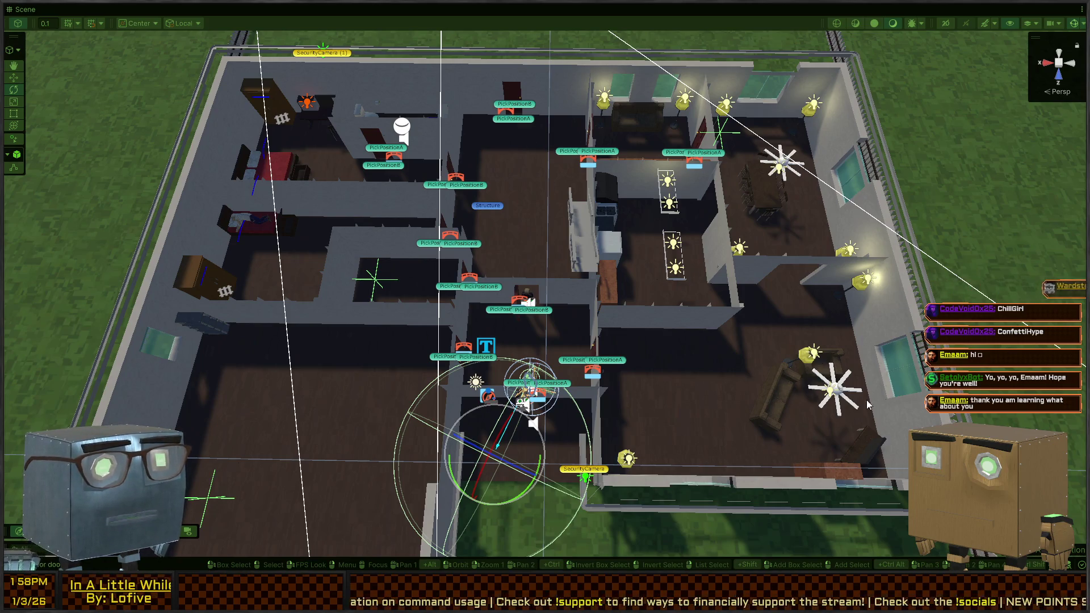
Fly the camera to an interior doorway, restore the layout, and open the Guard prefab in Prefab Mode.
mouse_move(532, 276)
mouse_down()
mouse_move(612, 231)
mouse_move(574, 245)
mouse_move(562, 216)
mouse_move(574, 294)
mouse_move(268, 183)
mouse_move(268, 560)
mouse_up()
mouse_move(430, 264)
mouse_down()
mouse_move(167, 288)
mouse_move(923, 280)
mouse_move(877, 253)
mouse_up()
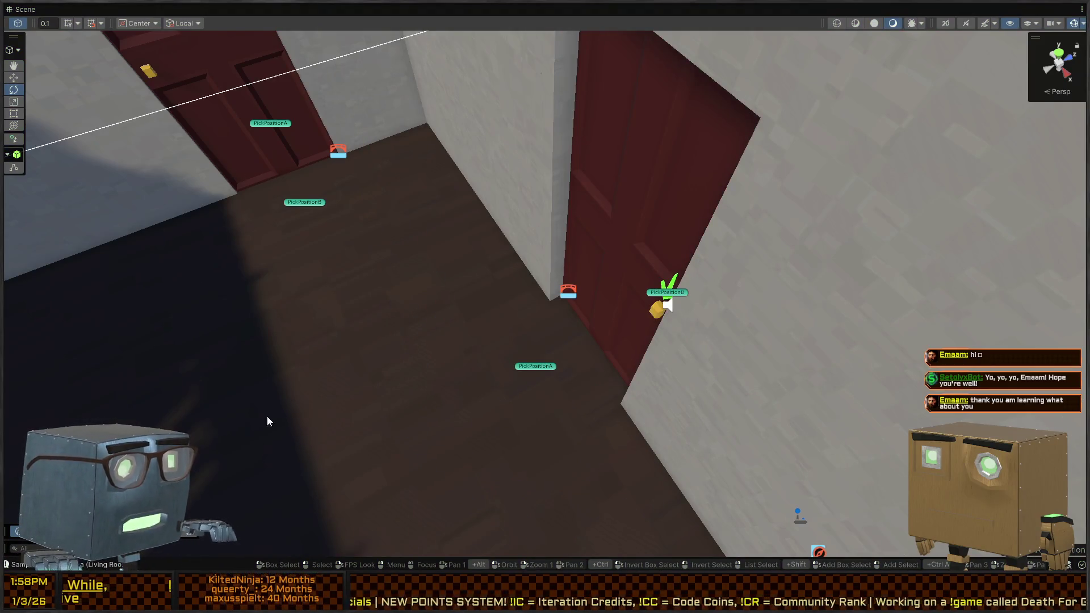
key(shift+space)
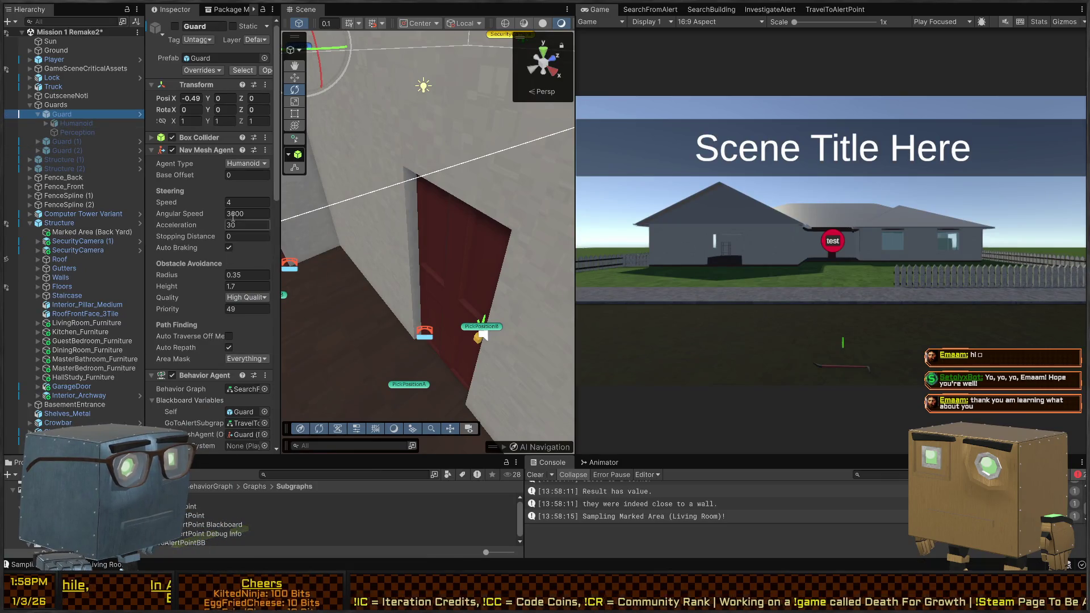
click(138, 114)
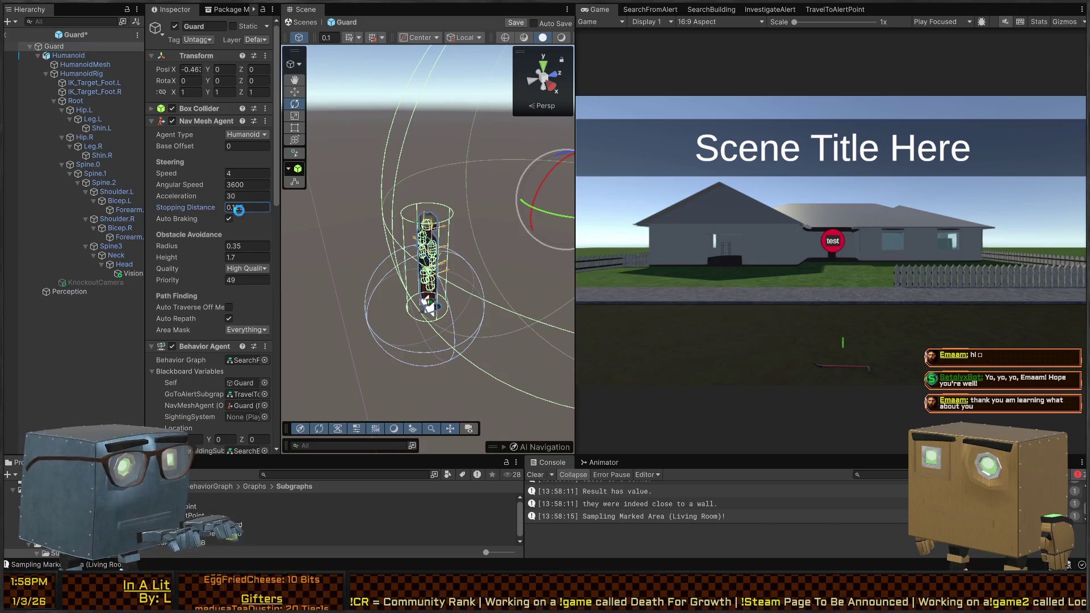
key(shift+space)
Start Play mode, skip the opening truck cutscene and walk the player toward the house.
key(ctrl+p)
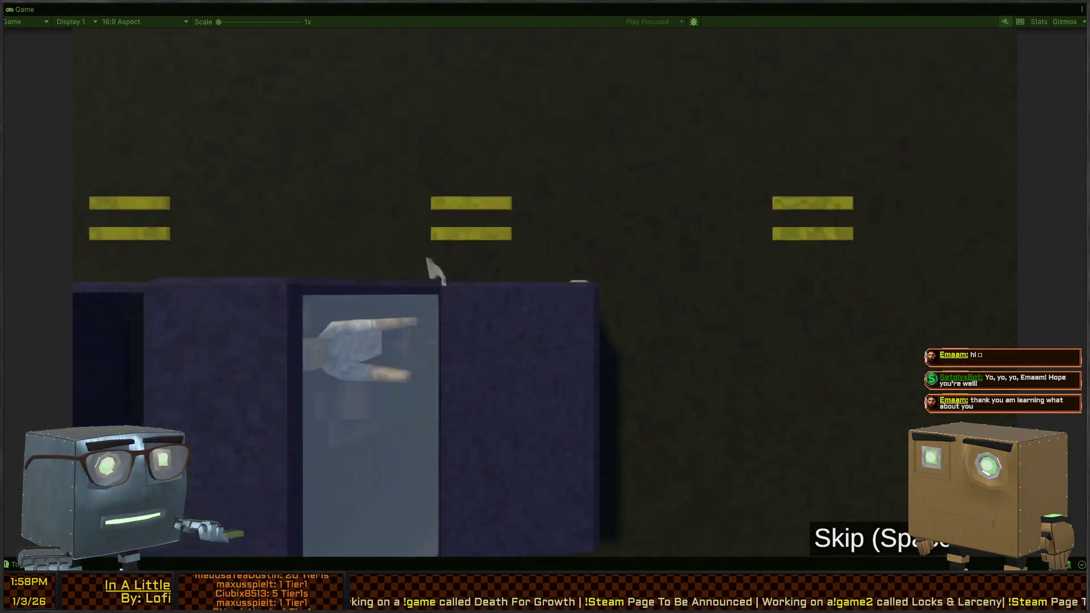
key(space)
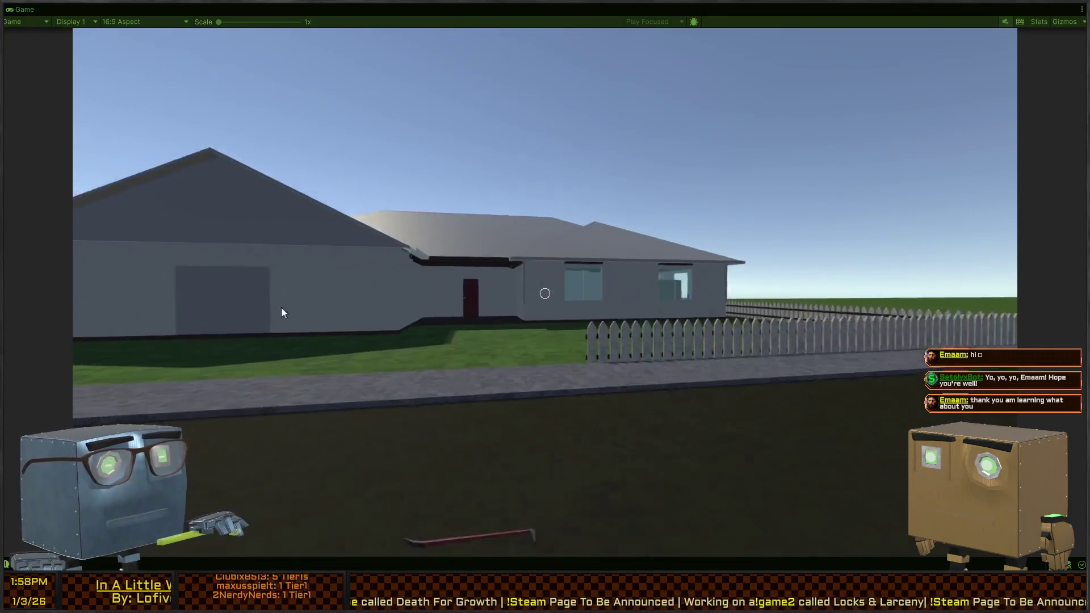
key(w)
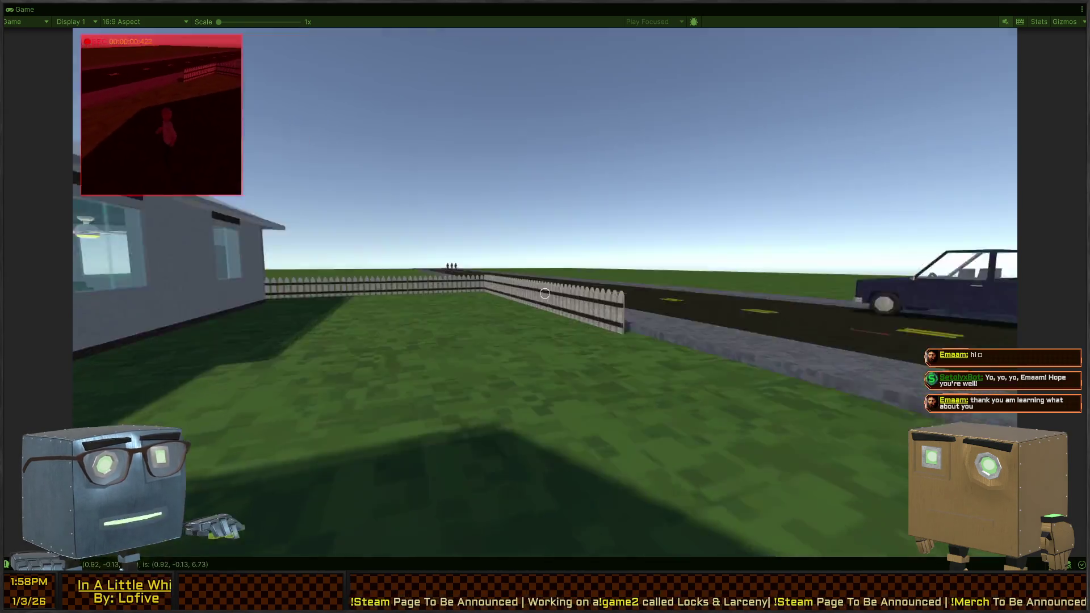
key(w)
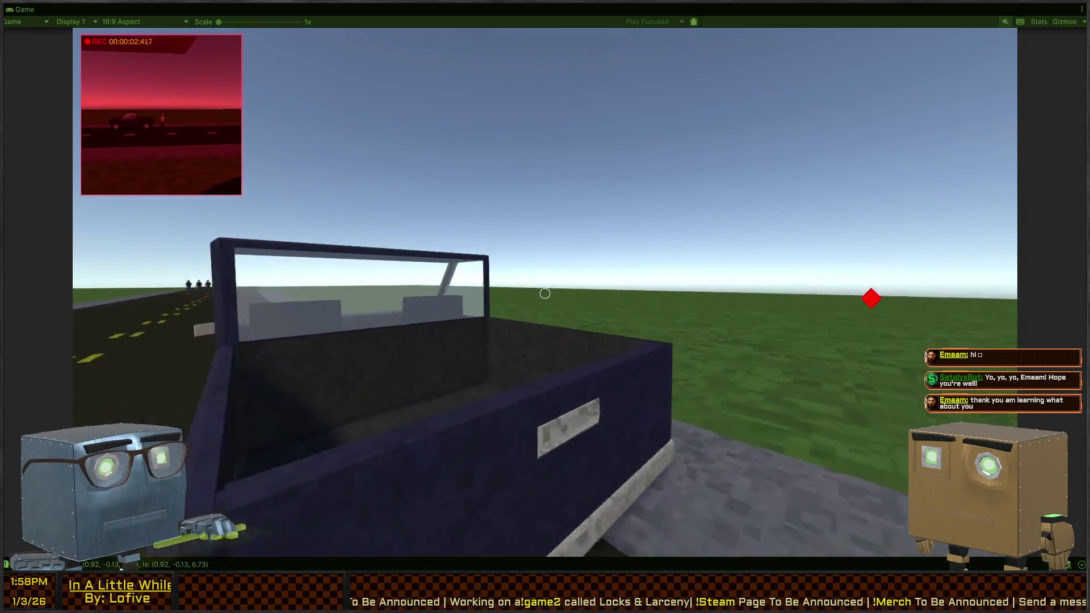
Walk around the pickup truck's front and rear, head back toward the house, then restore the layout.
key(s)
key(w)
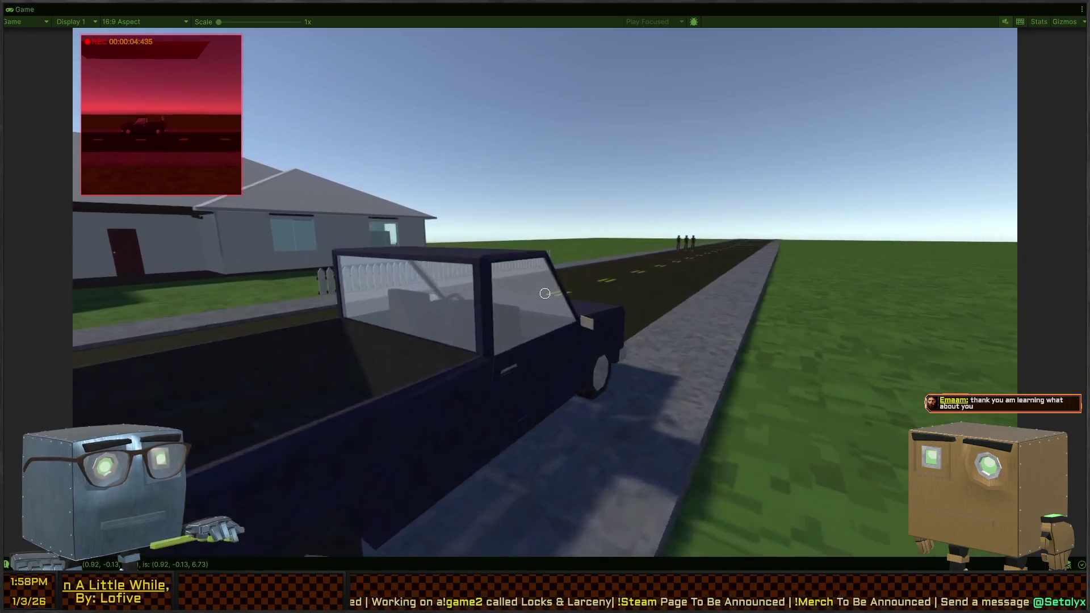
key(s)
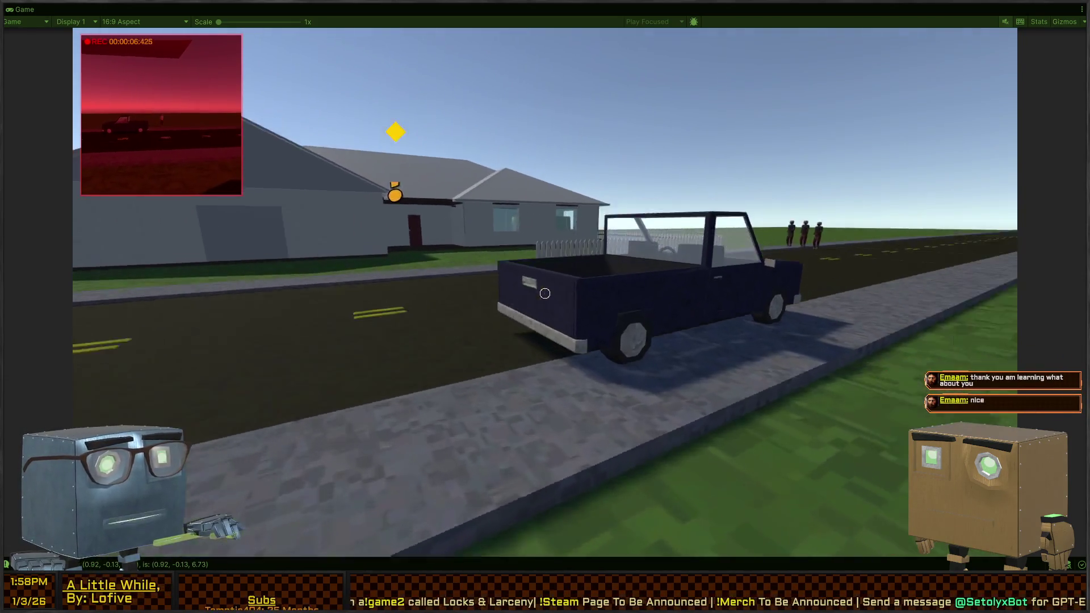
key(w)
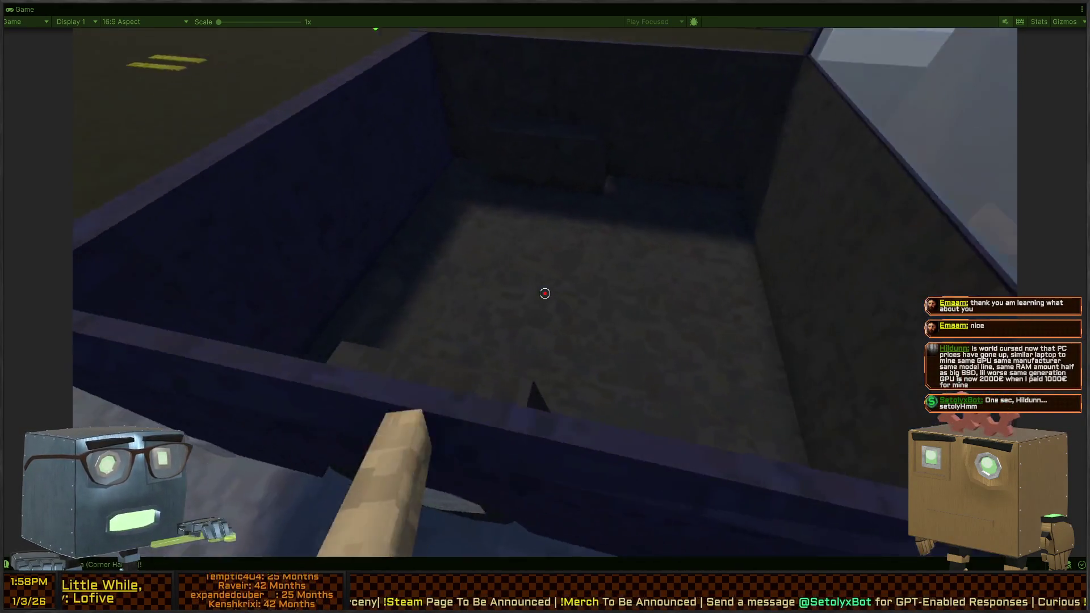
key(s)
key(w)
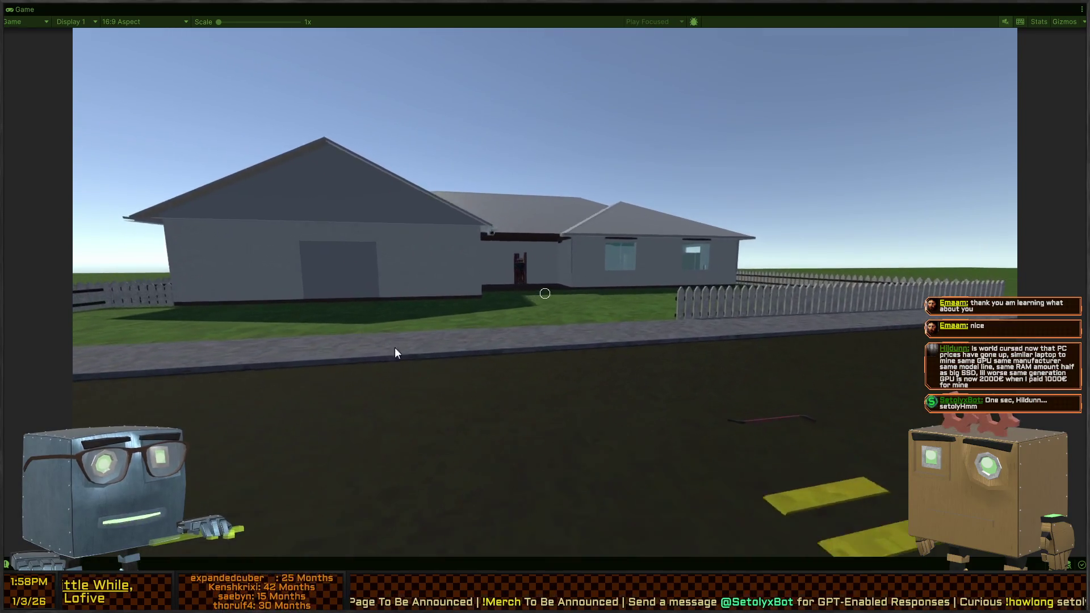
key(w)
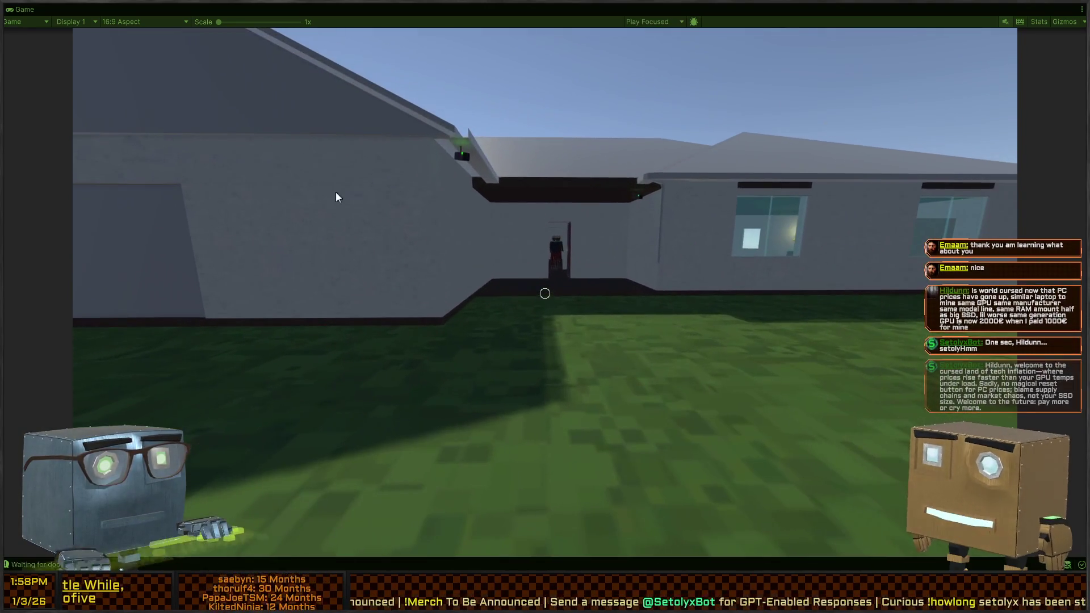
key(shift+space)
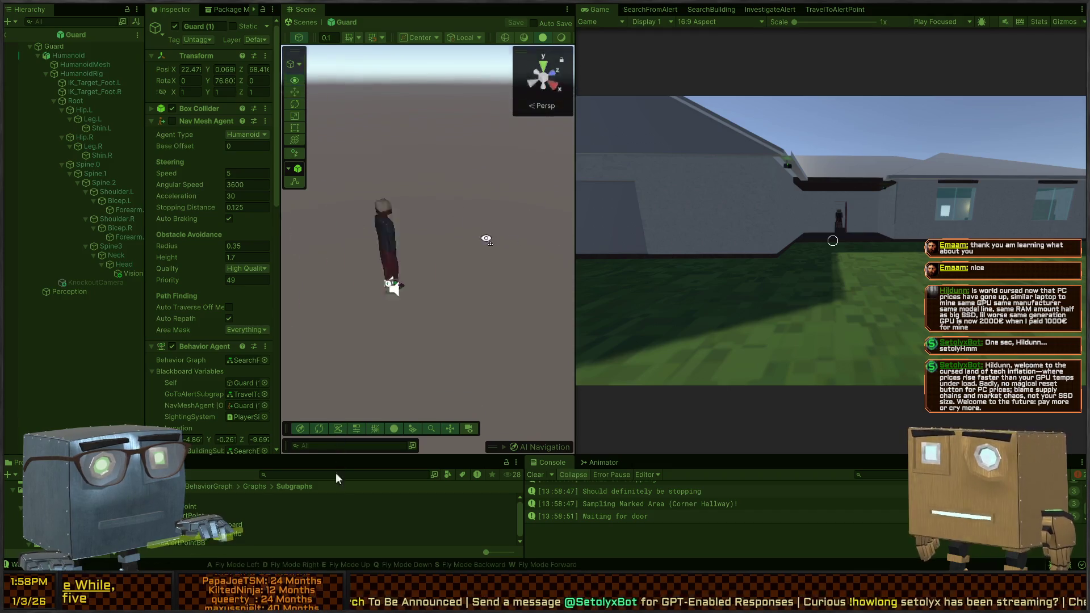
Back in the main scene, move Guard (1) to a new floor spot with global handles and frame it.
click(299, 20)
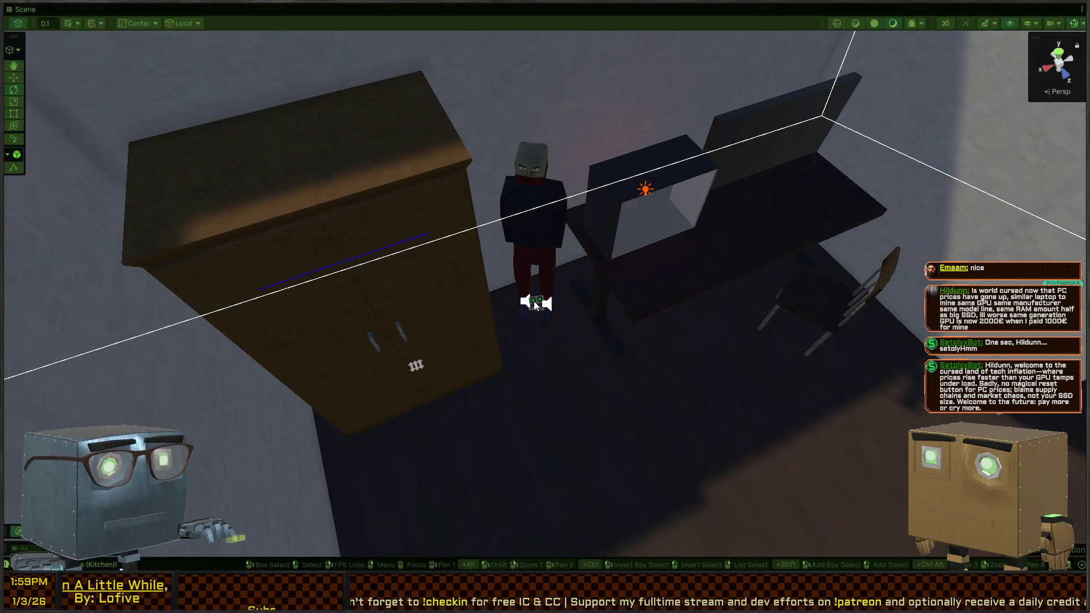
click(534, 301)
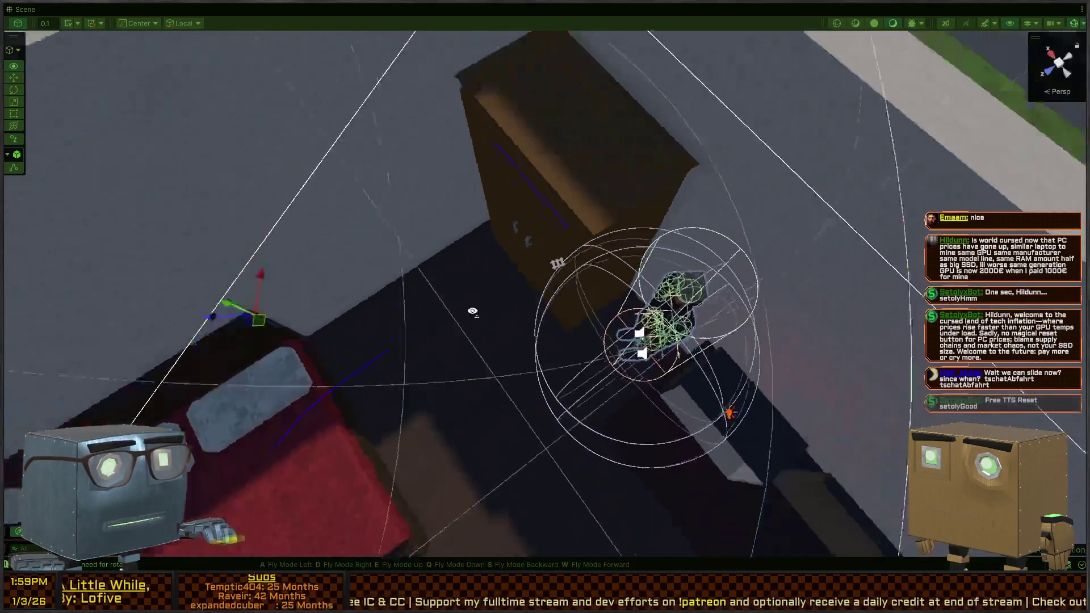
key(x)
drag(615, 332, 549, 365)
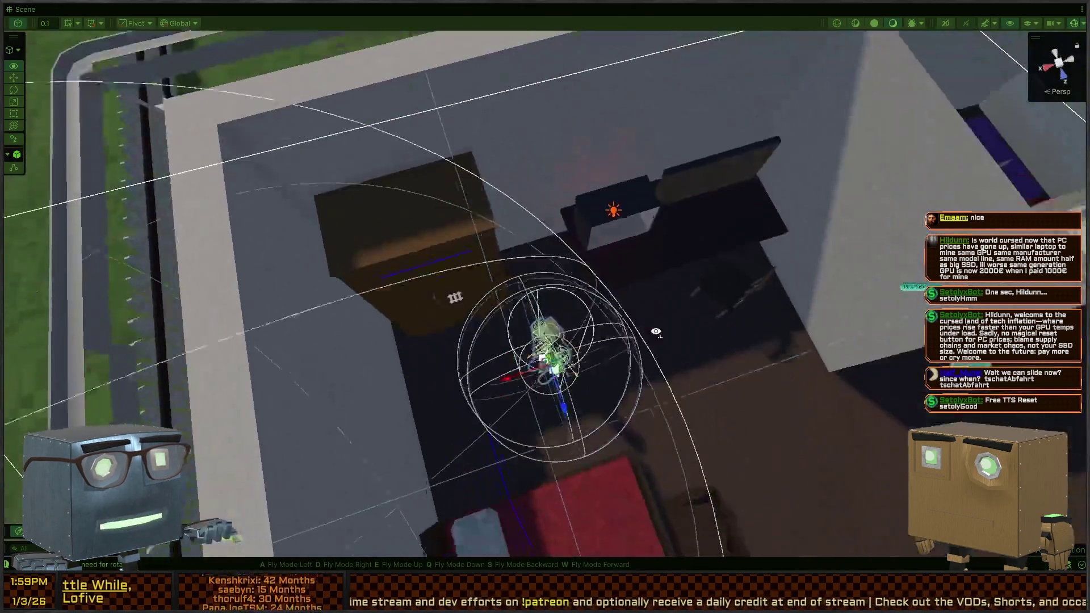
key(f)
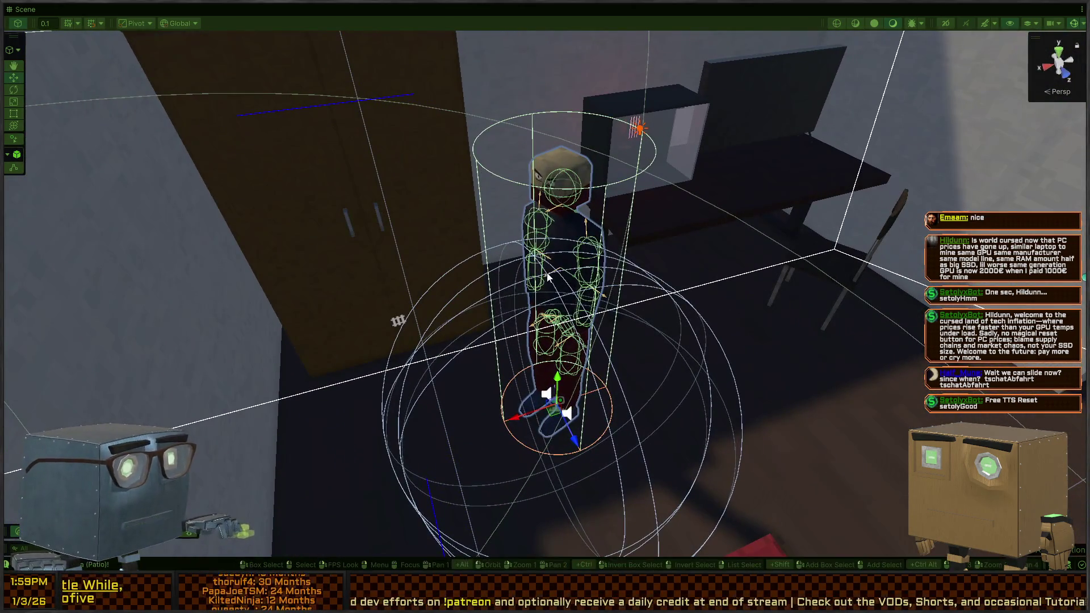
key(shift+space)
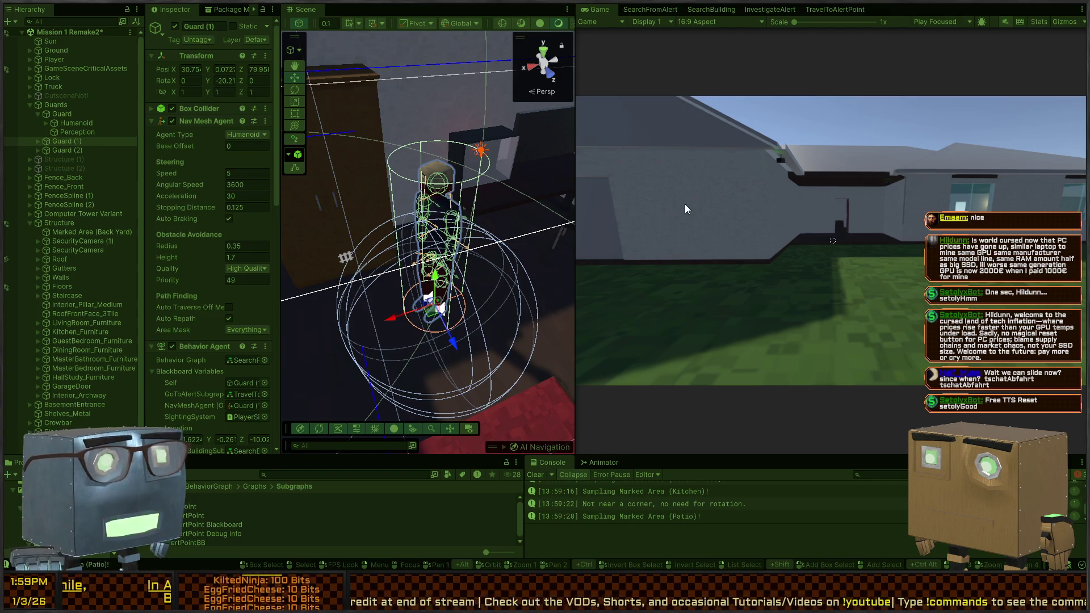
Widen the Scene view and open the SearchFromAlert behavior graph in a wider panel.
mouse_move(488, 202)
mouse_down()
mouse_move(568, 153)
mouse_move(838, 150)
mouse_up()
drag(500, 238, 474, 267)
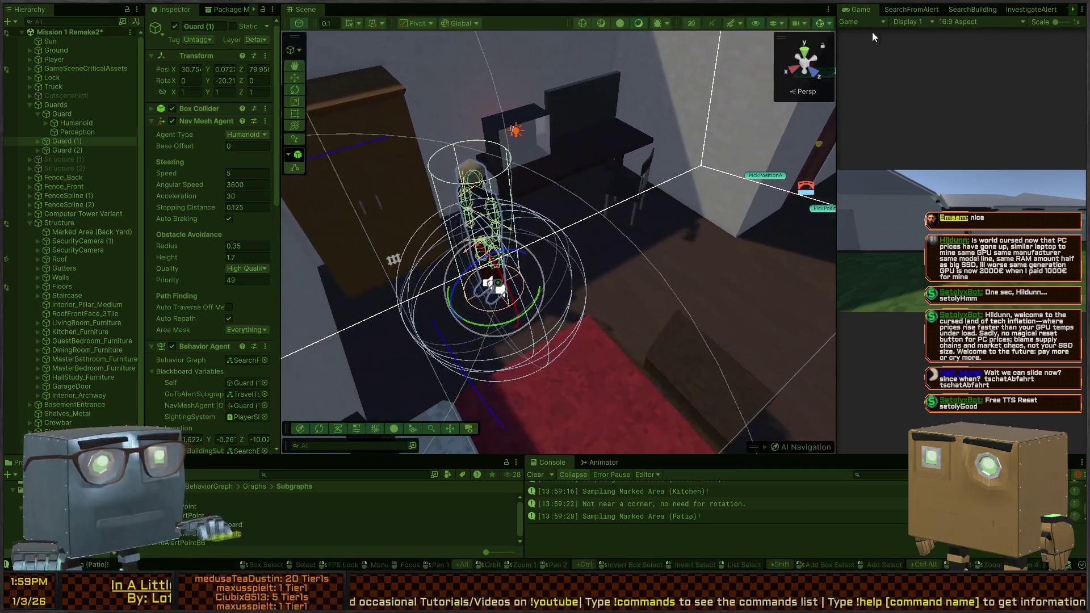
click(905, 10)
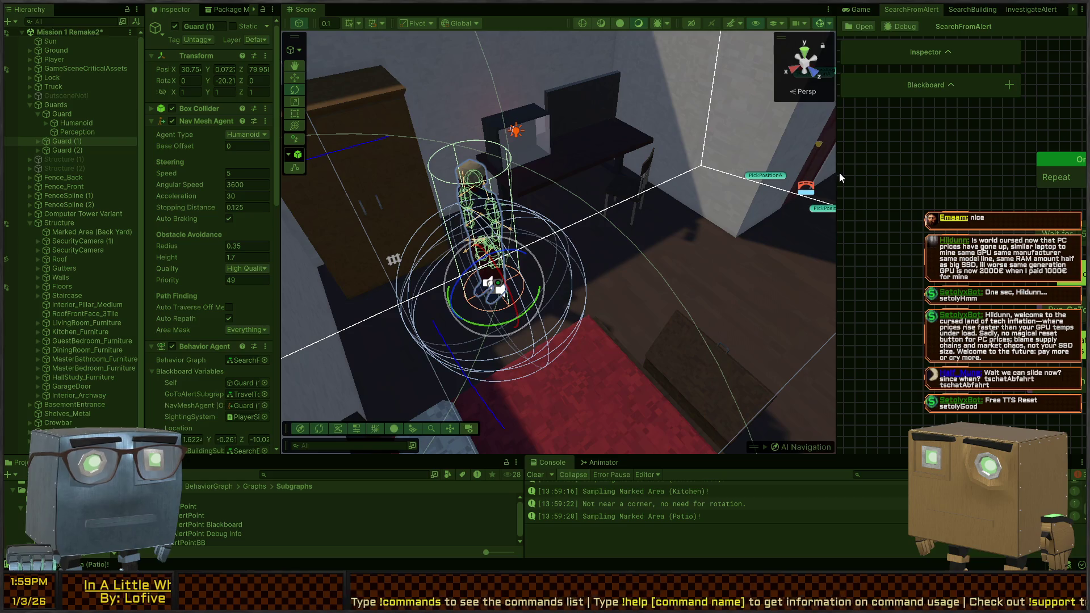
drag(839, 173, 601, 173)
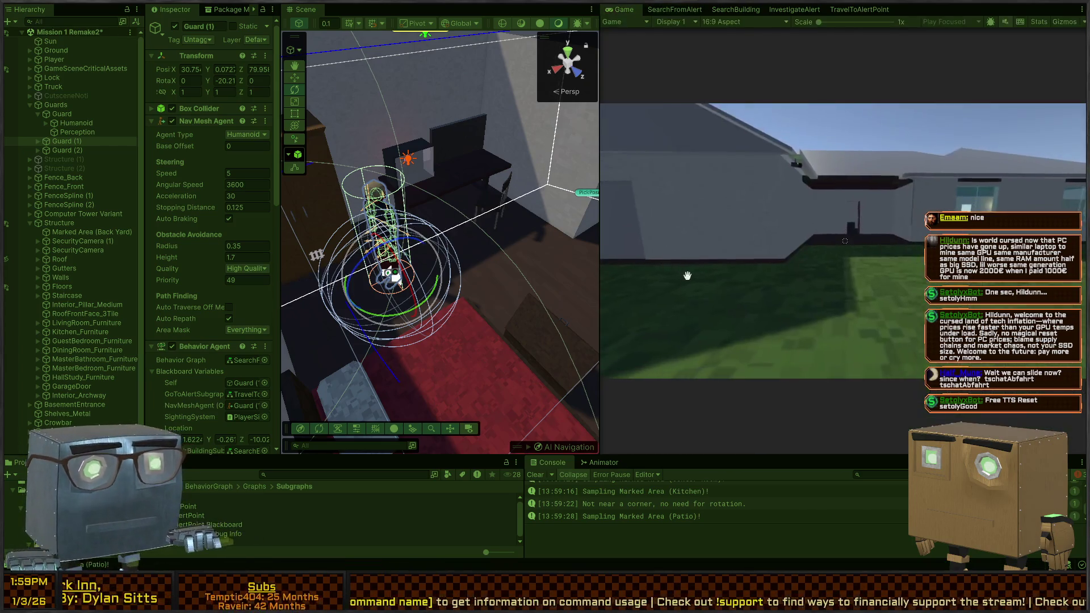
Check the TravelToAlertPoint and SearchBuilding graphs, return to SearchFromAlert, then maximize the Console.
click(862, 11)
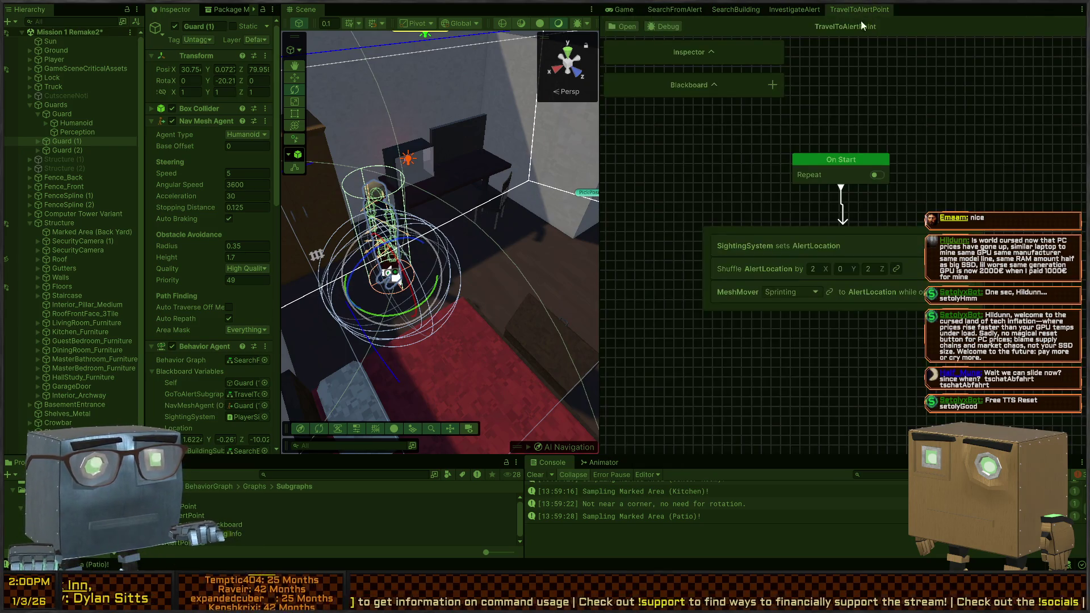
click(716, 12)
click(676, 10)
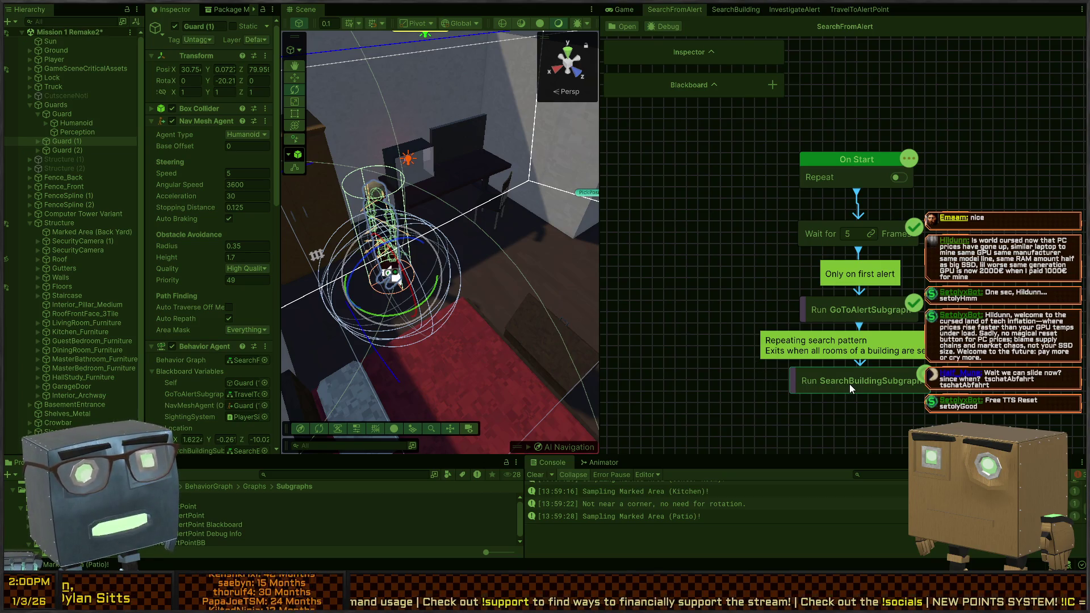
scroll(596, 381, up, 3)
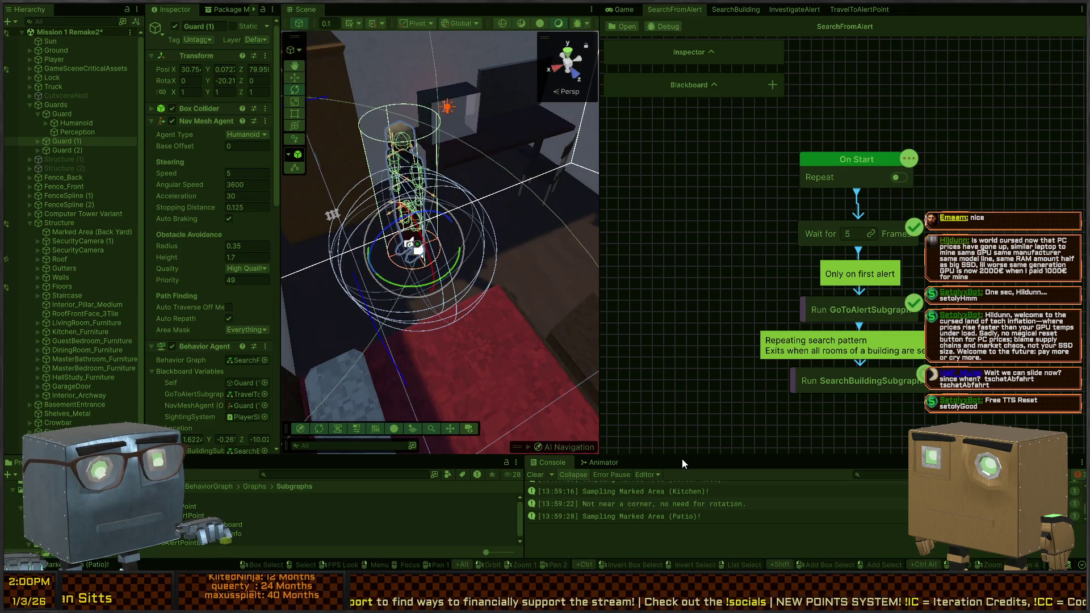
scroll(577, 494, up, 10)
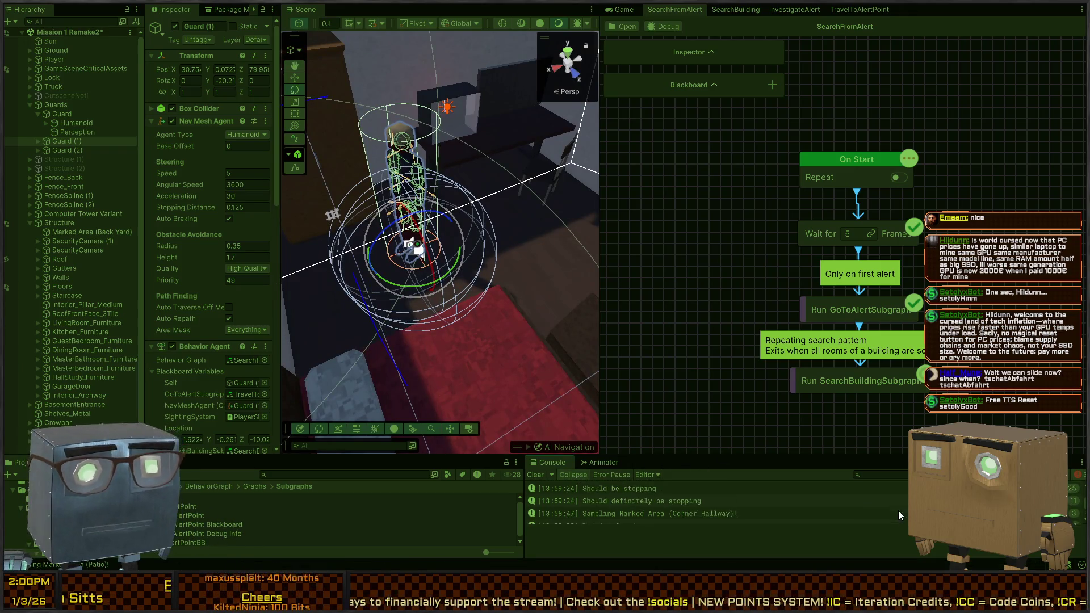
key(shift+space)
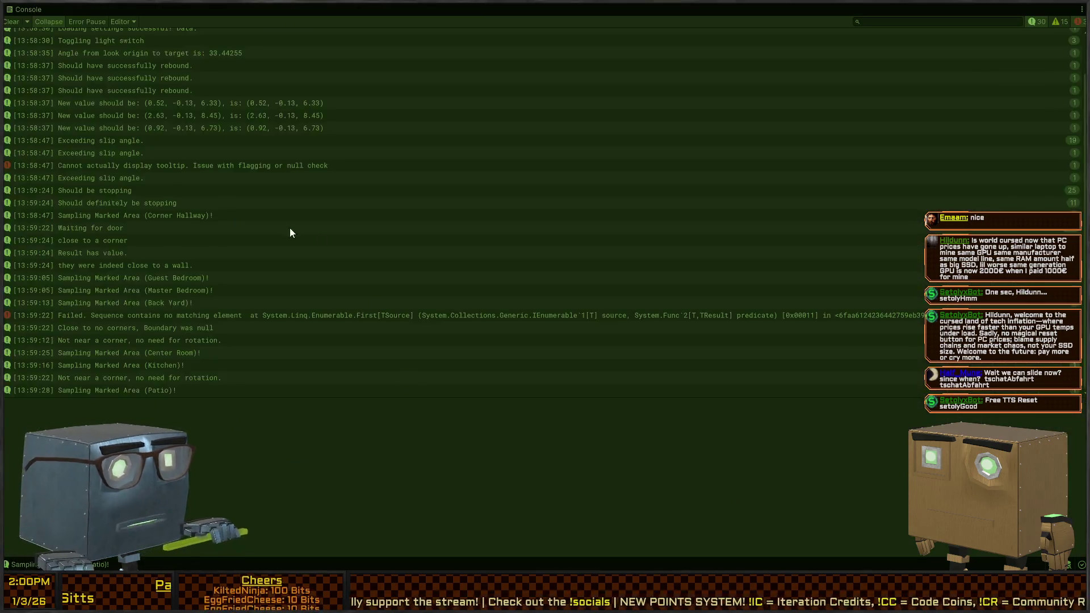
Select the 'Failed. Sequence contains no matching element' error and open its source line in MarkedArea.cs.
scroll(114, 347, down, 1)
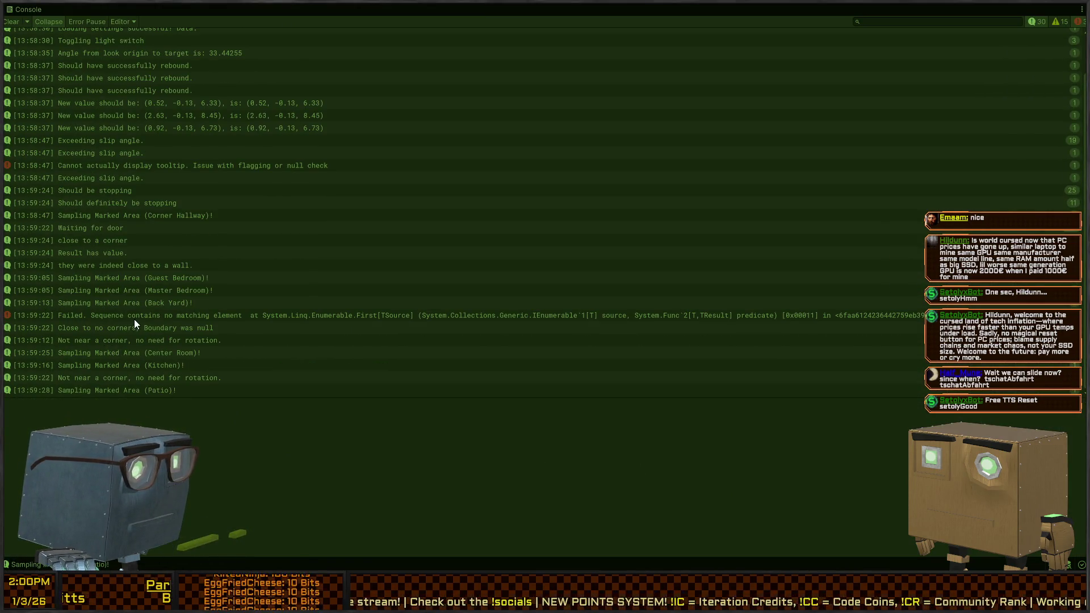
click(142, 317)
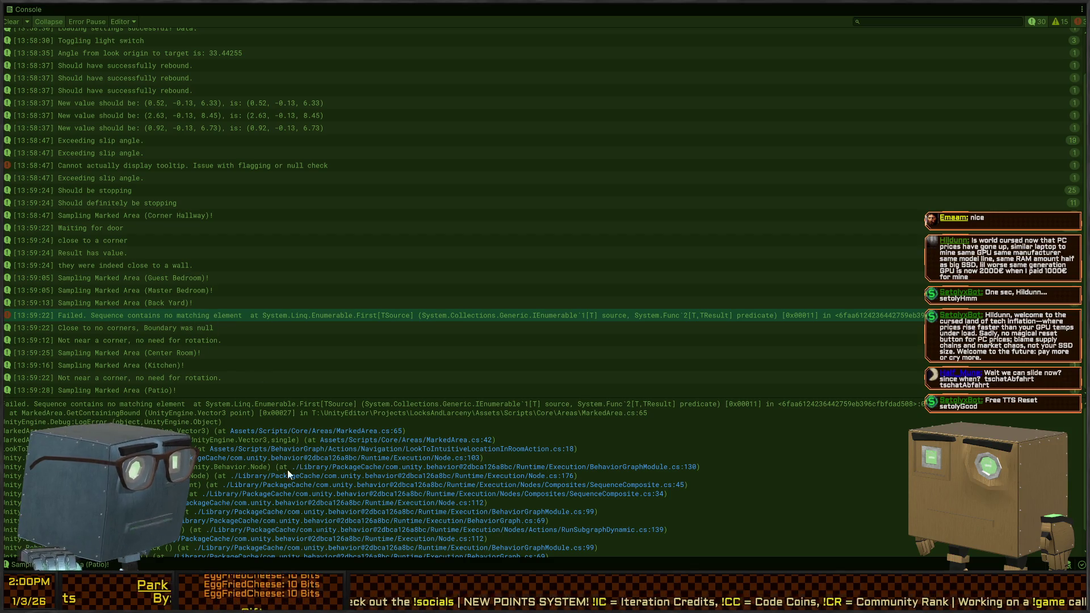
scroll(292, 466, down, 1)
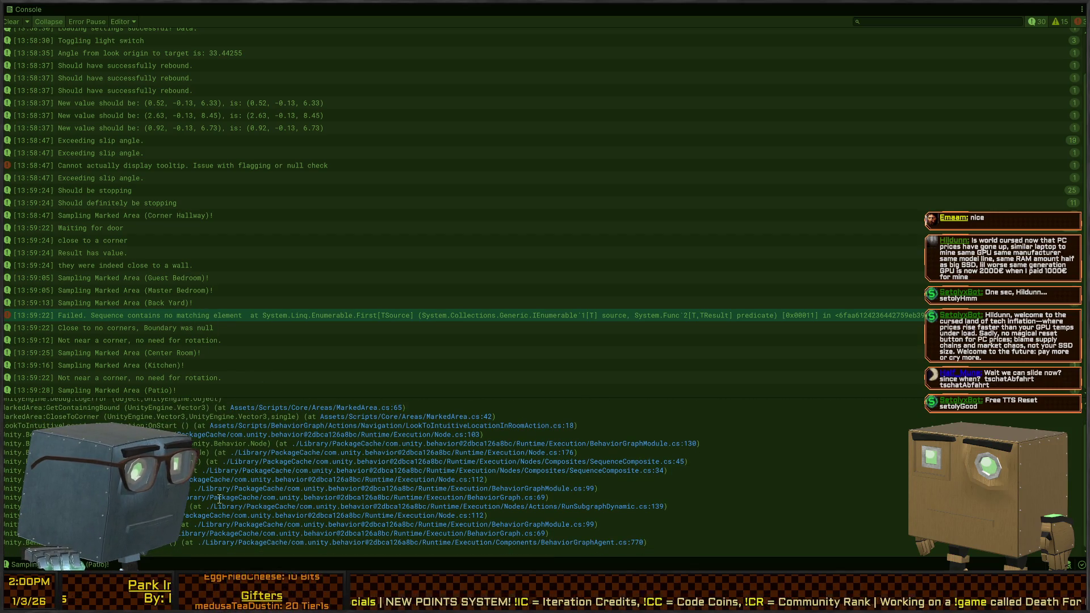
scroll(260, 445, up, 1)
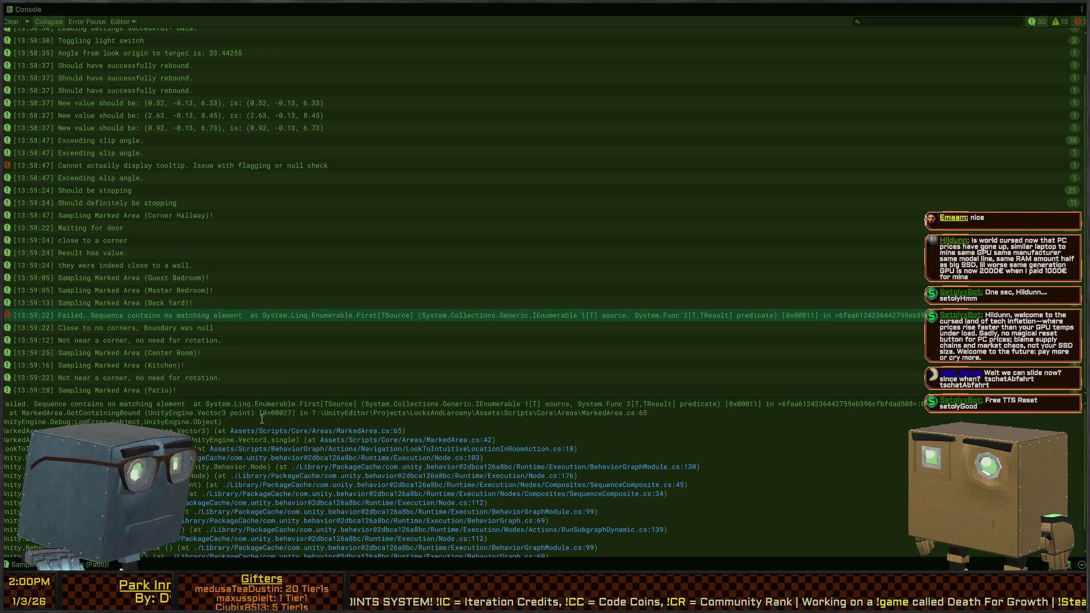
scroll(341, 316, up, 1)
double_click(341, 316)
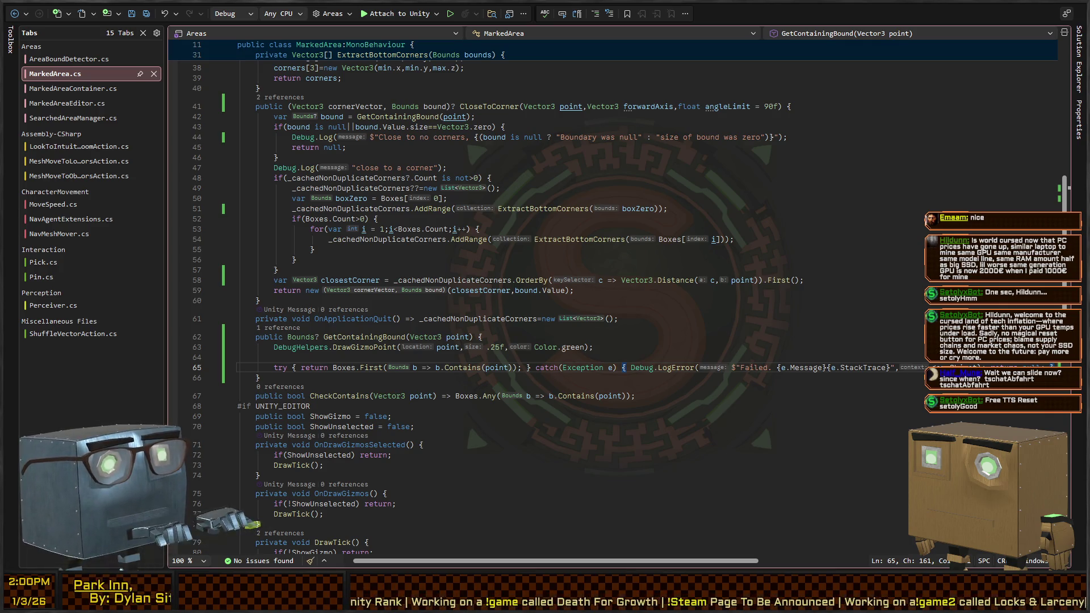
Return from Visual Studio to Unity and exit Play mode.
key(alt+Tab)
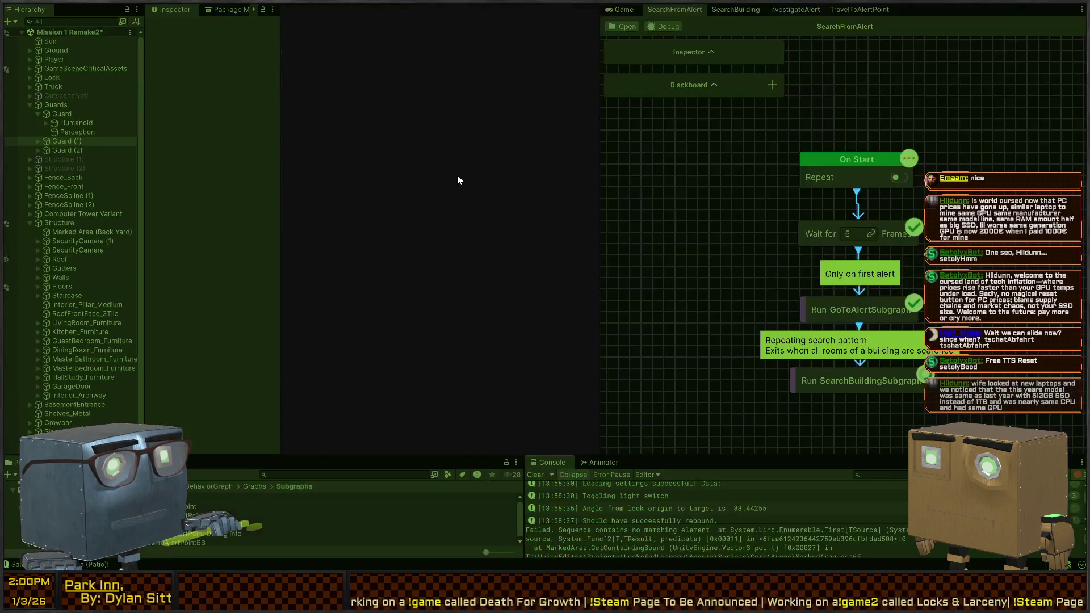
drag(458, 180, 519, 166)
key(ctrl+p)
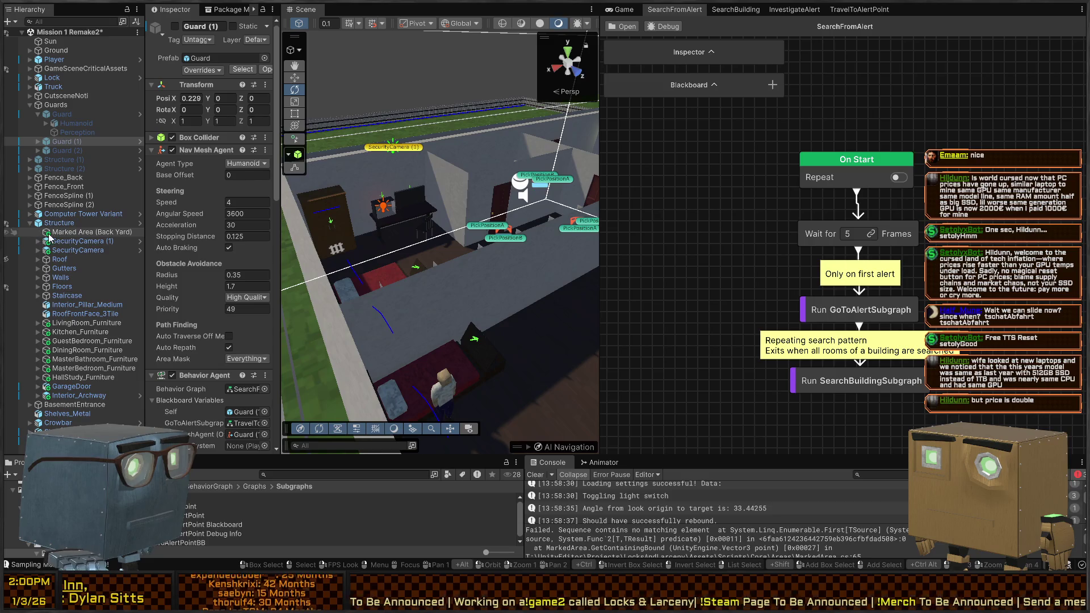
Filter the Hierarchy with t=MarkedArea and frame Marked Area (Back Yard).
click(80, 232)
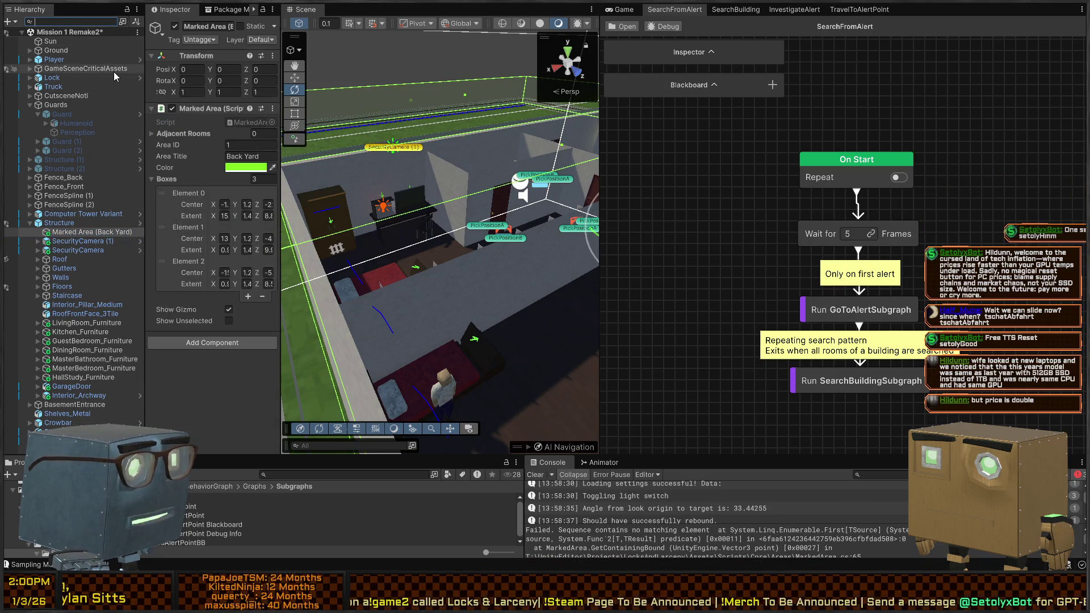
text(t=)
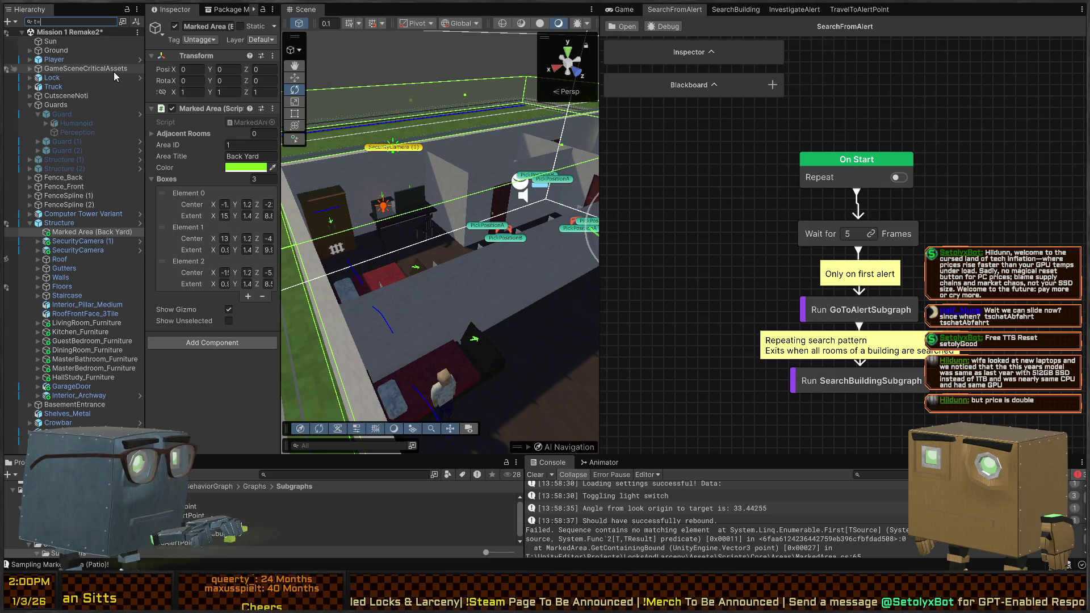
text(MarkedArea)
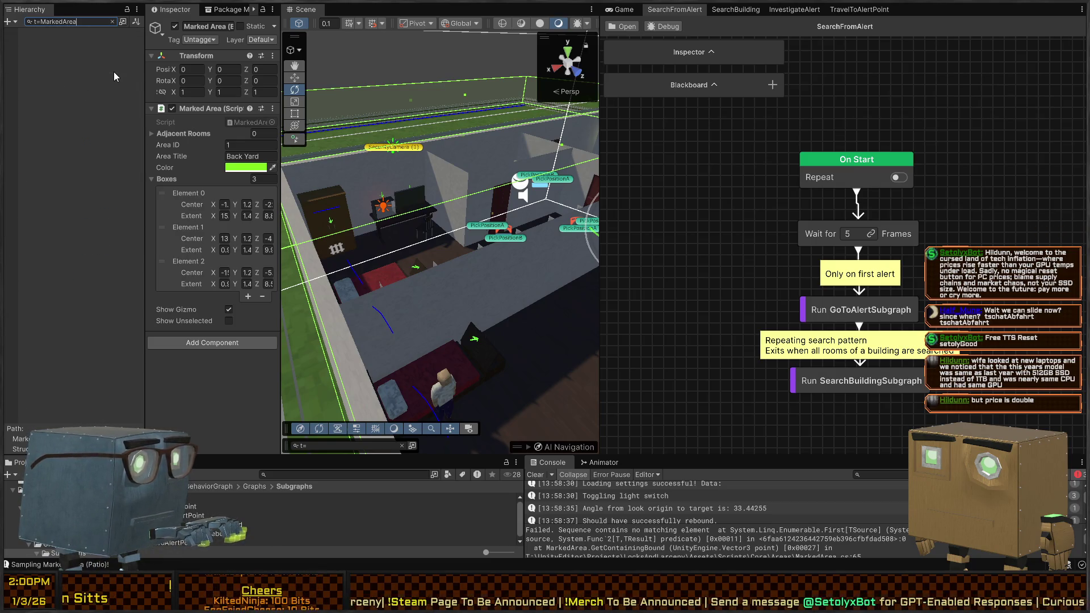
click(81, 41)
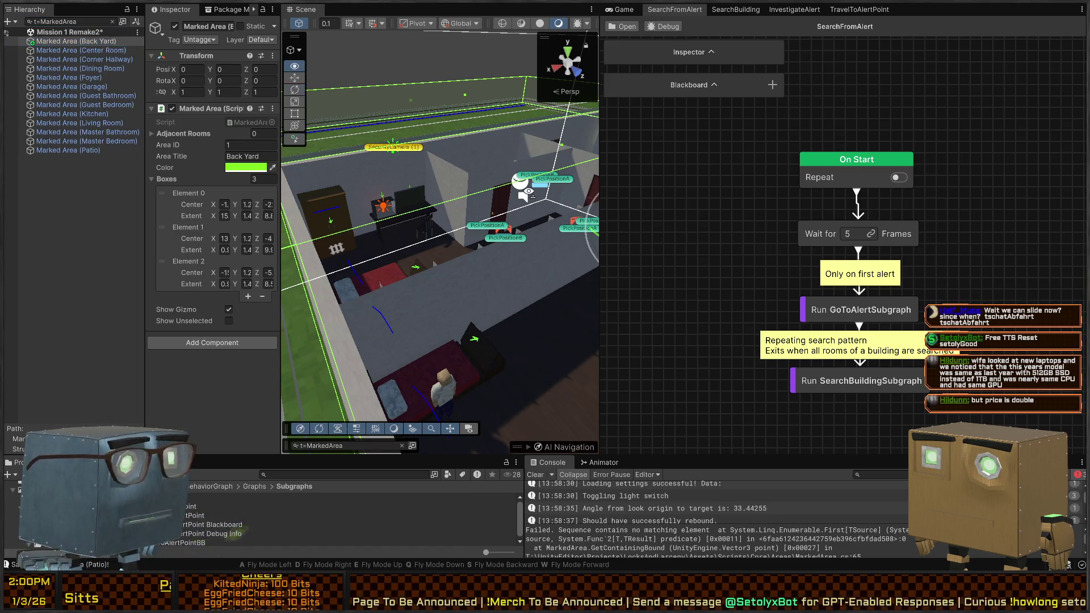
key(f)
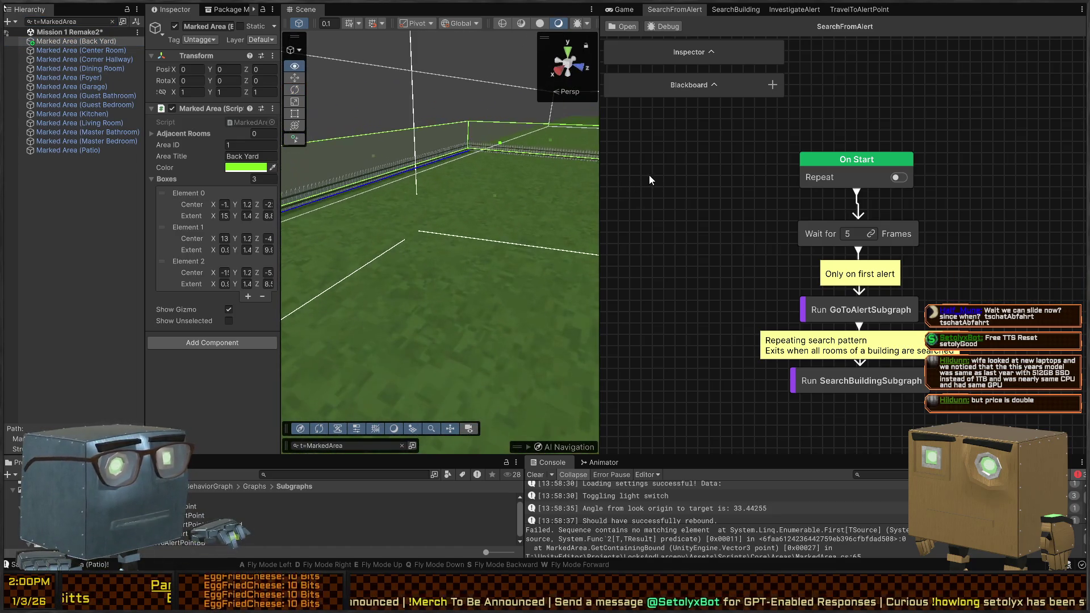
Orbit around the house to inspect the Back Yard's three boxes, then select Corner Hallway.
mouse_move(841, 166)
mouse_down()
mouse_move(882, 178)
mouse_move(567, 186)
mouse_up()
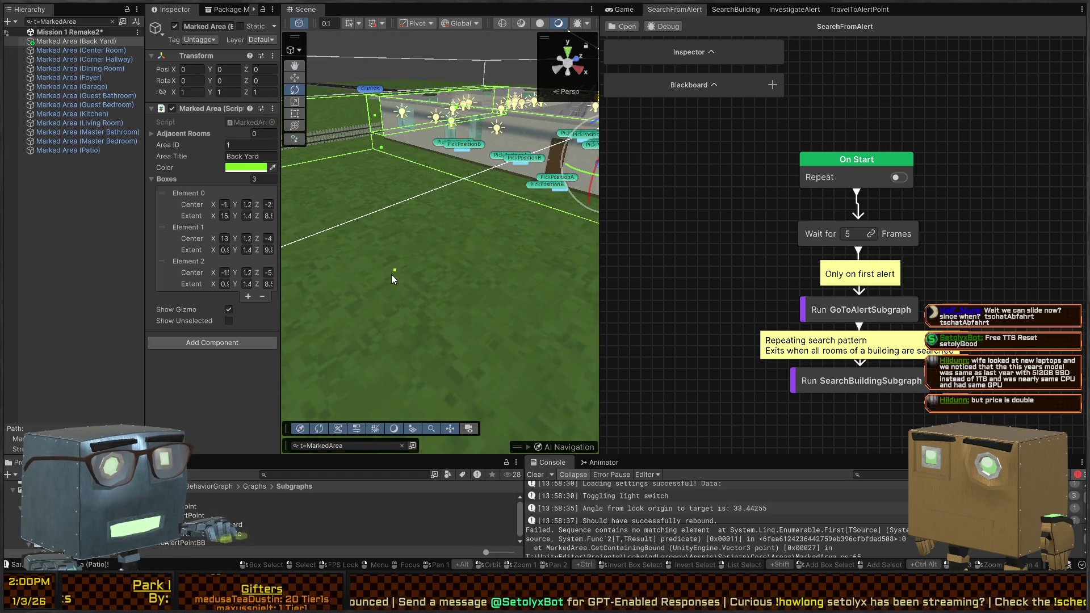
drag(391, 268, 483, 231)
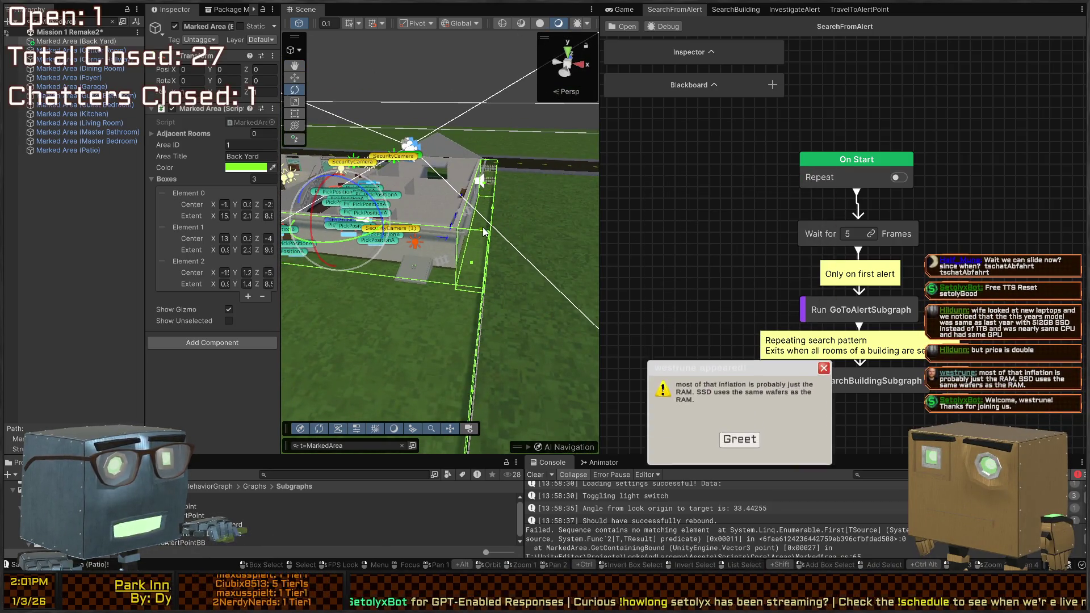
key(f)
drag(403, 230, 564, 254)
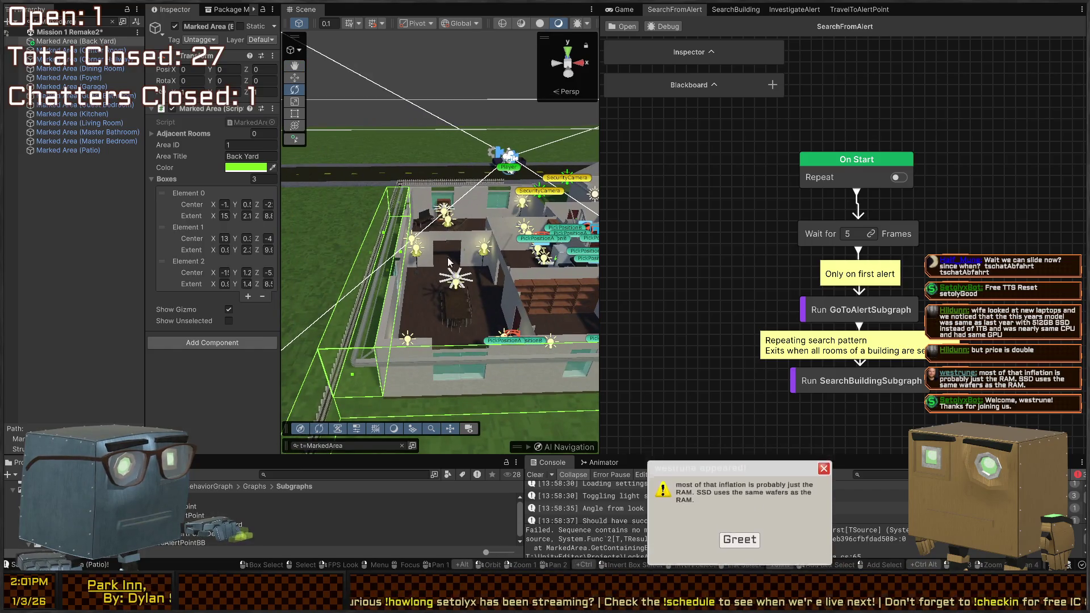
scroll(443, 262, up, 5)
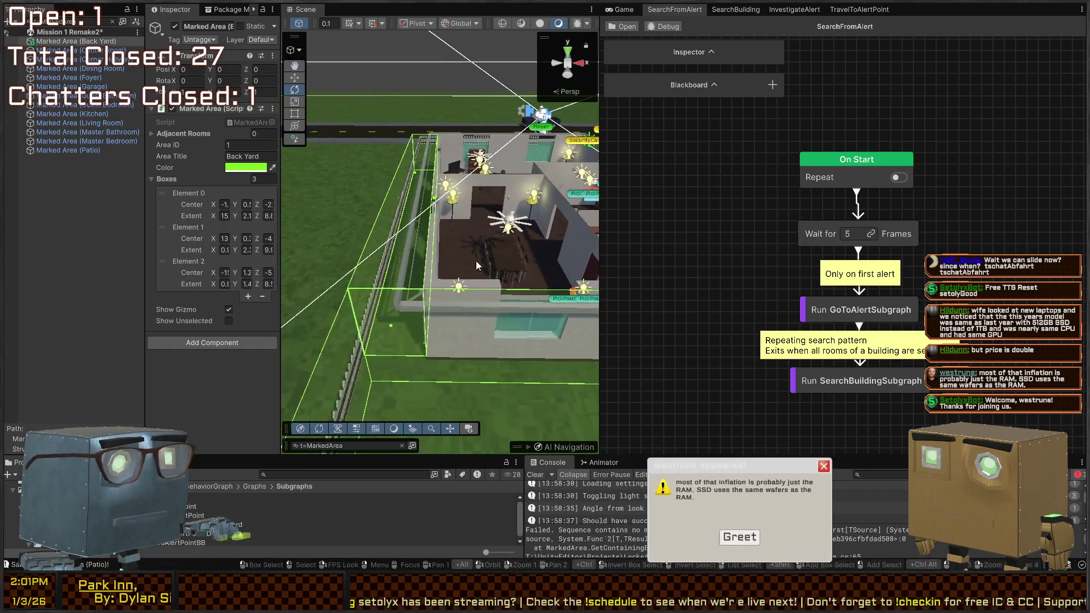
mouse_move(422, 248)
mouse_down()
mouse_move(255, 248)
mouse_move(473, 255)
mouse_move(186, 275)
mouse_move(351, 288)
mouse_up()
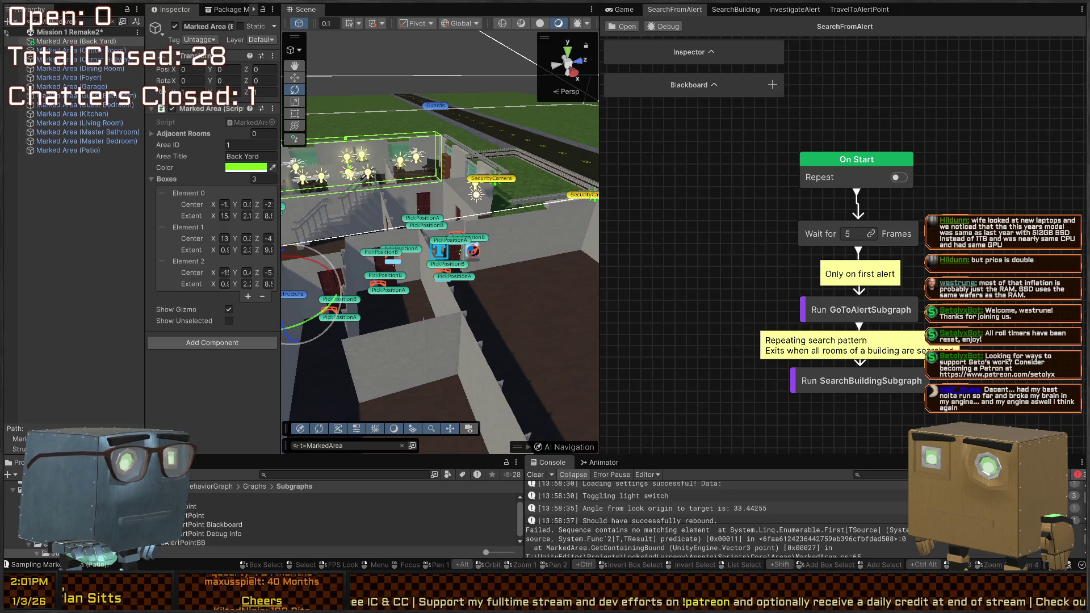
mouse_move(363, 174)
mouse_down()
mouse_move(431, 239)
mouse_move(509, 266)
mouse_move(302, 285)
mouse_move(319, 292)
mouse_up()
click(80, 60)
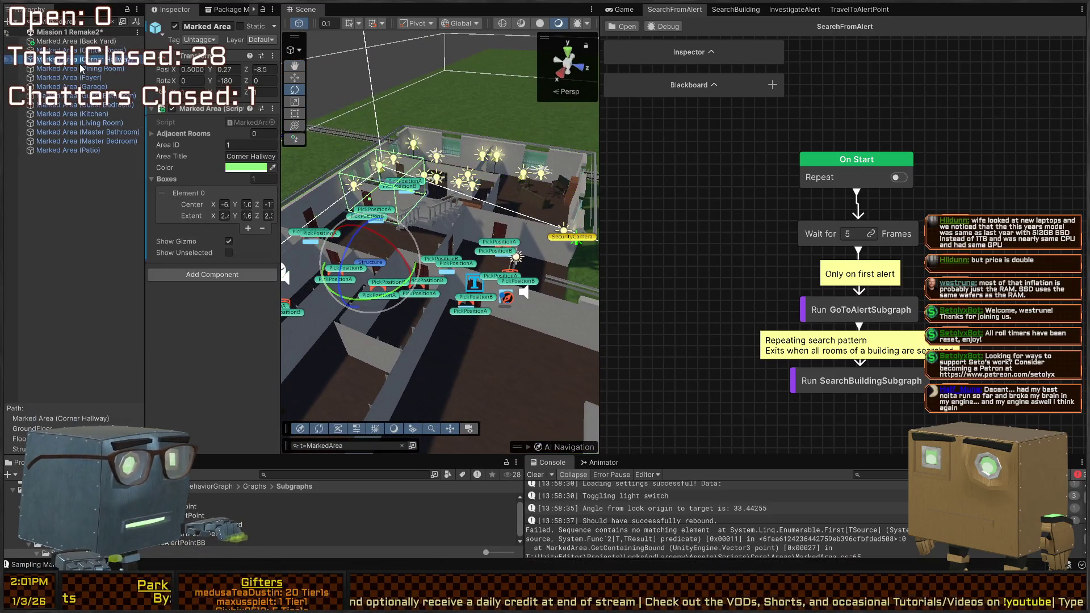
Fly the Scene camera through the Corner Hallway marked area and the bookshelf room.
mouse_move(439, 272)
mouse_down()
mouse_move(308, 214)
mouse_move(491, 225)
mouse_up()
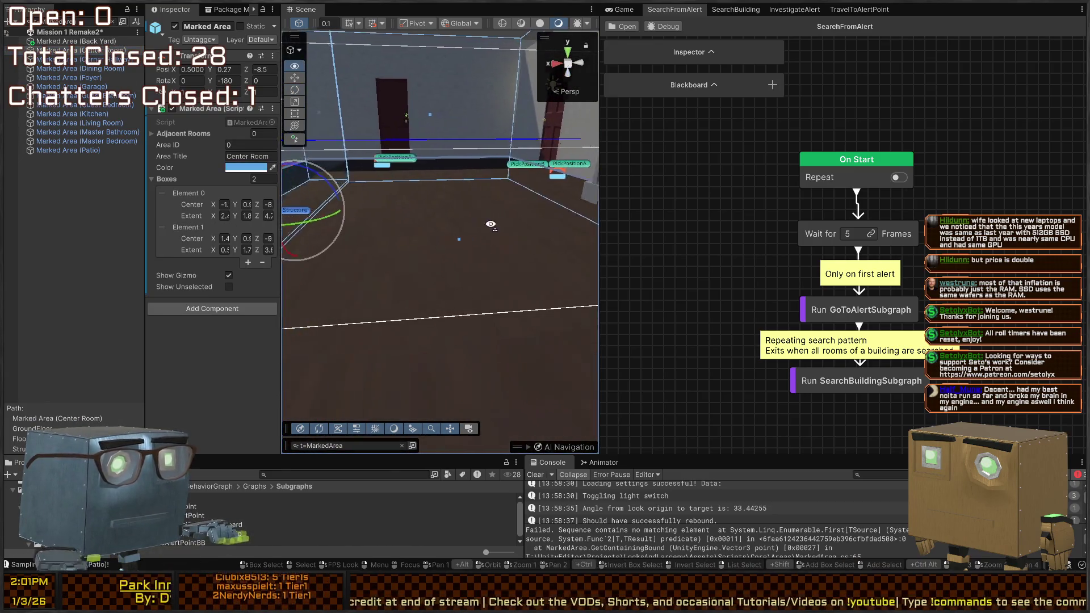
drag(363, 222, 418, 251)
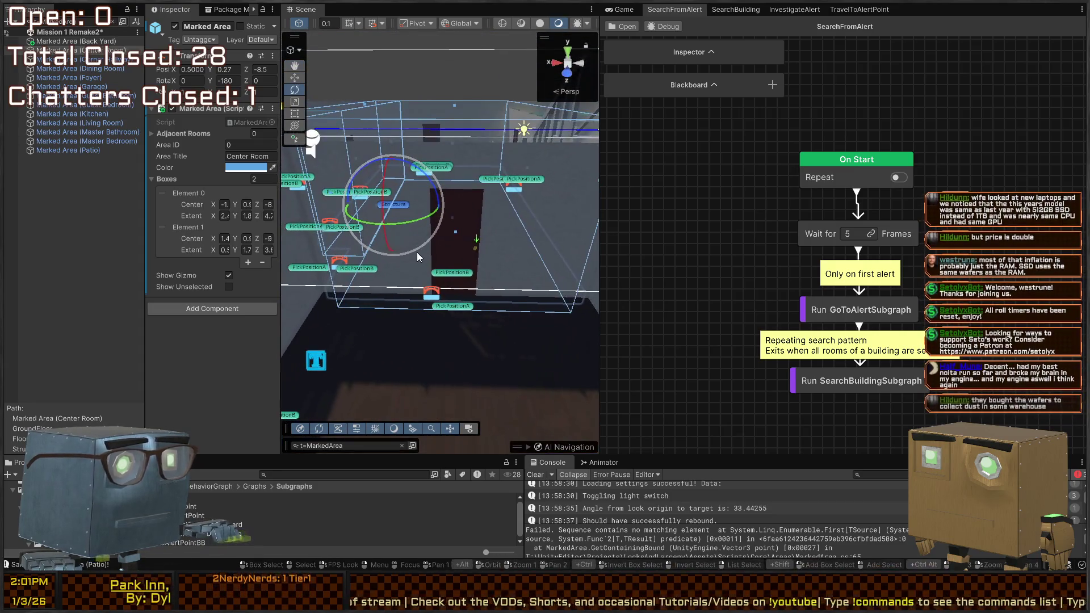
click(419, 256)
mouse_move(395, 199)
mouse_down()
mouse_move(358, 326)
mouse_move(476, 192)
mouse_move(341, 213)
mouse_up()
mouse_move(205, 227)
mouse_down()
mouse_move(170, 238)
mouse_move(36, 237)
mouse_move(105, 253)
mouse_move(847, 231)
mouse_move(874, 166)
mouse_move(929, 157)
mouse_move(237, 230)
mouse_move(166, 219)
mouse_move(199, 247)
mouse_up()
Inspect the Dining Room and Guest Bedroom marked areas up close.
key(Down)
mouse_move(415, 225)
mouse_down()
mouse_move(653, 204)
mouse_move(916, 155)
mouse_move(918, 193)
mouse_move(661, 219)
mouse_up()
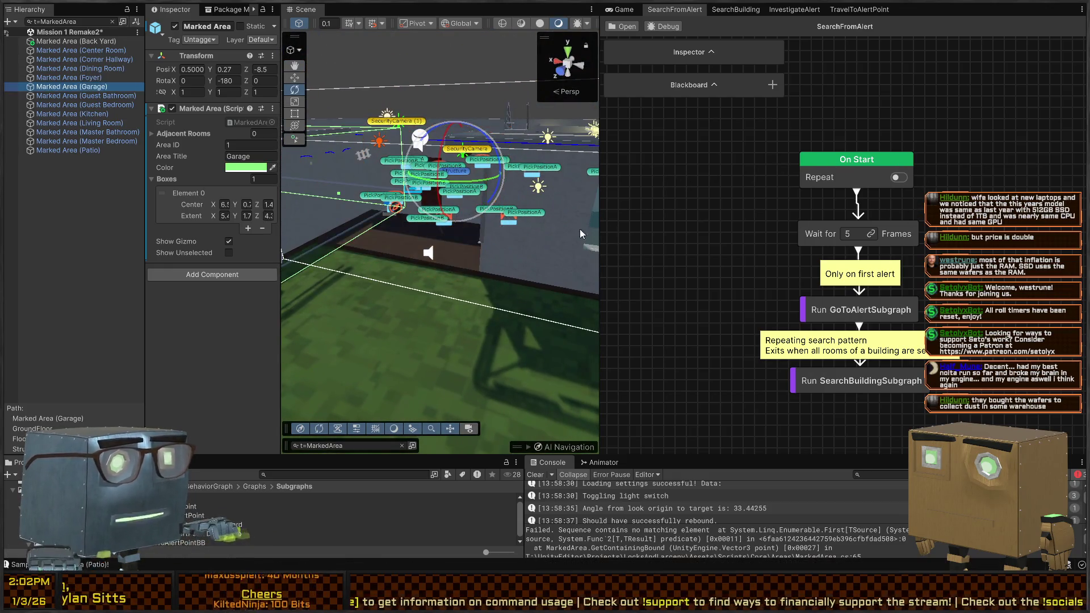
mouse_move(485, 224)
mouse_down()
mouse_move(412, 203)
mouse_move(561, 250)
mouse_move(337, 206)
mouse_move(420, 334)
mouse_move(544, 301)
mouse_up()
click(544, 301)
mouse_move(352, 281)
mouse_down()
mouse_move(352, 216)
mouse_move(193, 140)
mouse_move(466, 241)
mouse_move(539, 217)
mouse_move(454, 205)
mouse_move(475, 242)
mouse_move(496, 162)
mouse_move(432, 190)
mouse_move(413, 174)
mouse_move(500, 195)
mouse_move(377, 202)
mouse_move(566, 196)
mouse_move(479, 204)
mouse_move(437, 236)
mouse_up()
Step through the Kitchen, Living Room, Master Bathroom and Master Bedroom marked areas.
click(466, 241)
click(475, 242)
click(424, 193)
click(414, 174)
Frame the Patio box, then select the Foyer marked area and view it from above.
click(438, 236)
key(f)
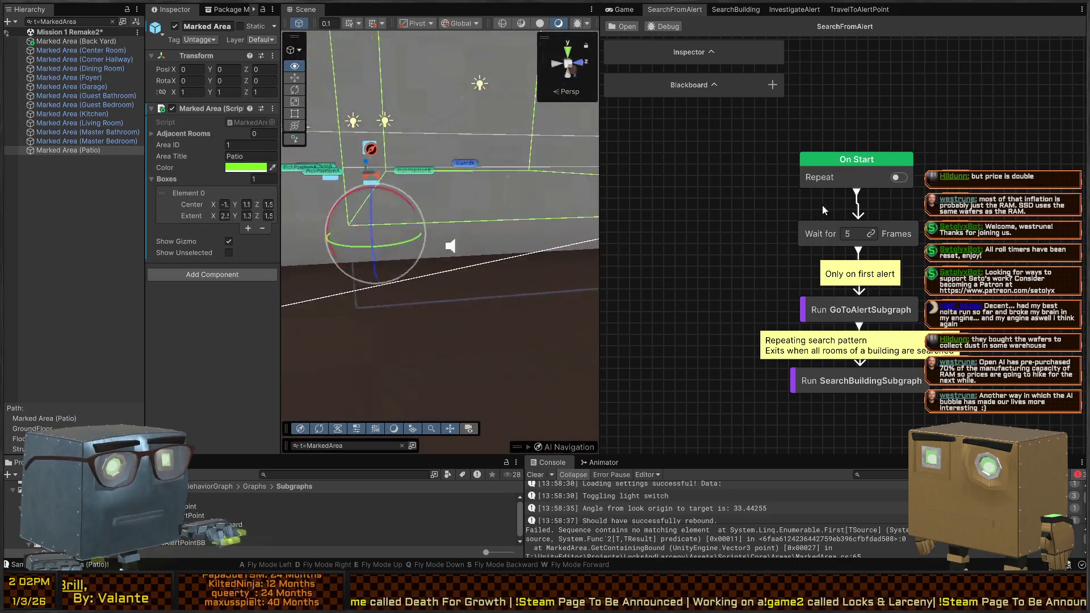
mouse_move(511, 228)
mouse_down()
mouse_move(468, 236)
mouse_move(471, 274)
mouse_move(453, 287)
mouse_move(451, 309)
mouse_move(432, 221)
mouse_move(280, 144)
mouse_move(223, 144)
mouse_move(180, 175)
mouse_move(182, 202)
mouse_move(315, 122)
mouse_up()
click(69, 77)
click(576, 79)
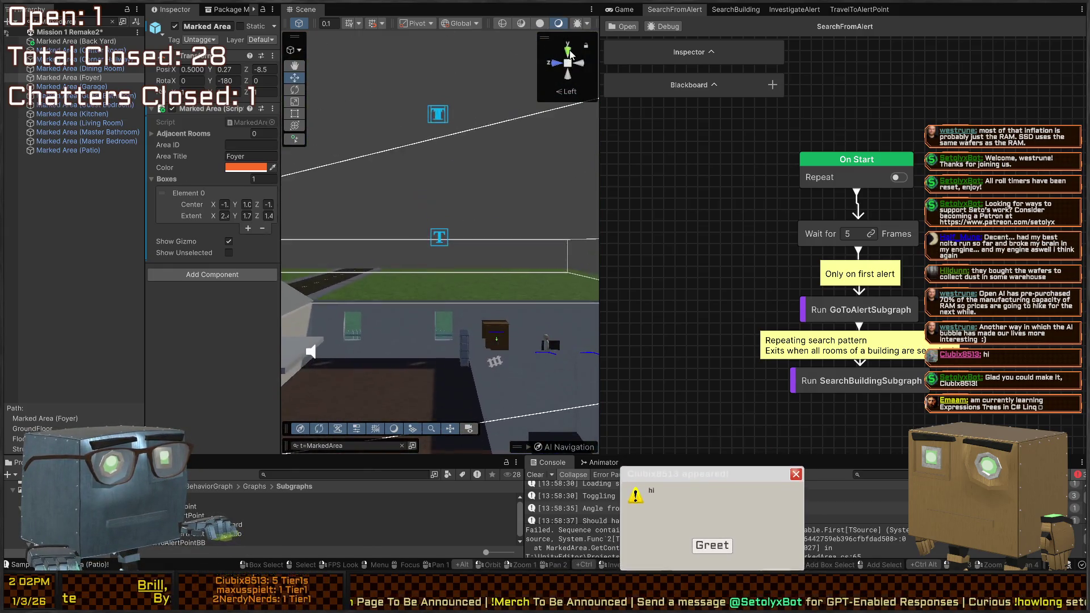
Center the top view on the Foyer and switch to the Rect tool.
drag(458, 250, 458, 229)
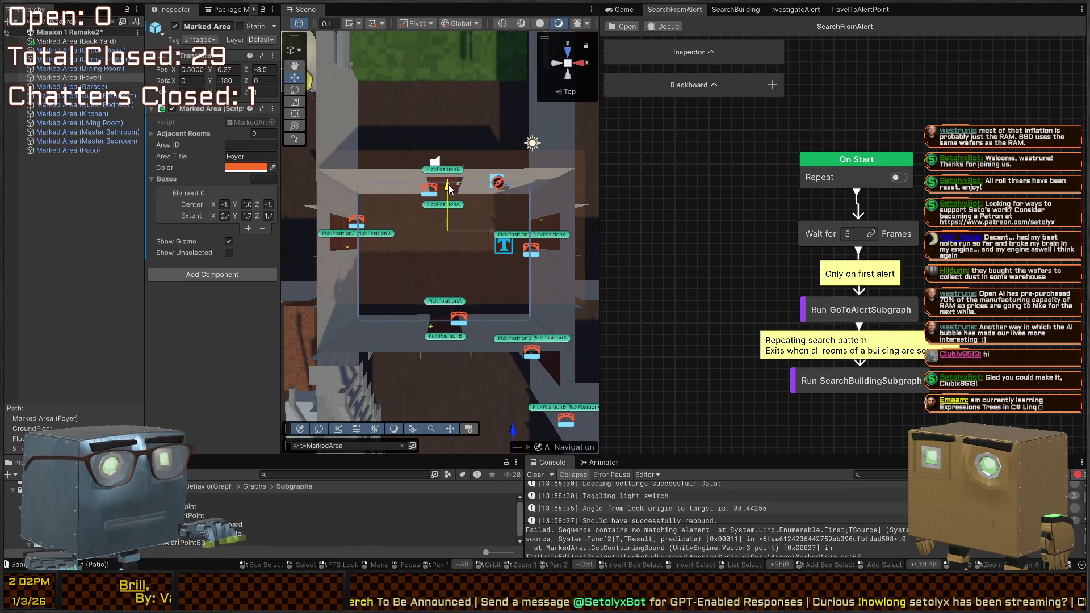
scroll(431, 170, up, 6)
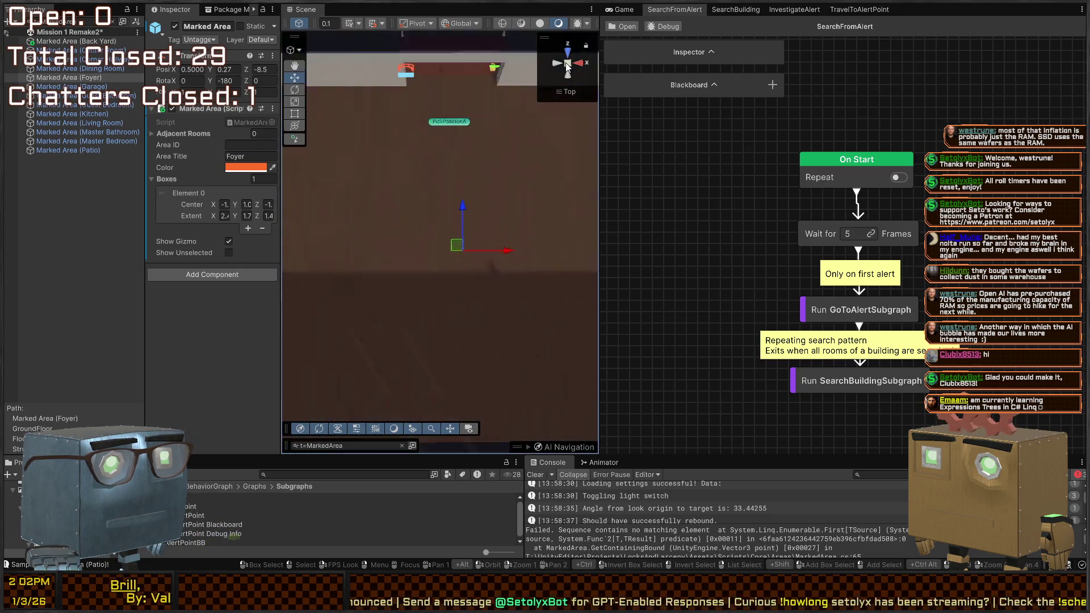
scroll(430, 185, down, 2)
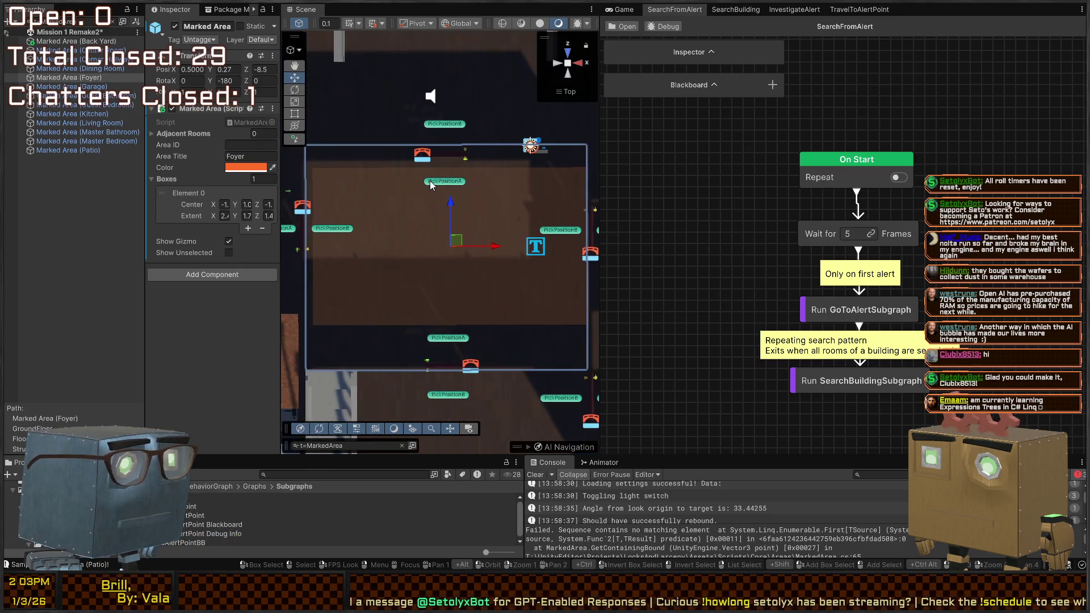
mouse_move(461, 224)
mouse_down()
mouse_move(465, 239)
mouse_move(430, 221)
mouse_move(441, 184)
mouse_up()
scroll(440, 184, down, 1)
key(t)
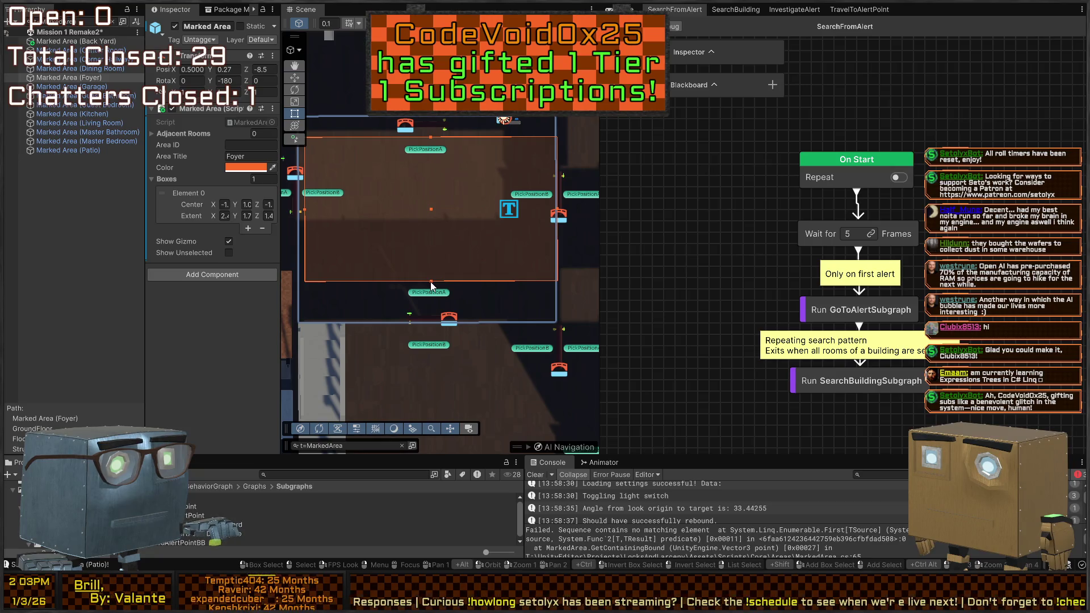
Resize the Foyer box's edges to cover the room, checking it from an isometric angle.
mouse_move(297, 241)
mouse_down()
mouse_move(367, 243)
mouse_move(372, 231)
mouse_up()
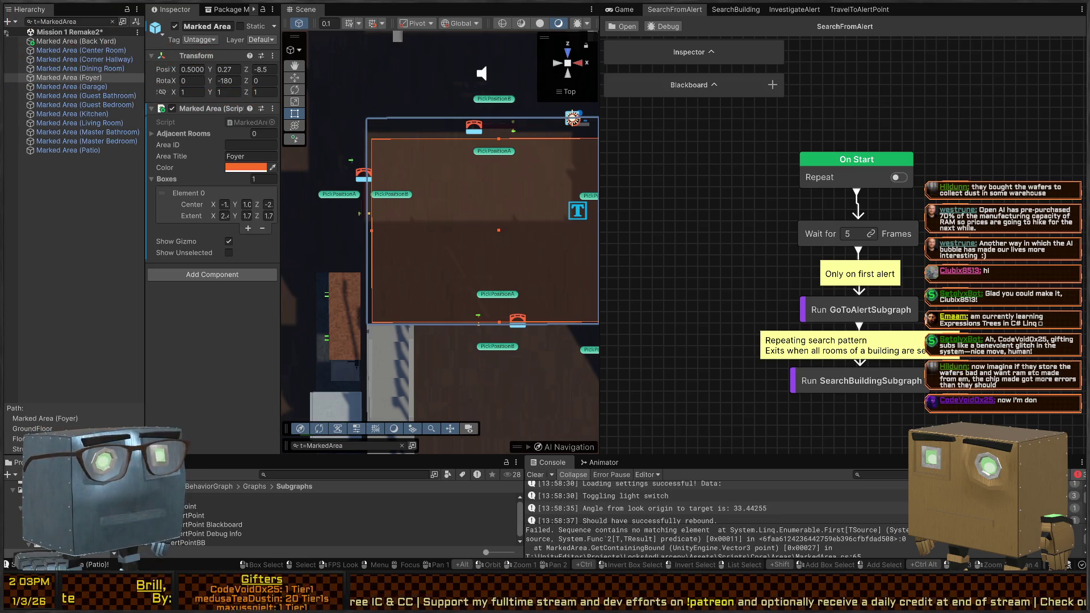
mouse_move(432, 227)
mouse_down()
mouse_move(407, 239)
mouse_move(390, 277)
mouse_move(441, 246)
mouse_move(475, 187)
mouse_move(448, 187)
mouse_move(442, 196)
mouse_move(500, 170)
mouse_move(524, 182)
mouse_up()
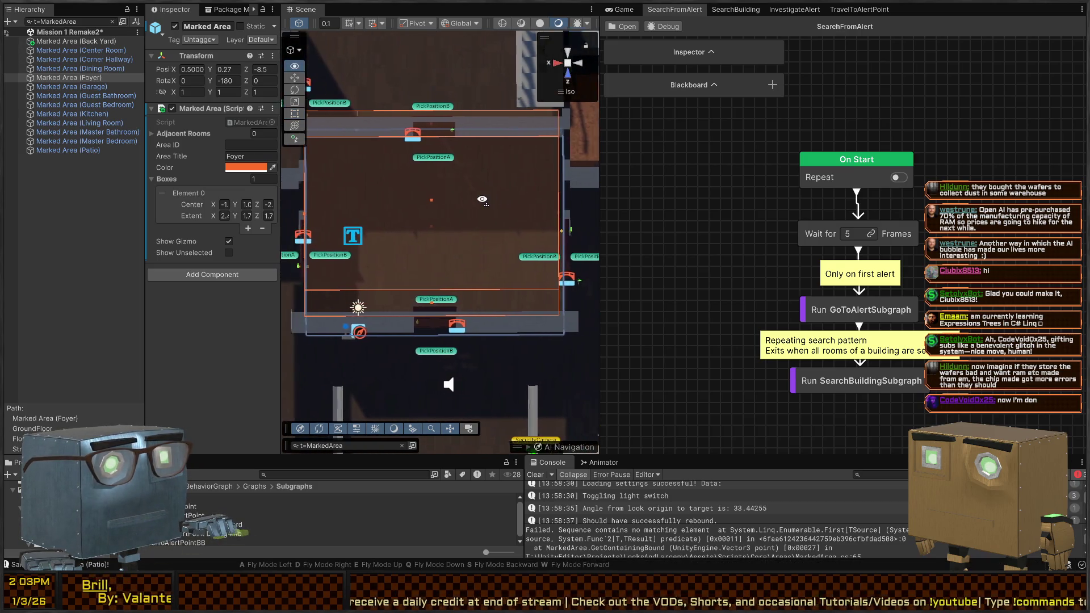
key(a)
mouse_move(356, 213)
mouse_down()
mouse_move(412, 137)
mouse_move(432, 221)
mouse_move(450, 233)
mouse_up()
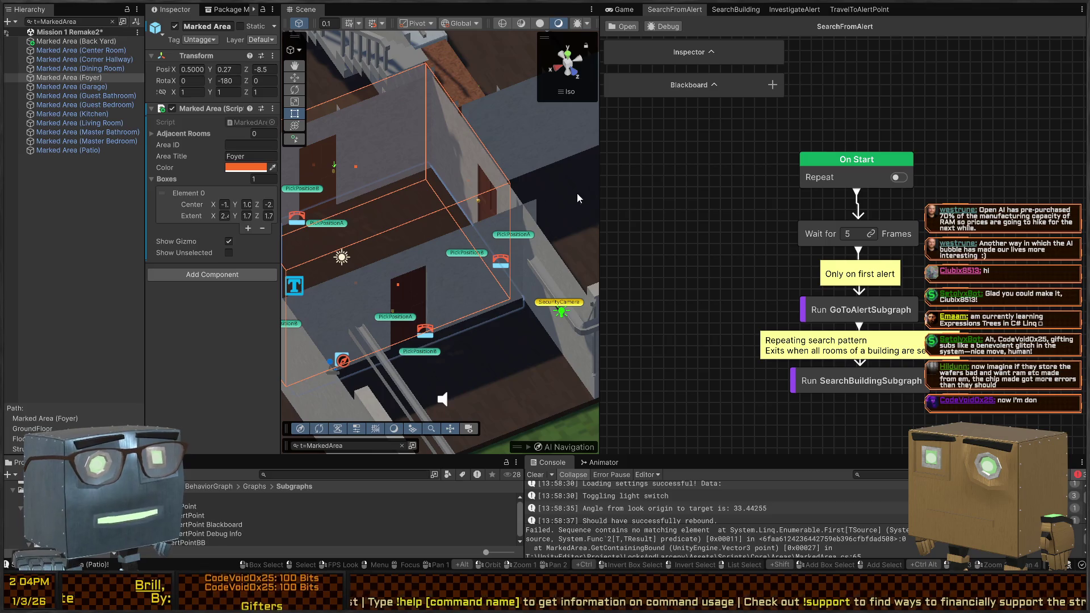
drag(601, 149, 870, 149)
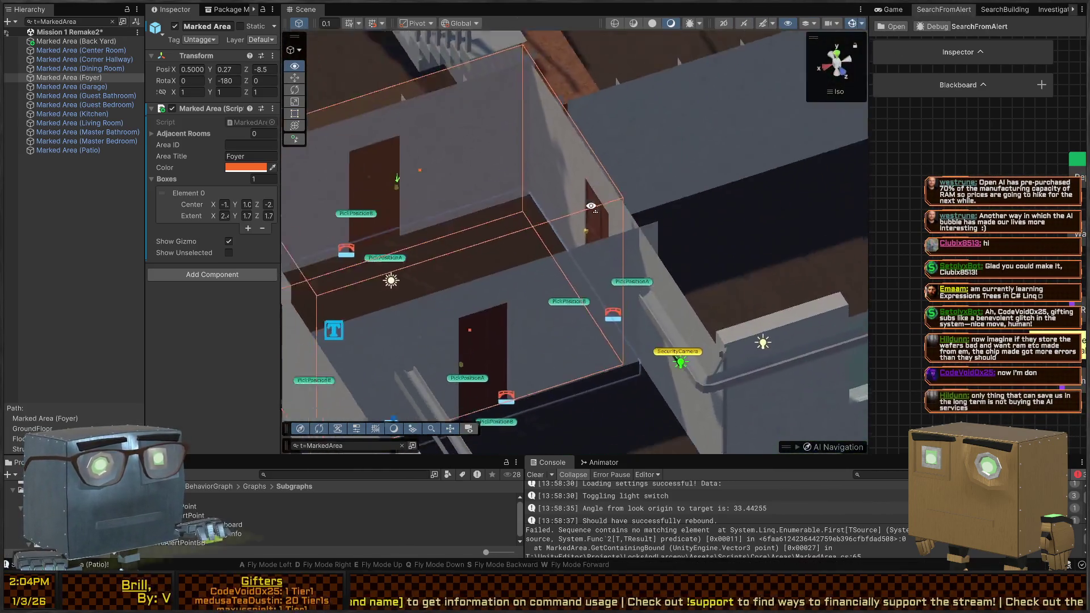
Recheck the Foyer box from top-down and isometric angles, then show the Game view.
drag(591, 206, 528, 237)
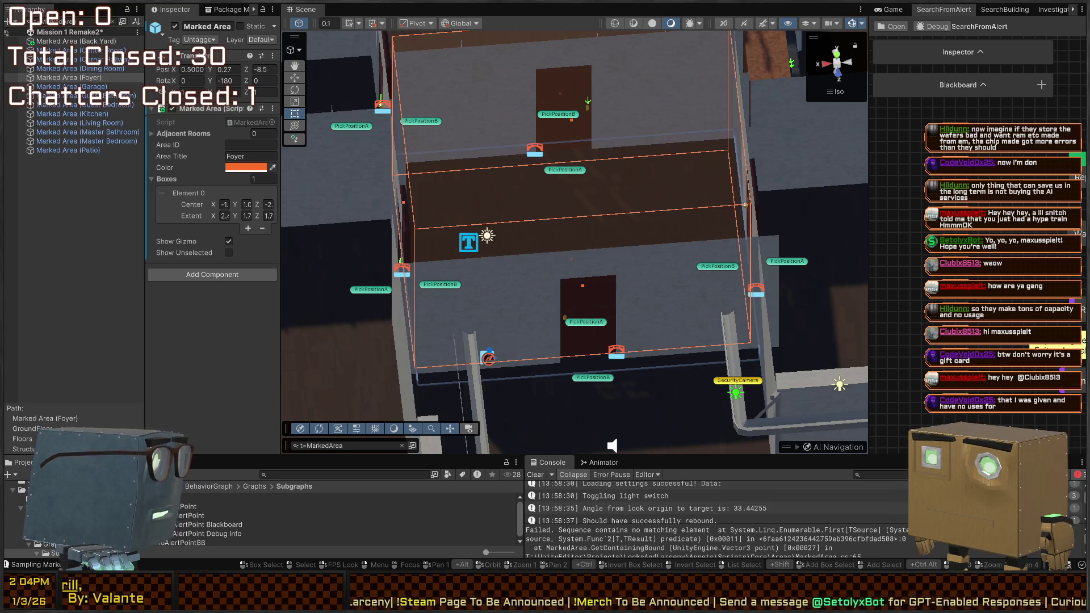
mouse_move(670, 244)
mouse_down()
mouse_move(713, 248)
mouse_move(653, 318)
mouse_up()
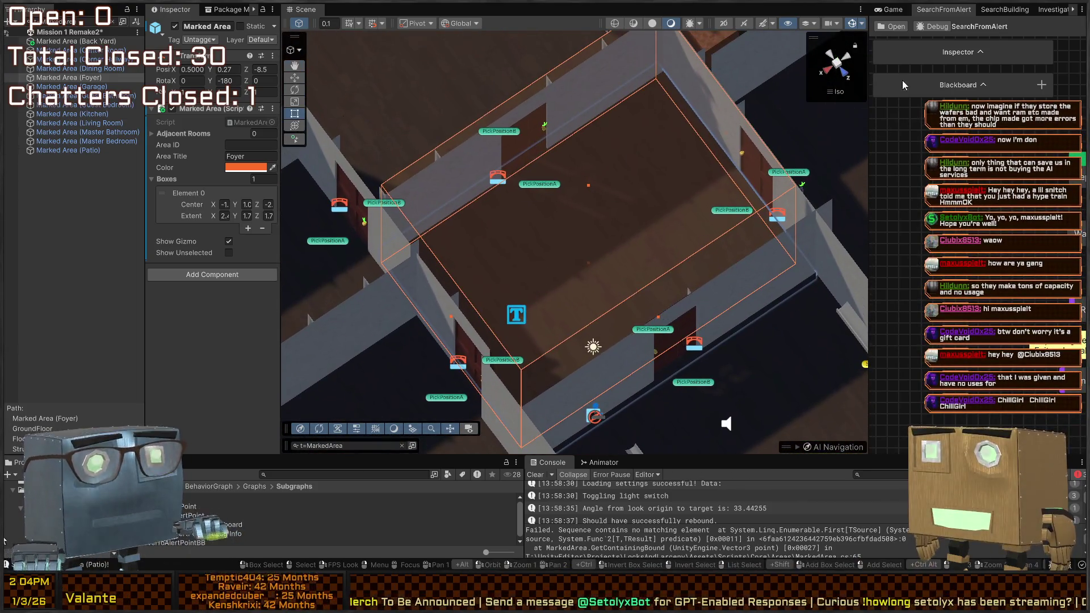
click(889, 13)
scroll(694, 207, up, 5)
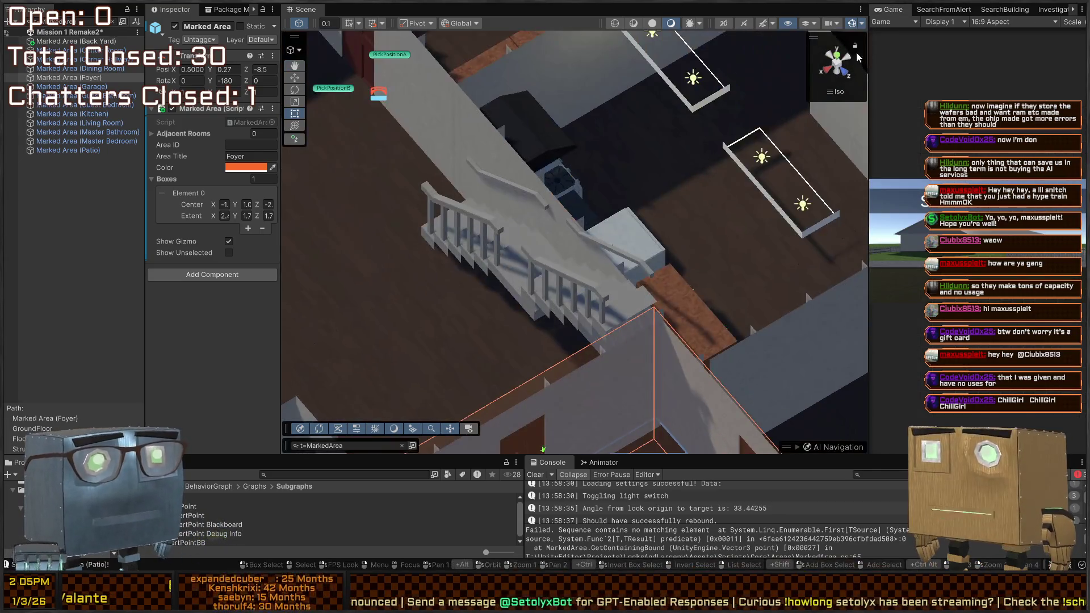
Play-test from a top-down view, watching the guard sample the Foyer and Master Bathroom areas.
click(837, 69)
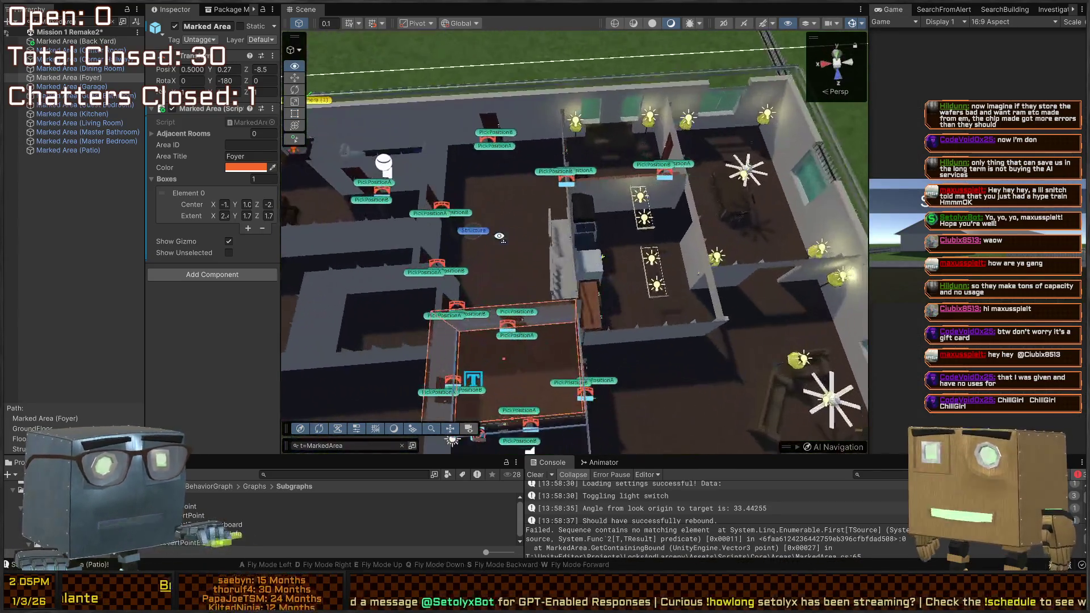
key(ctrl+p)
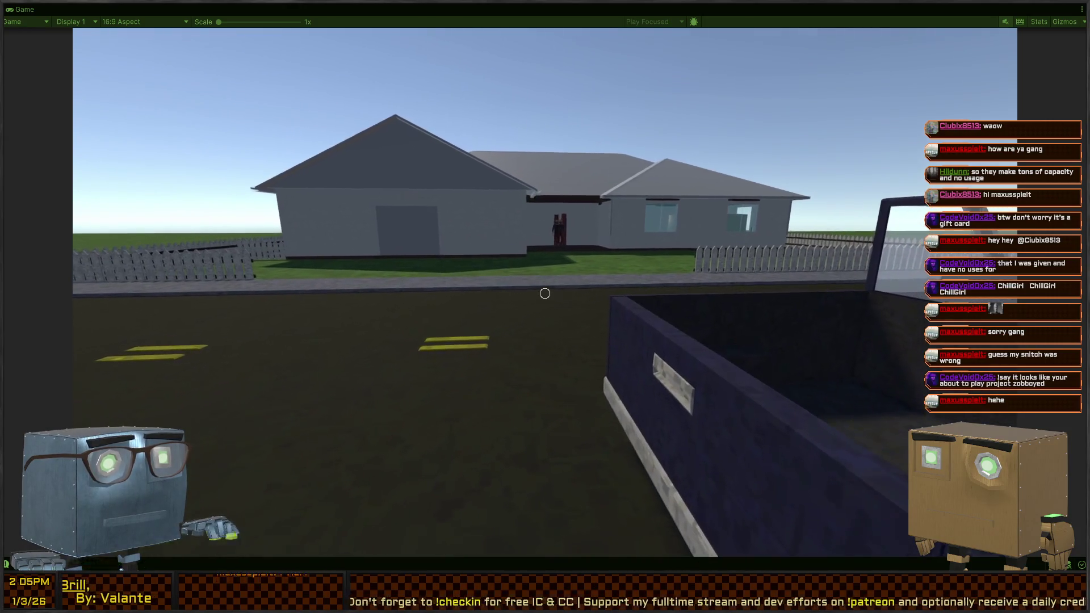
key(shift+space)
mouse_move(674, 291)
mouse_down()
mouse_move(547, 275)
mouse_move(639, 288)
mouse_up()
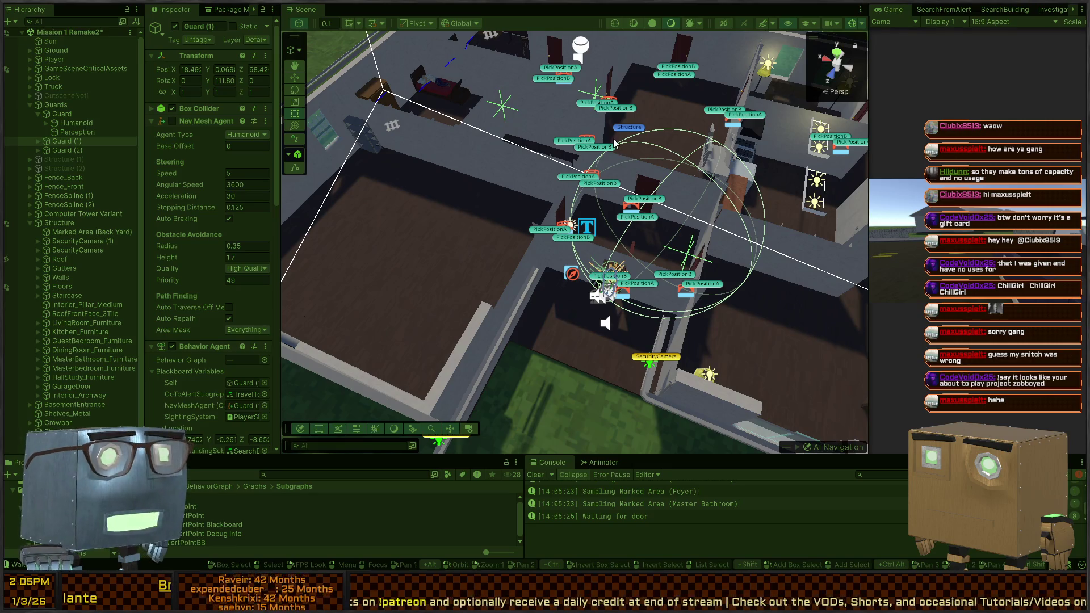
Fly the Scene camera close to Guard (1) and widen the Inspector to read its Behavior Agent blackboard.
mouse_move(618, 241)
mouse_down()
mouse_move(538, 264)
mouse_move(595, 264)
mouse_move(585, 238)
mouse_move(708, 278)
mouse_up()
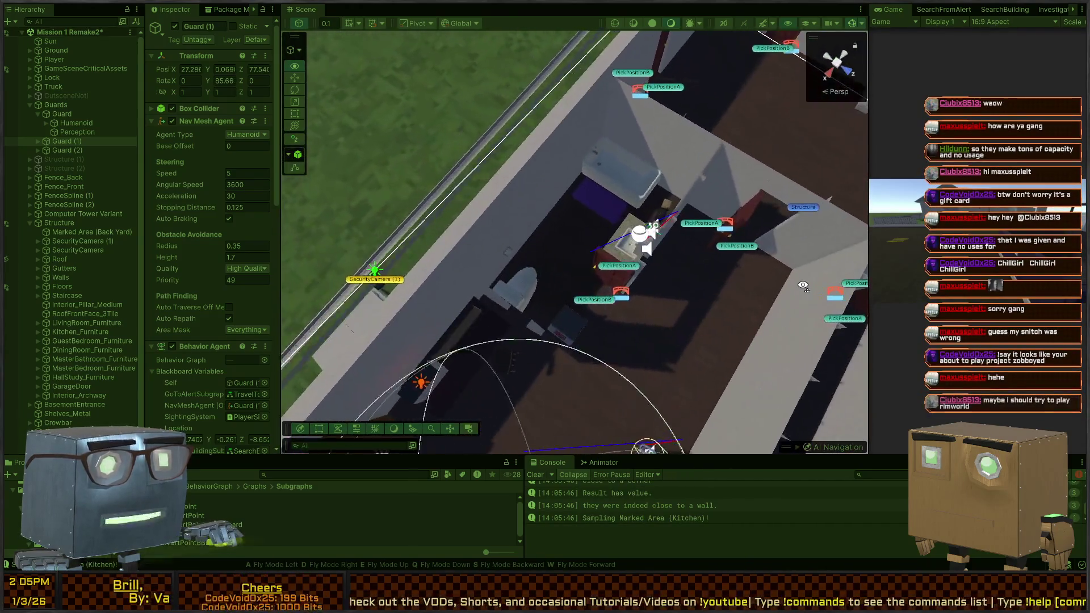
mouse_move(803, 285)
mouse_down()
mouse_move(767, 296)
mouse_move(405, 264)
mouse_move(418, 216)
mouse_move(452, 225)
mouse_move(86, 189)
mouse_move(50, 203)
mouse_move(4, 328)
mouse_up()
mouse_move(753, 198)
mouse_down()
mouse_move(859, 188)
mouse_move(723, 102)
mouse_move(882, 202)
mouse_move(322, 223)
mouse_up()
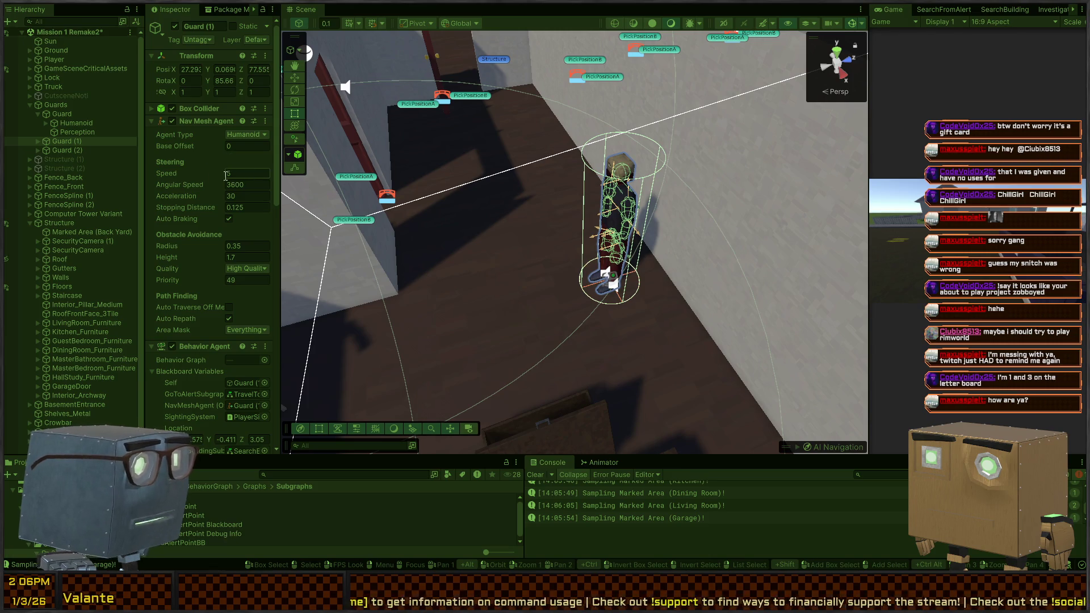
scroll(213, 225, down, 8)
drag(278, 144, 431, 153)
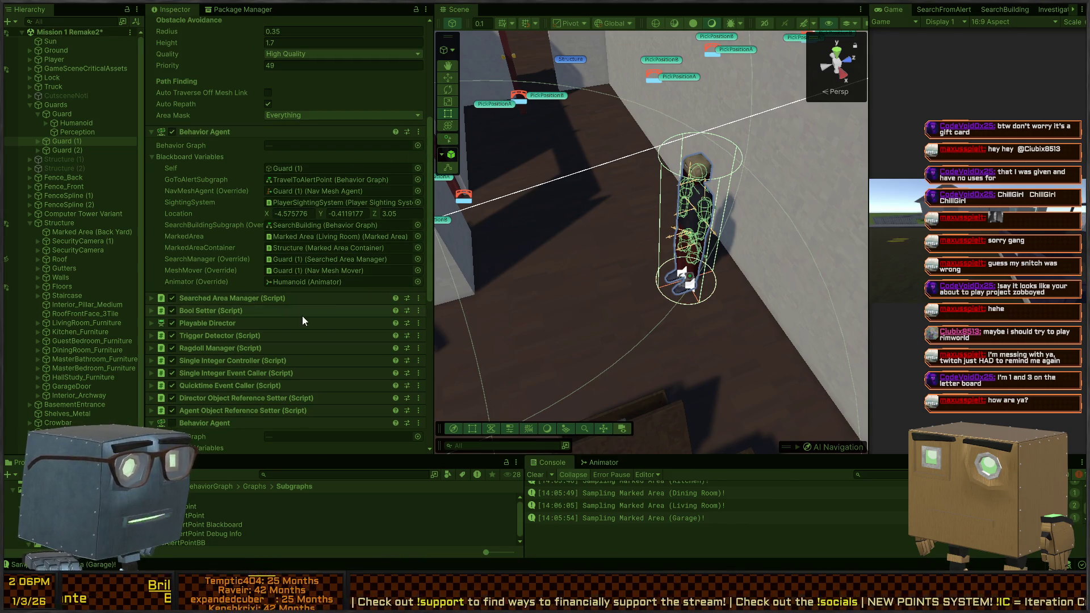
Select the Run SearchBuildingSubgraph node in SearchFromAlert and open the SearchBuilding graph.
drag(870, 71, 711, 71)
click(785, 9)
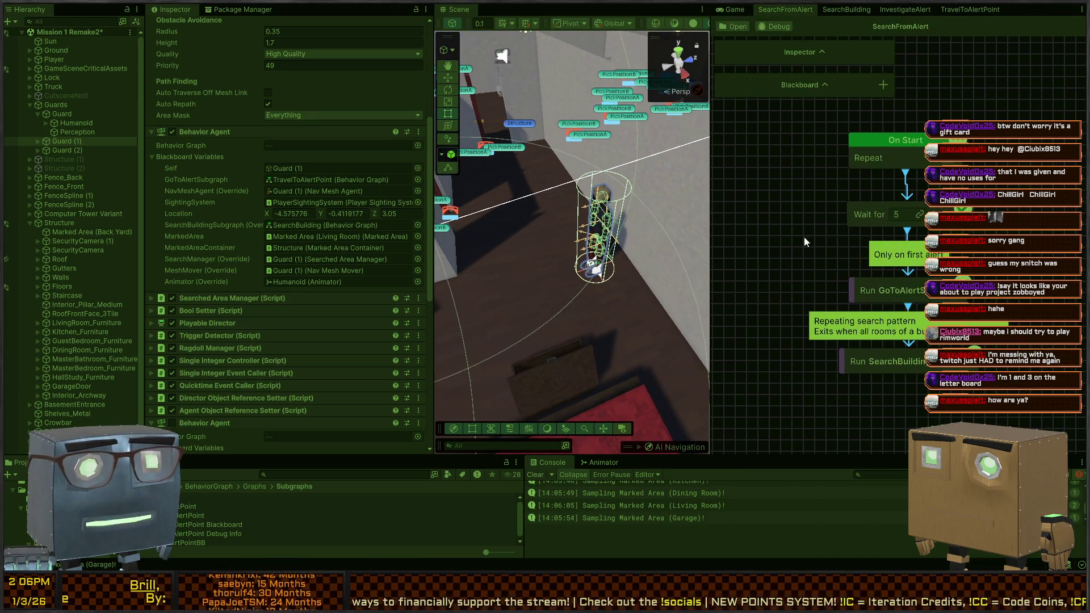
click(878, 318)
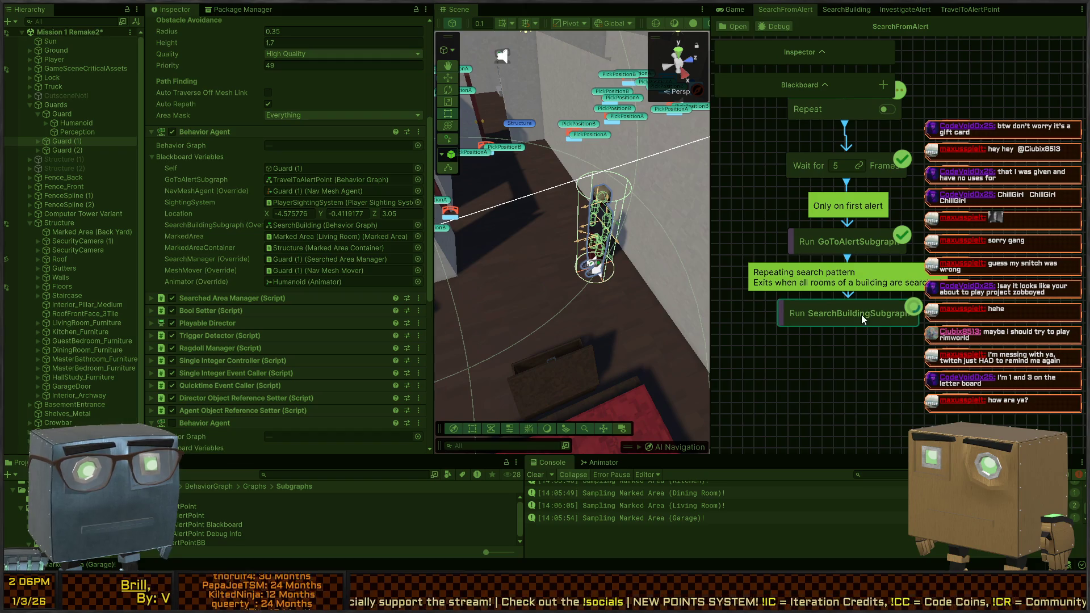
click(774, 26)
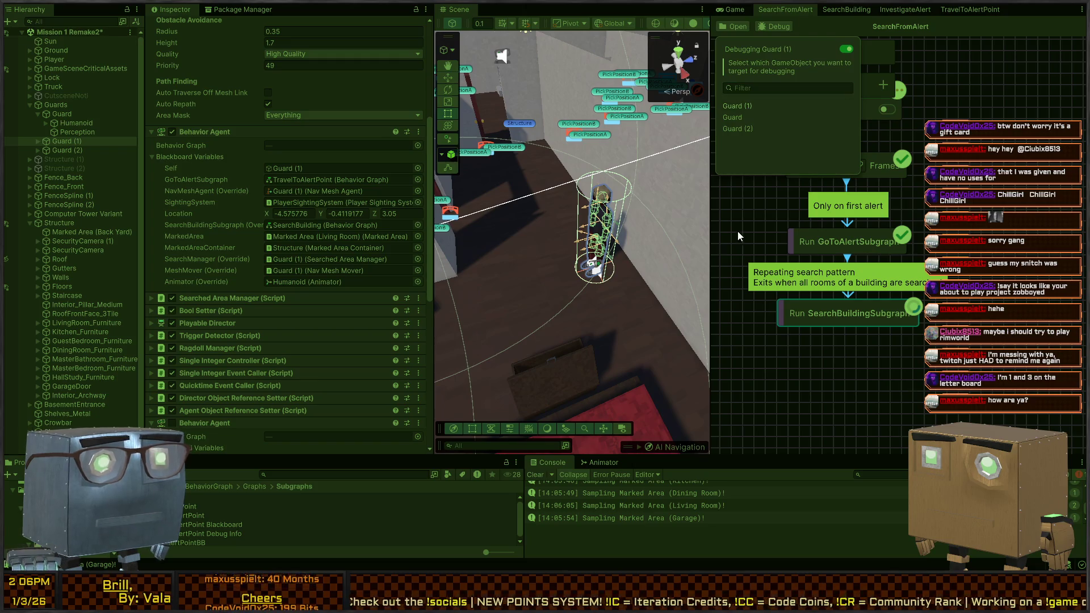
click(743, 250)
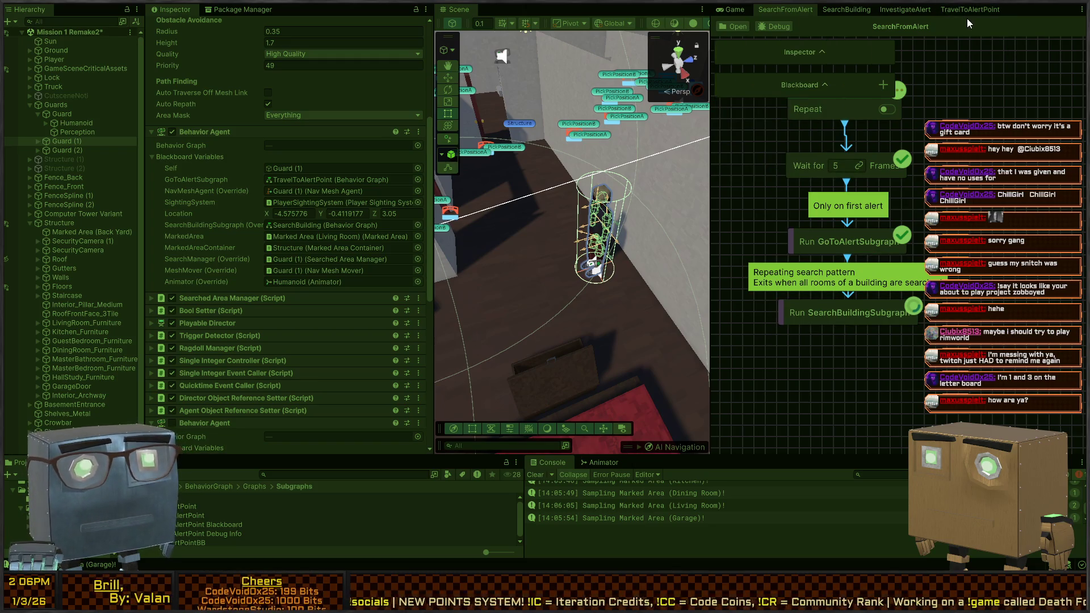
click(967, 12)
click(895, 10)
click(847, 9)
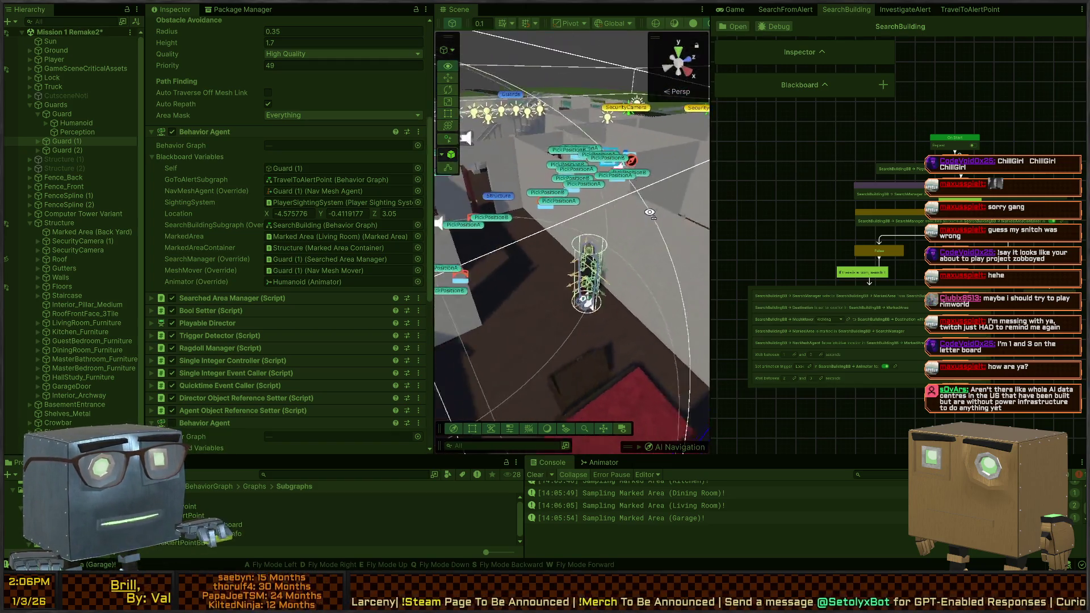
Frame the guard in the Scene view, then zoom the SearchBuilding graph and give it more height.
key(shift+space)
key(f)
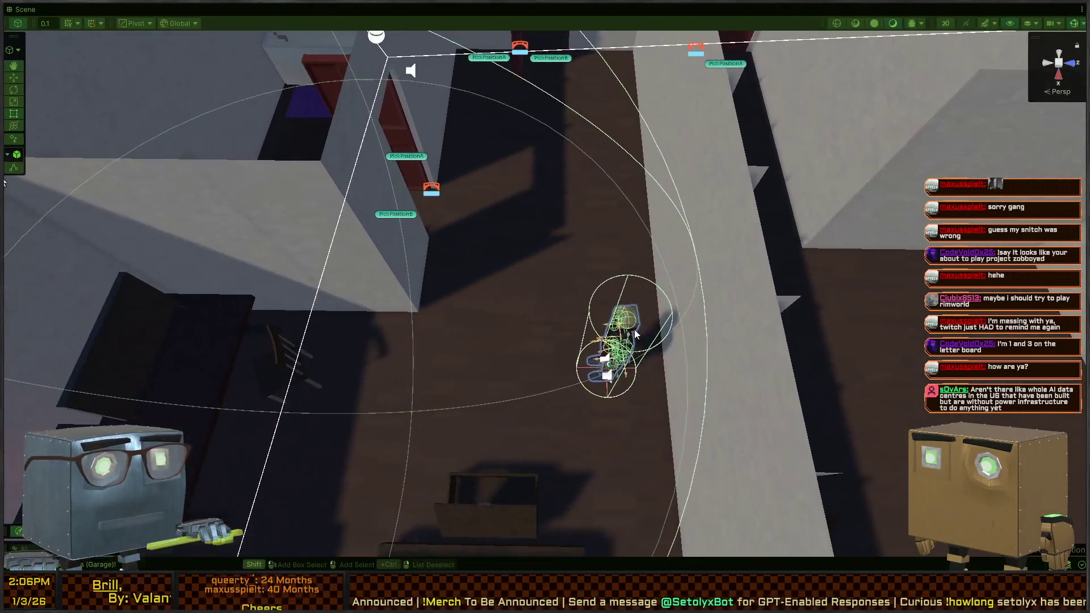
key(shift+space)
click(779, 10)
click(847, 10)
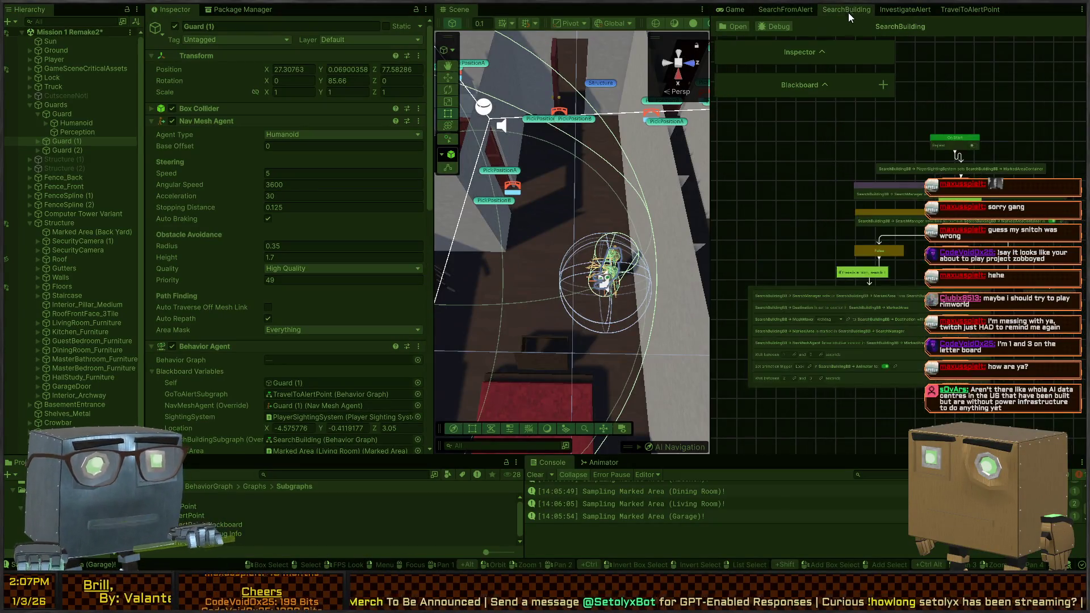
scroll(877, 259, down, 3)
scroll(877, 259, up, 5)
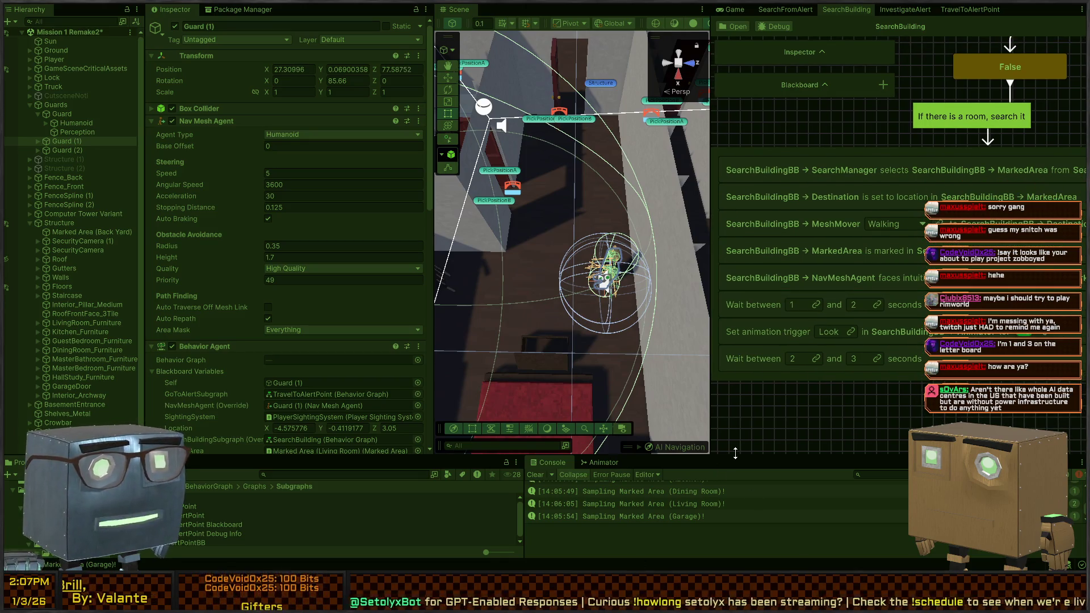
drag(723, 457, 722, 245)
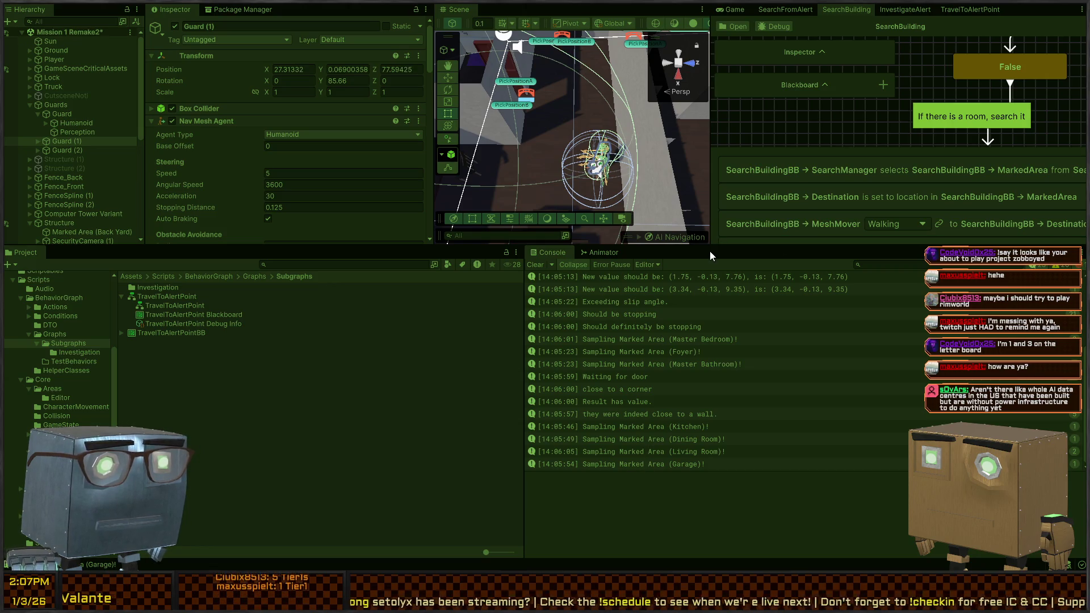
drag(709, 250, 706, 411)
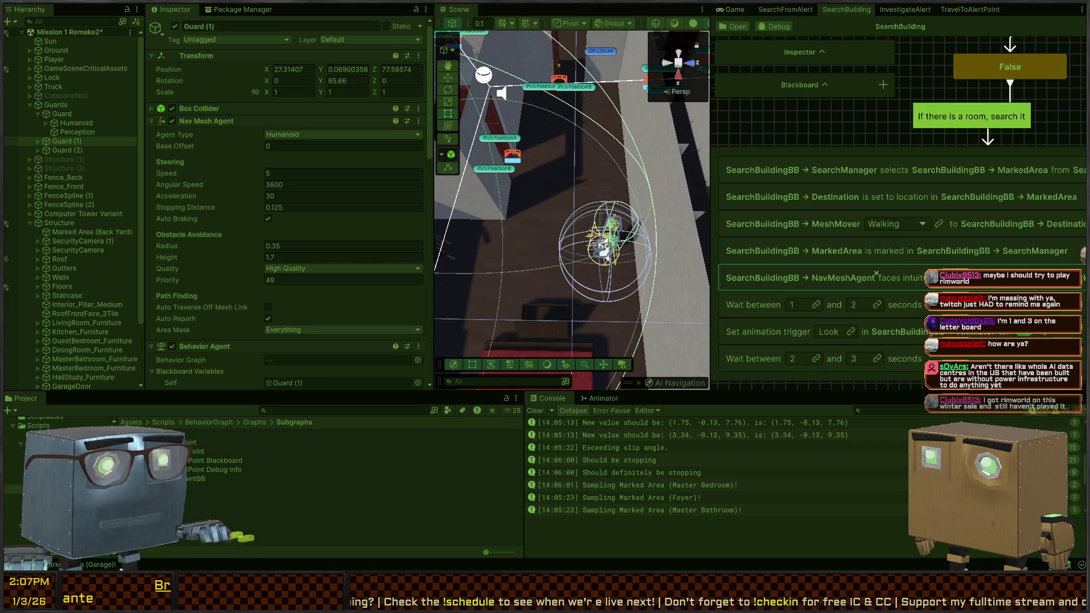
scroll(877, 295, right, 3)
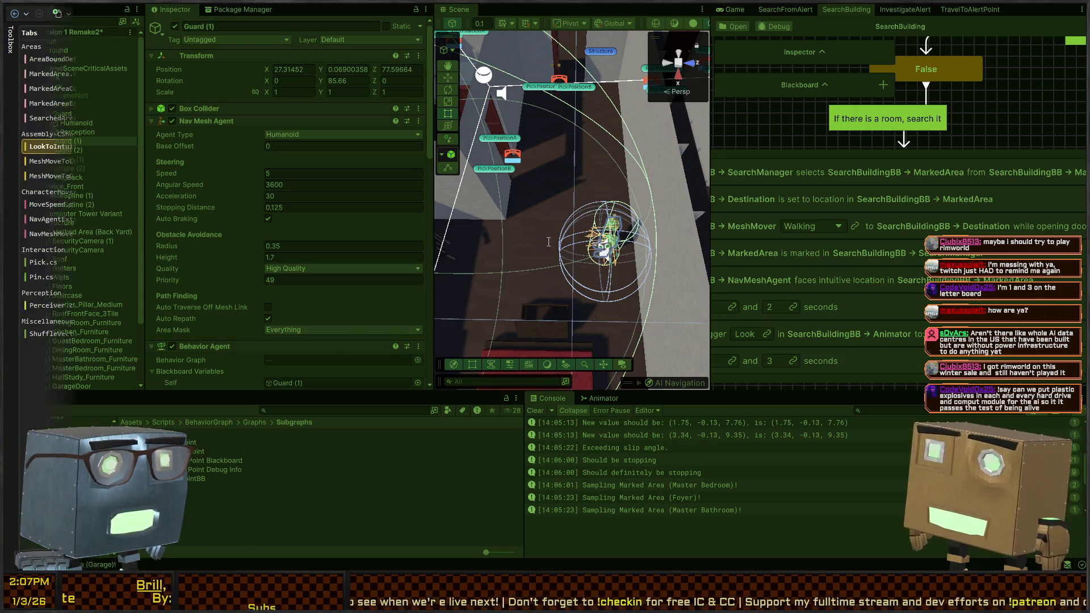
Review the OnStart corner-facing logic in LookToIntuitiveLocationInRoomAction.cs in Visual Studio.
key(alt+Tab)
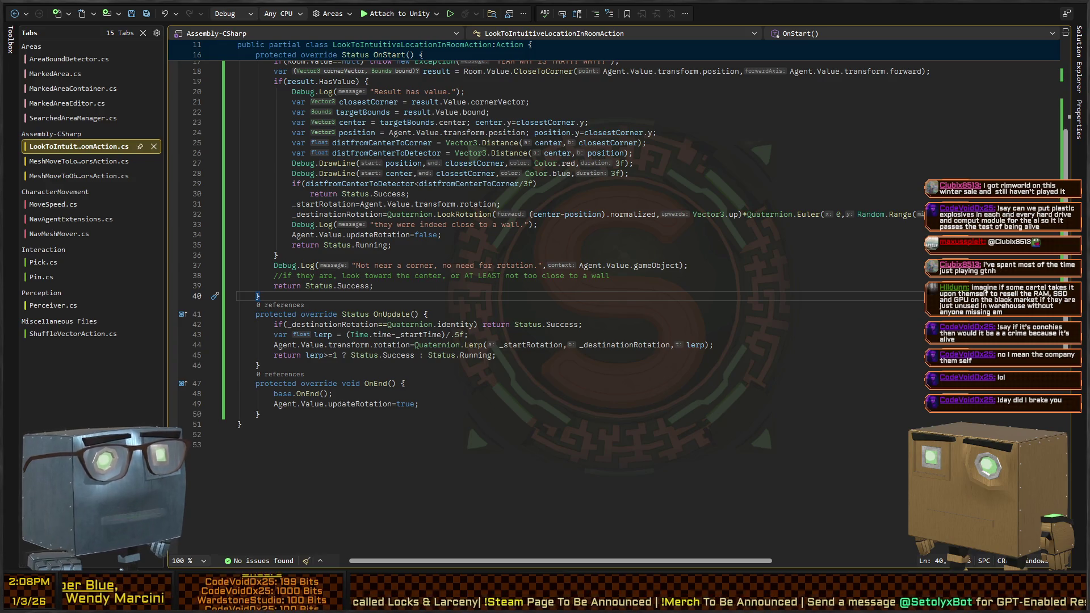
click(405, 275)
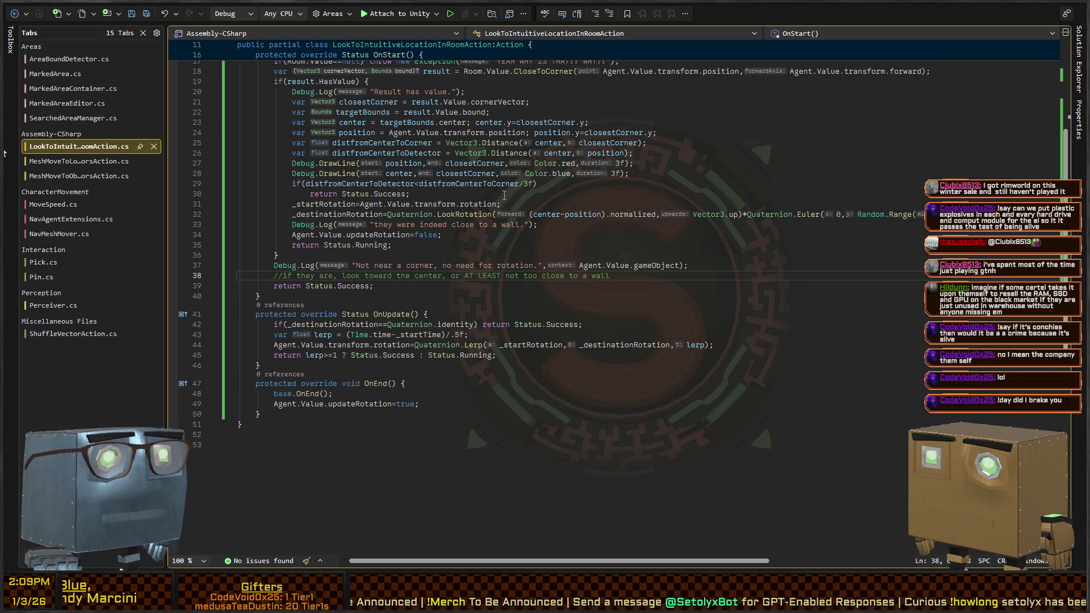
scroll(422, 268, up, 5)
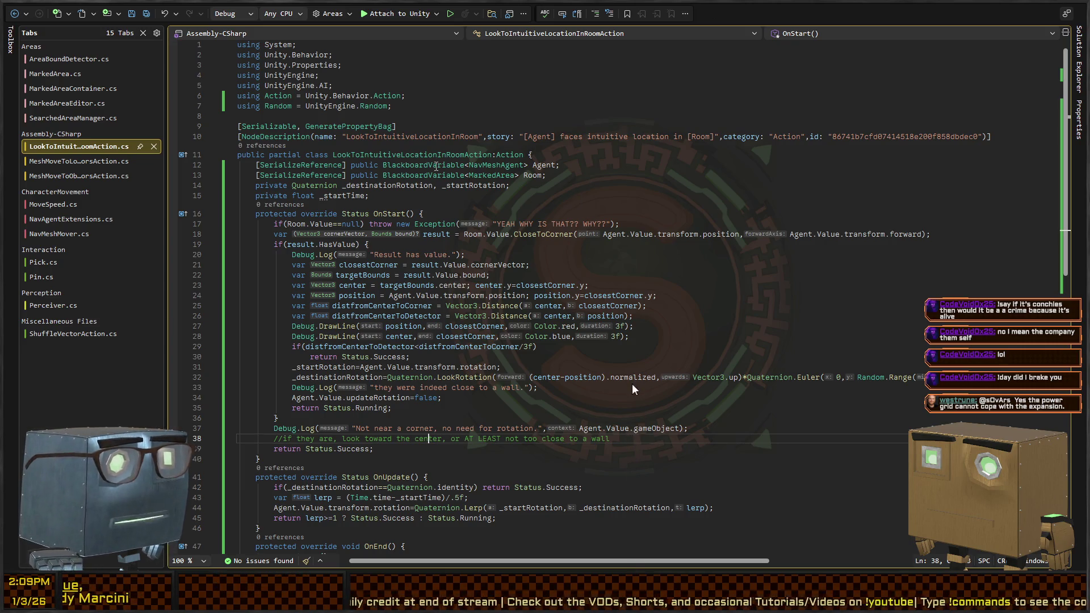
scroll(485, 357, down, 4)
Inspect the _startRotation assignment and every use of updateRotation in the script.
click(639, 328)
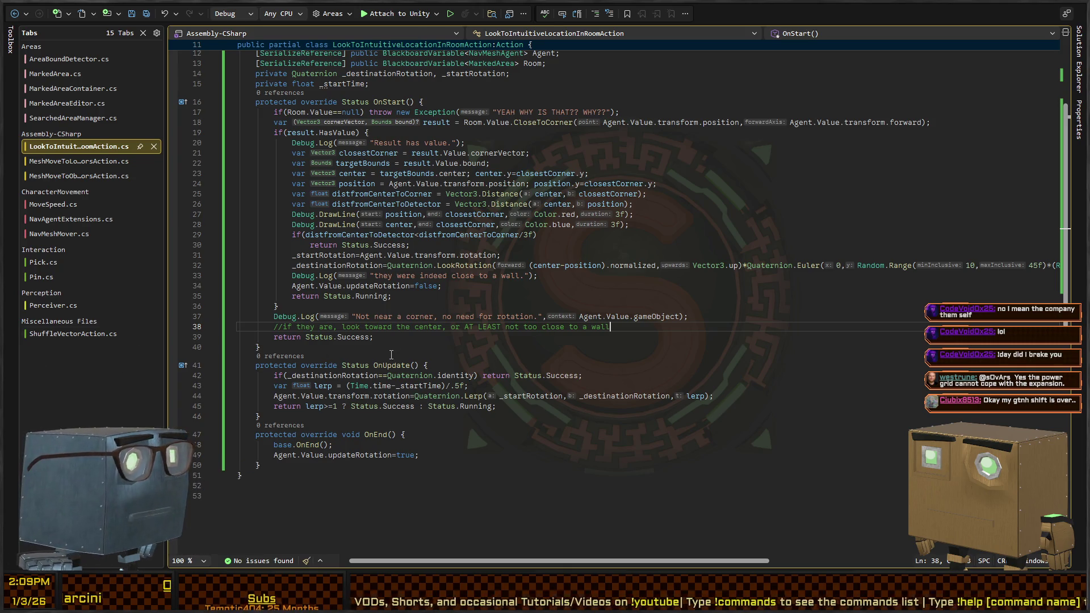
key(Down)
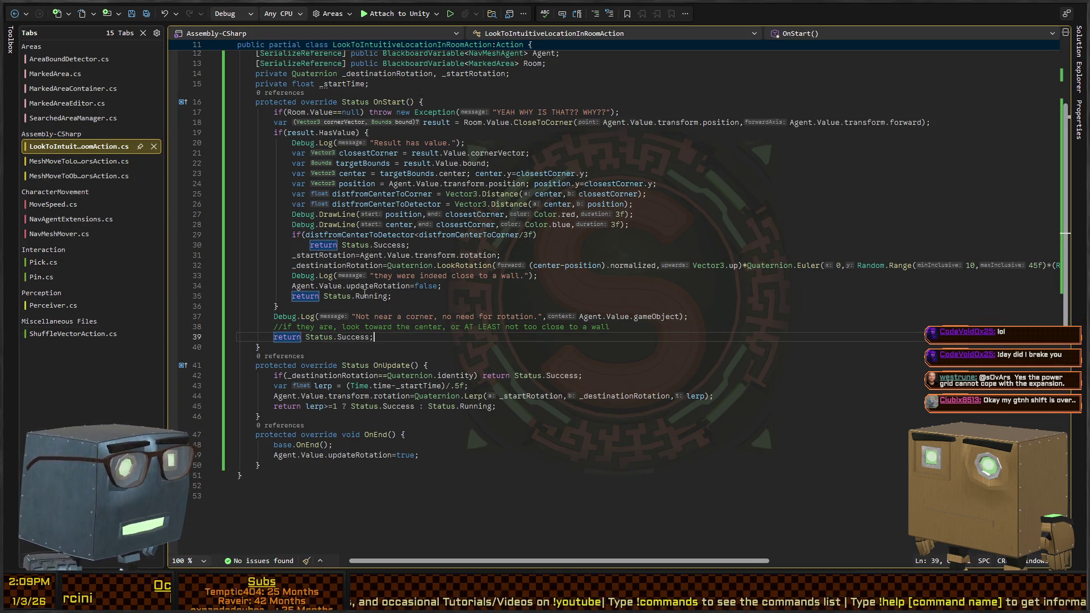
click(387, 256)
scroll(398, 284, up, 2)
key(End)
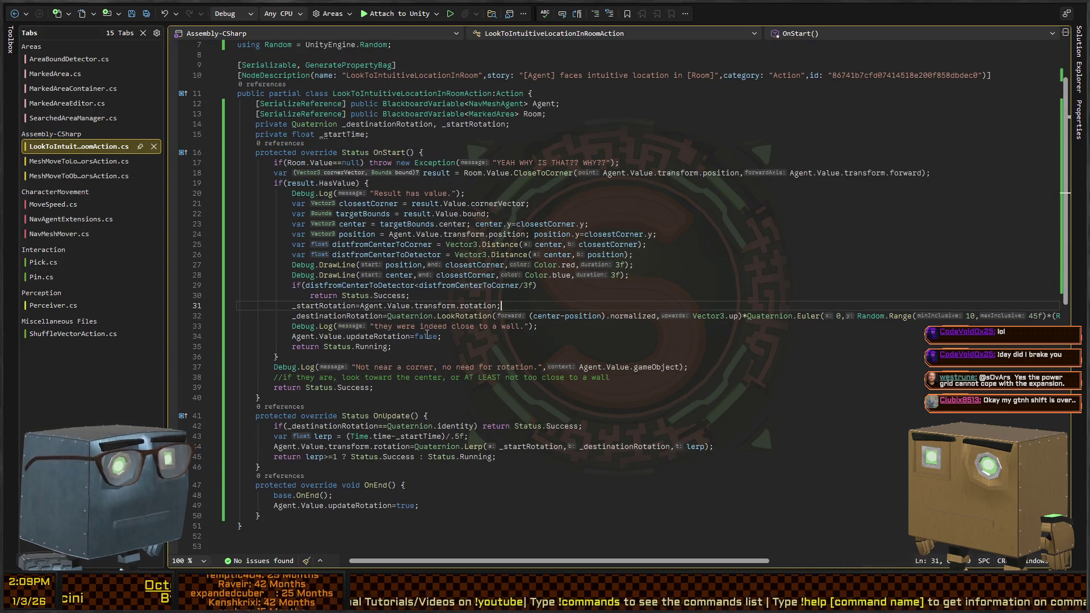
click(410, 336)
scroll(576, 326, down, 3)
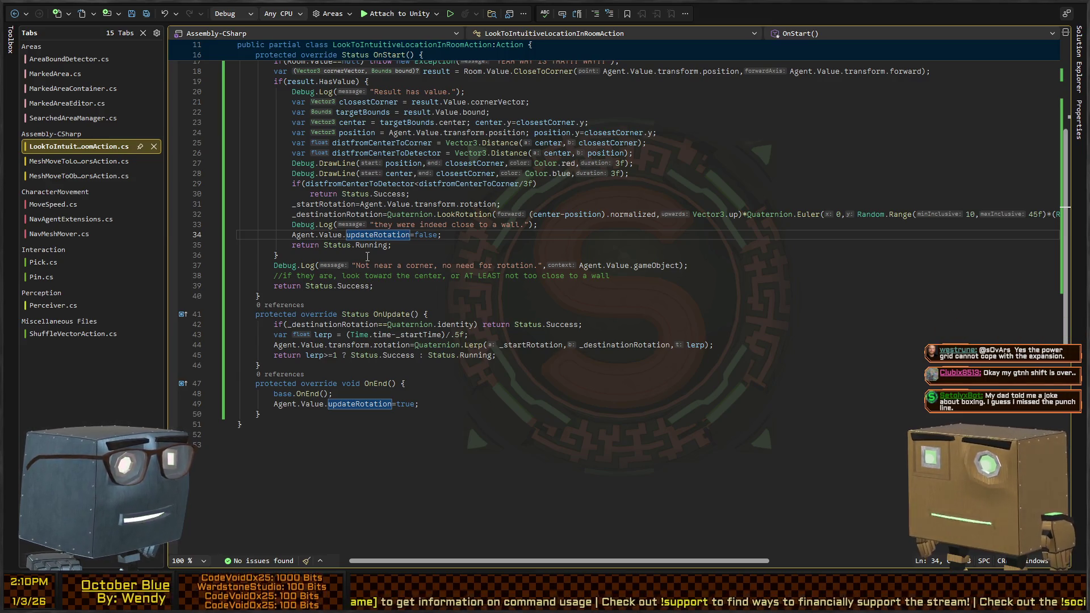
scroll(400, 213, up, 5)
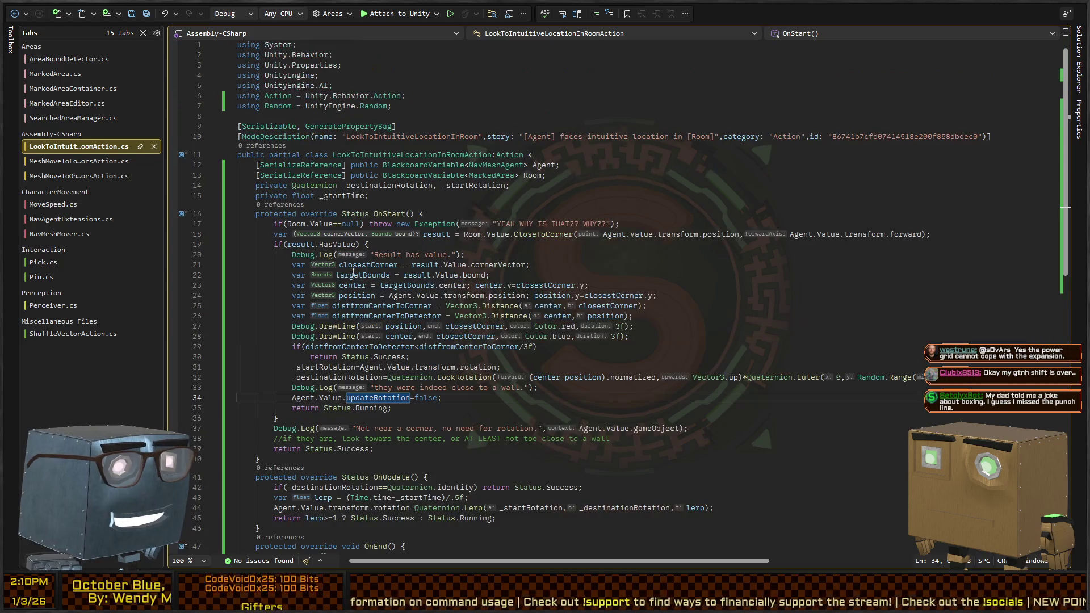
Add _startTime = Time.time; above if(result.HasValue) in OnStart.
click(333, 195)
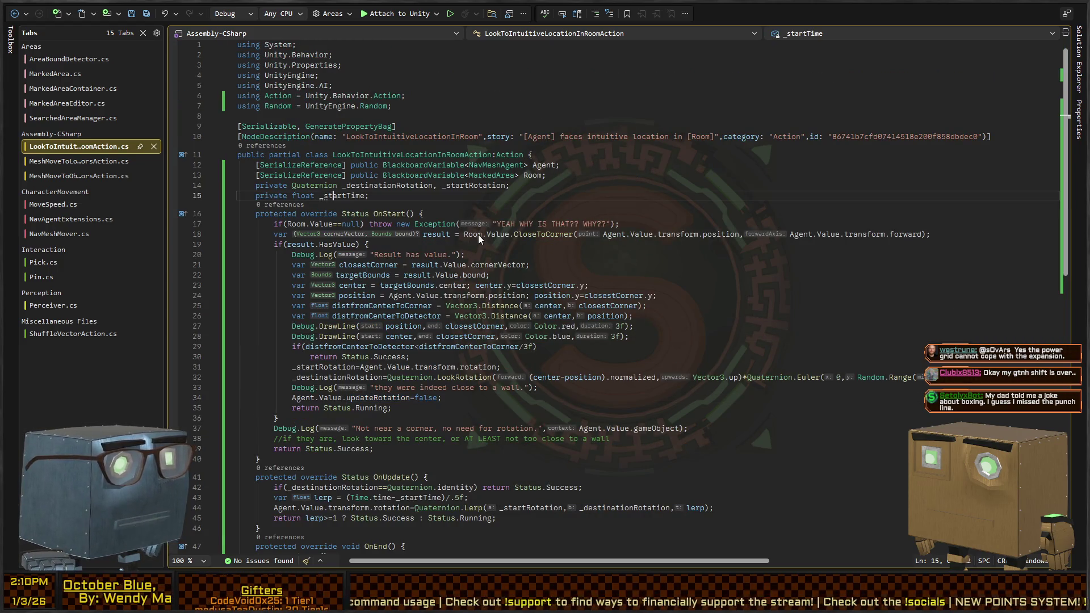
key(shift+alt+equal)
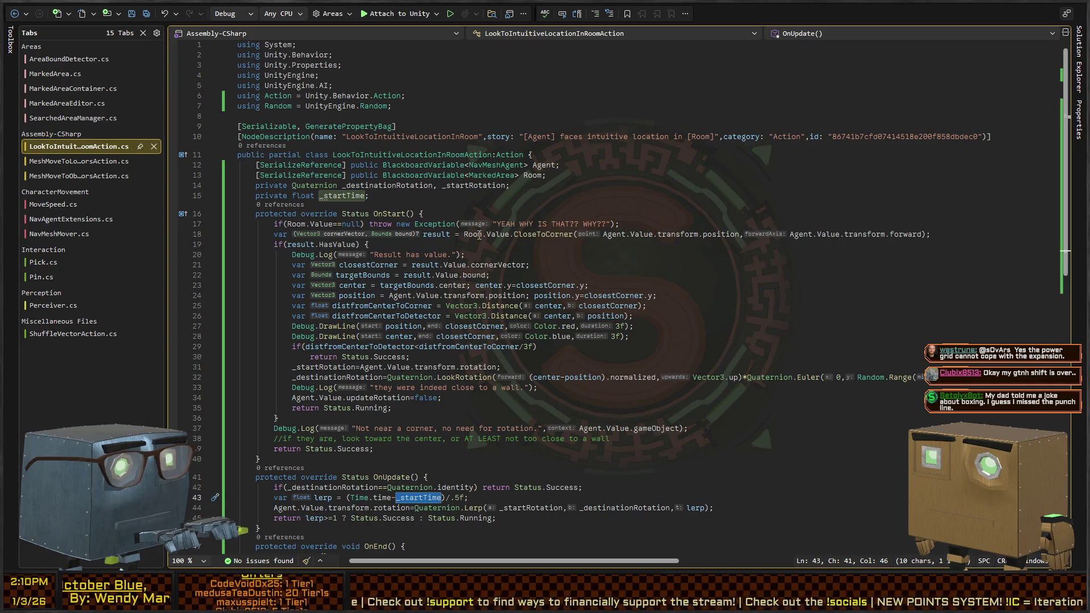
key(Down)
key(Down)
key(Down)
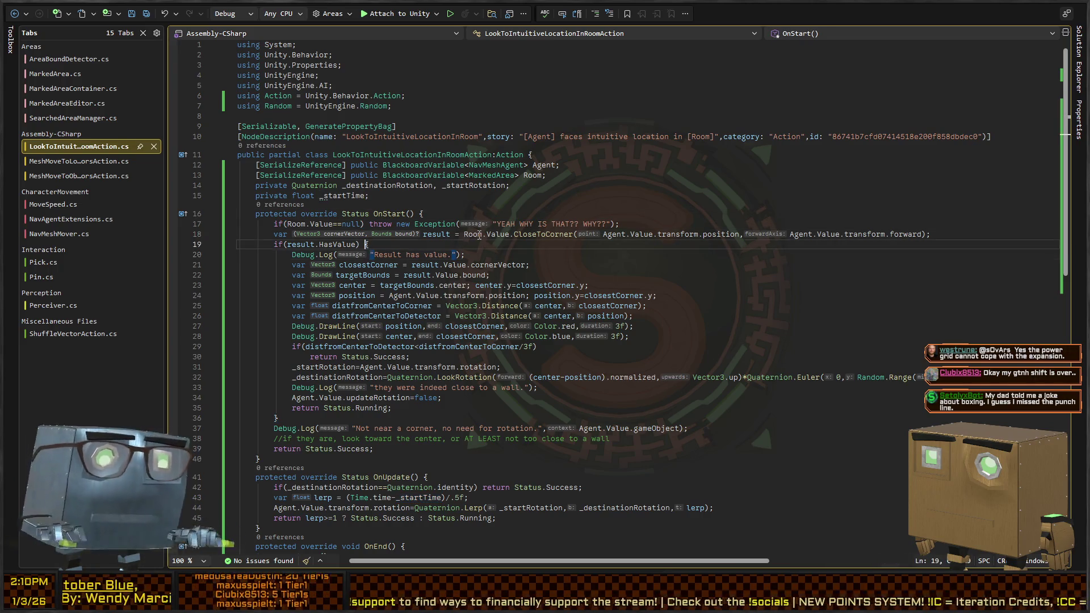
key(ctrl+Return)
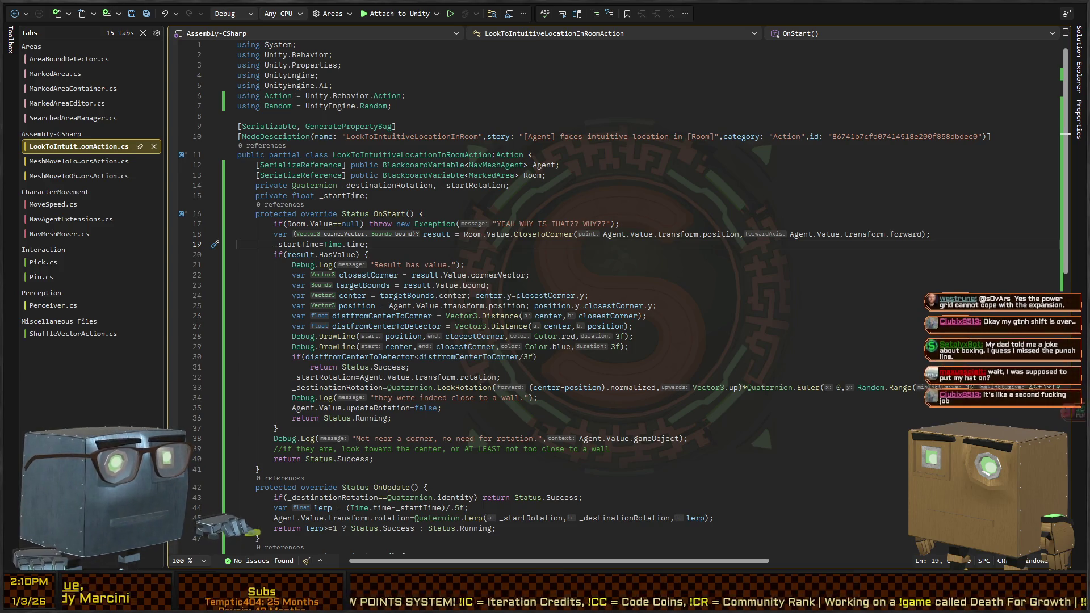
key(alt+Tab)
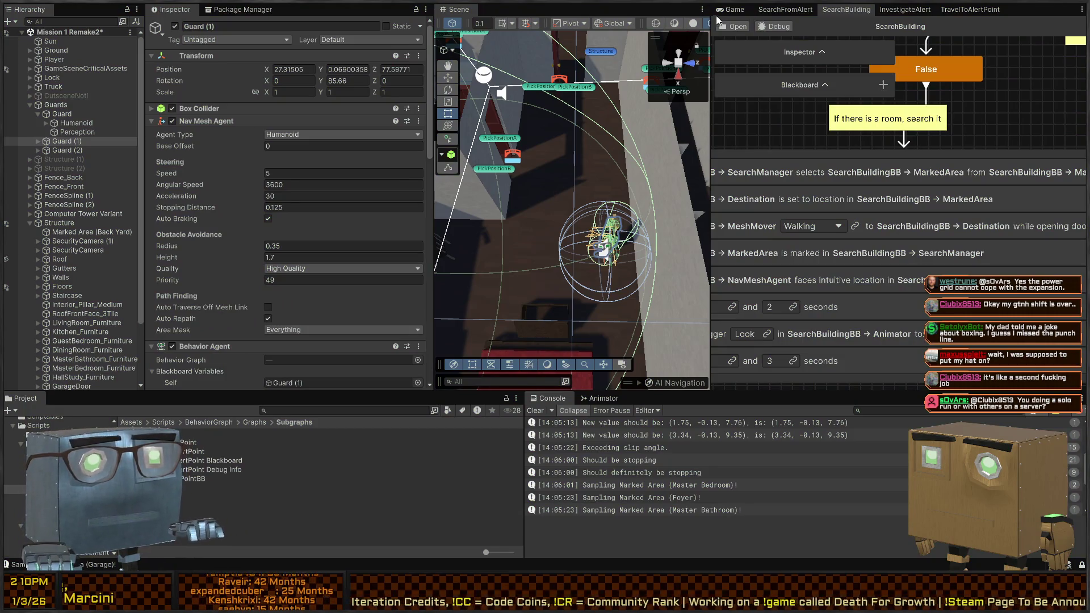
Maximize the Game view and walk the player along the house's garage wall and side.
click(731, 9)
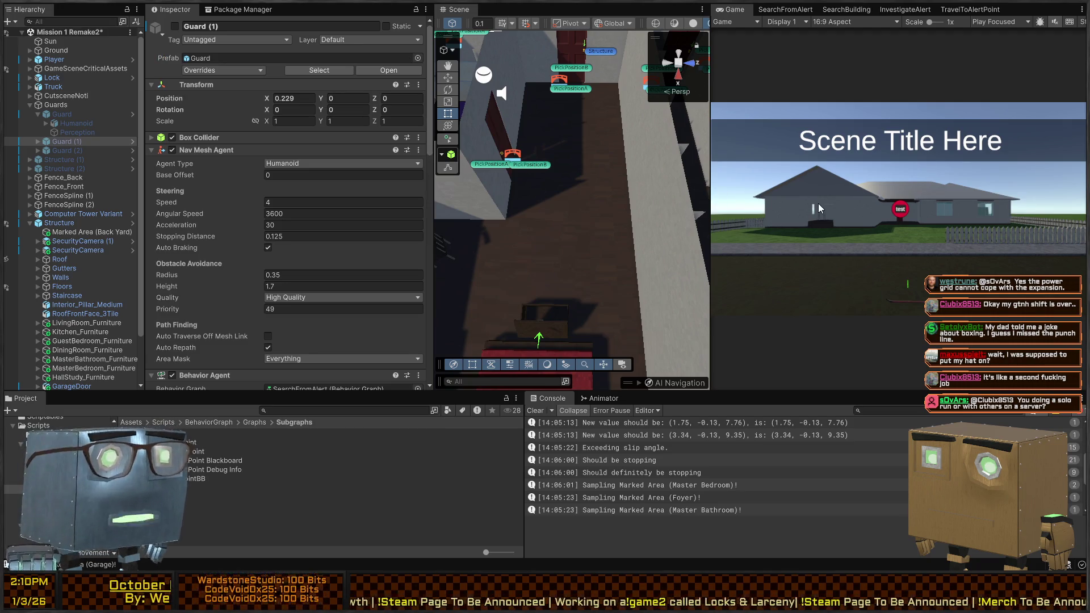
mouse_move(591, 212)
mouse_down()
mouse_move(404, 151)
mouse_move(615, 196)
mouse_up()
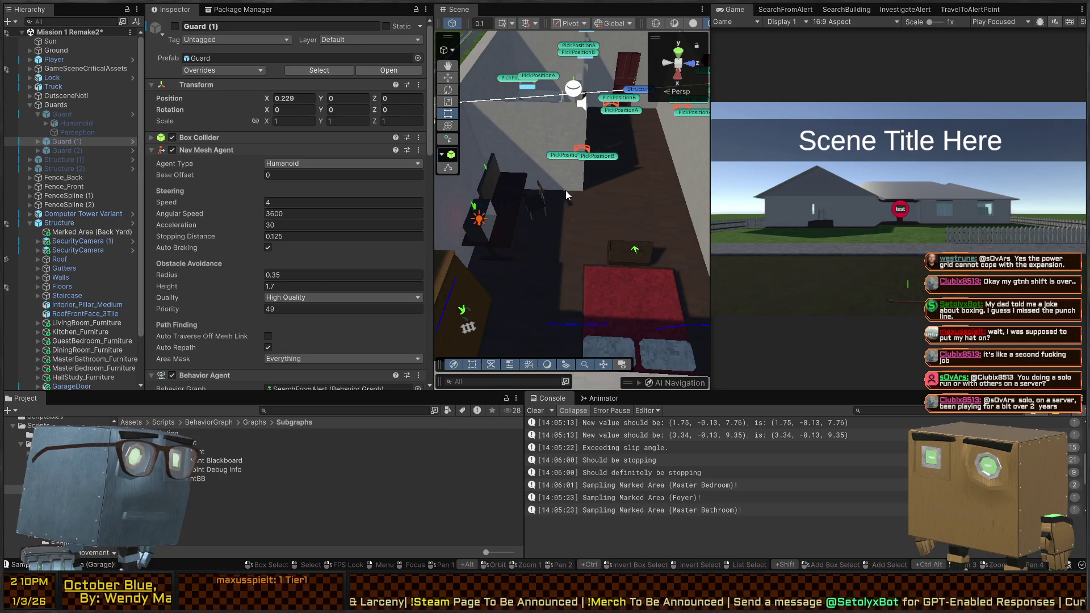
key(shift+space)
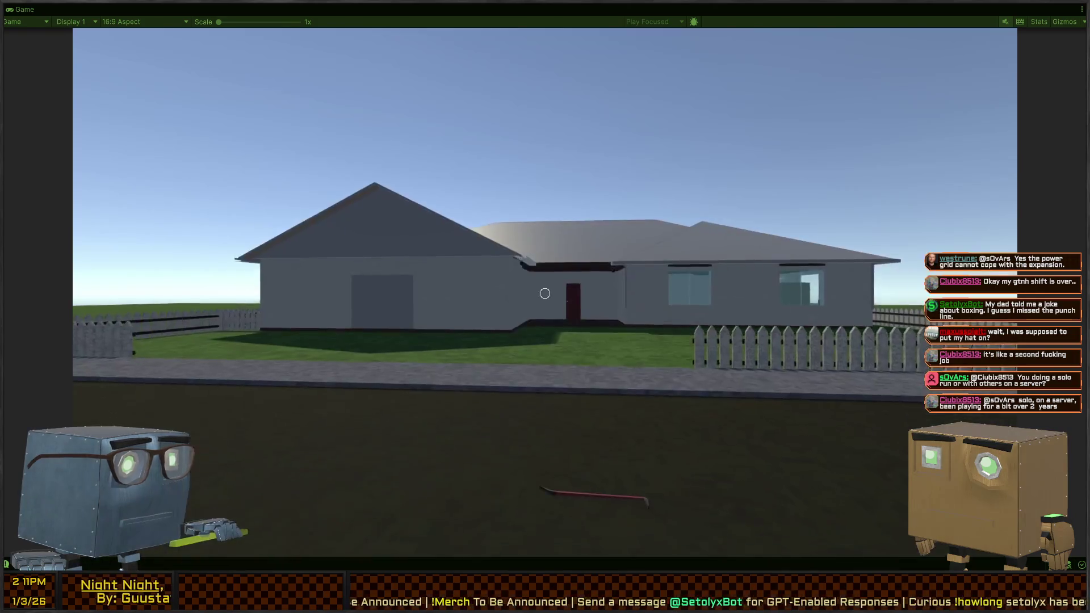
key(w)
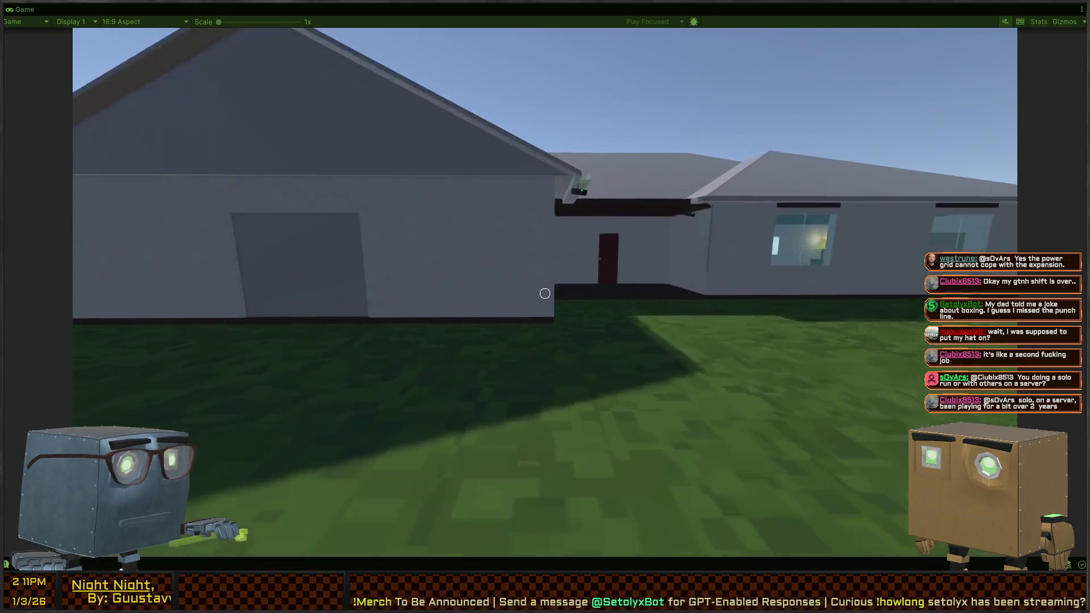
key(w)
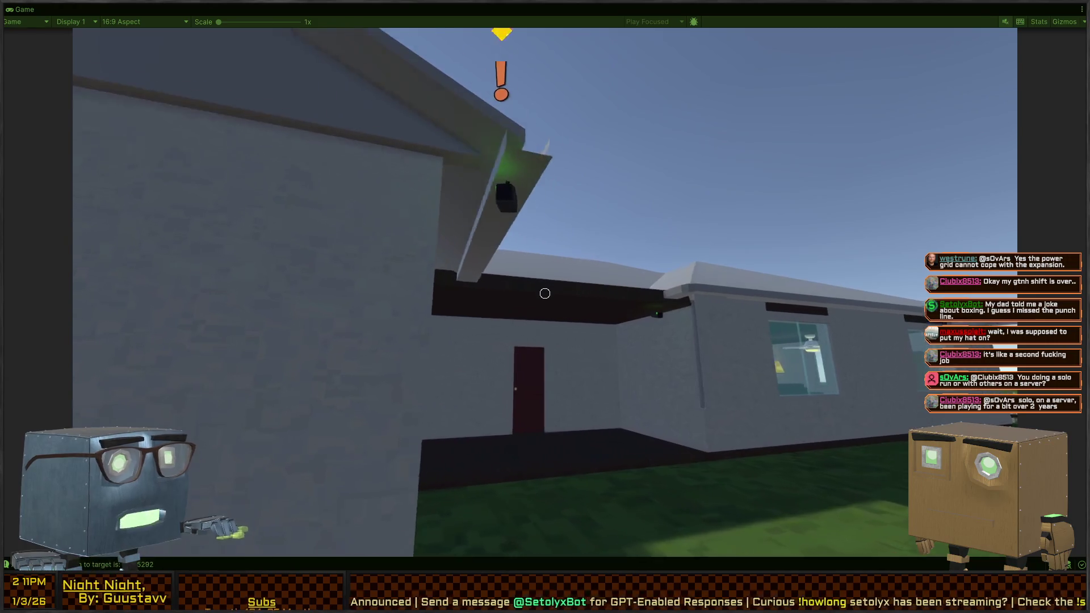
Raise the in-game camera, walk to the truck and back toward the house, then leave the Game view.
click(546, 293)
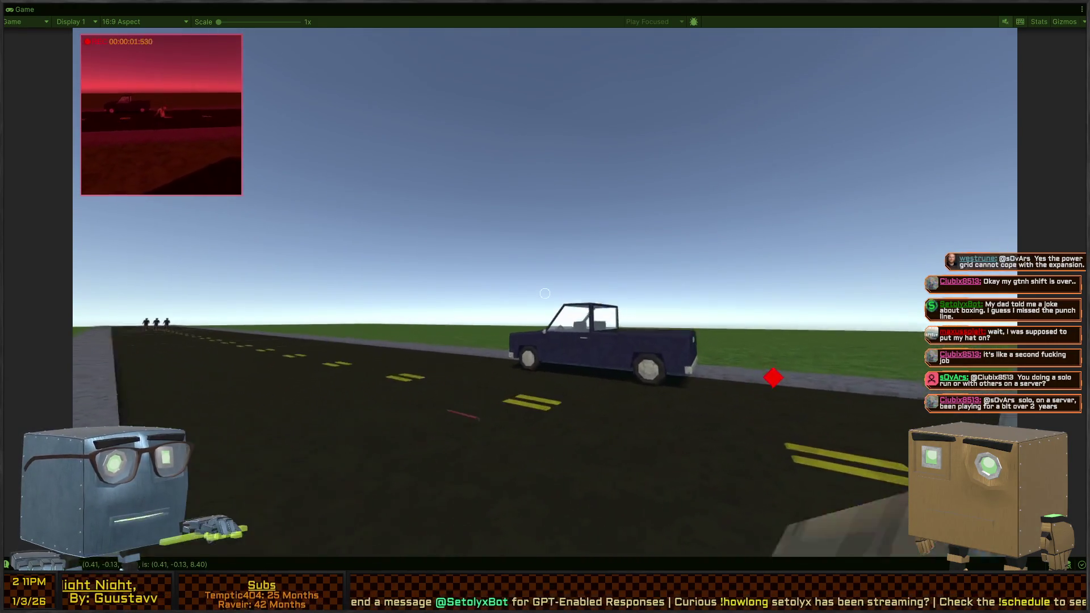
key(w)
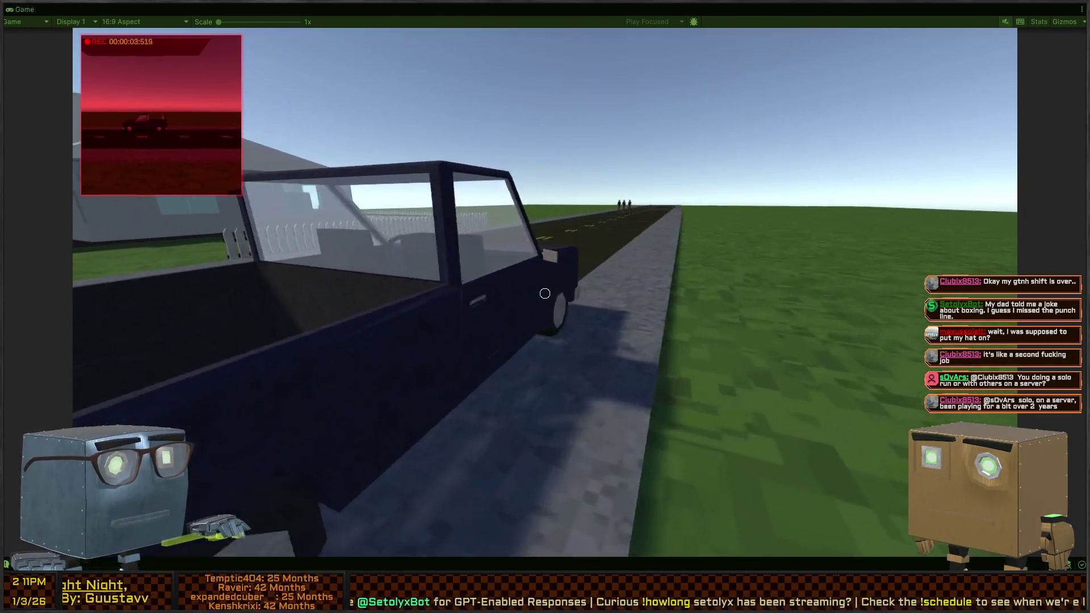
key(w)
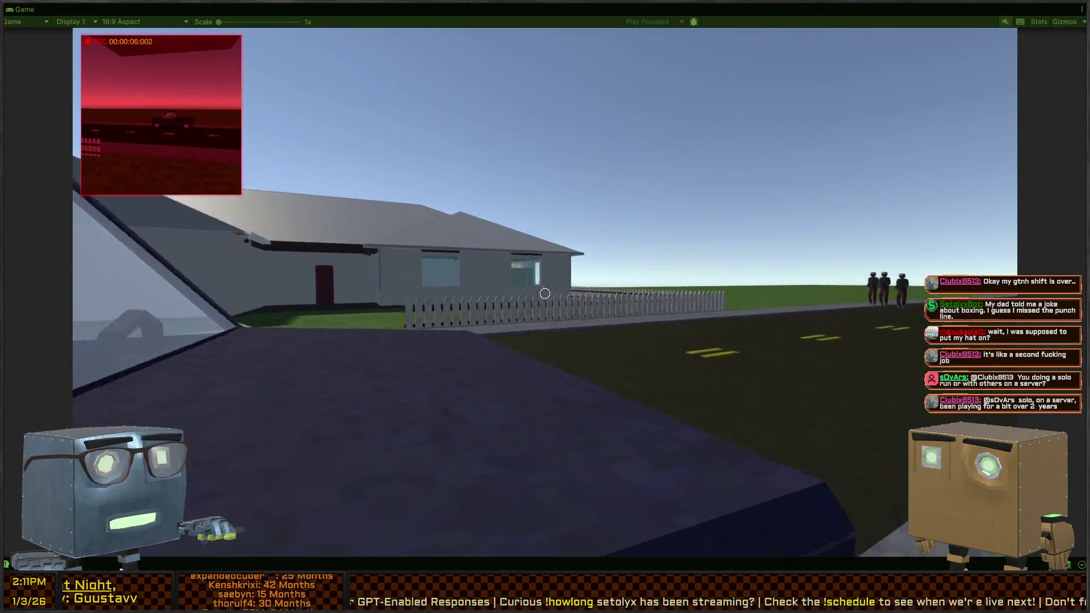
key(w)
click(545, 293)
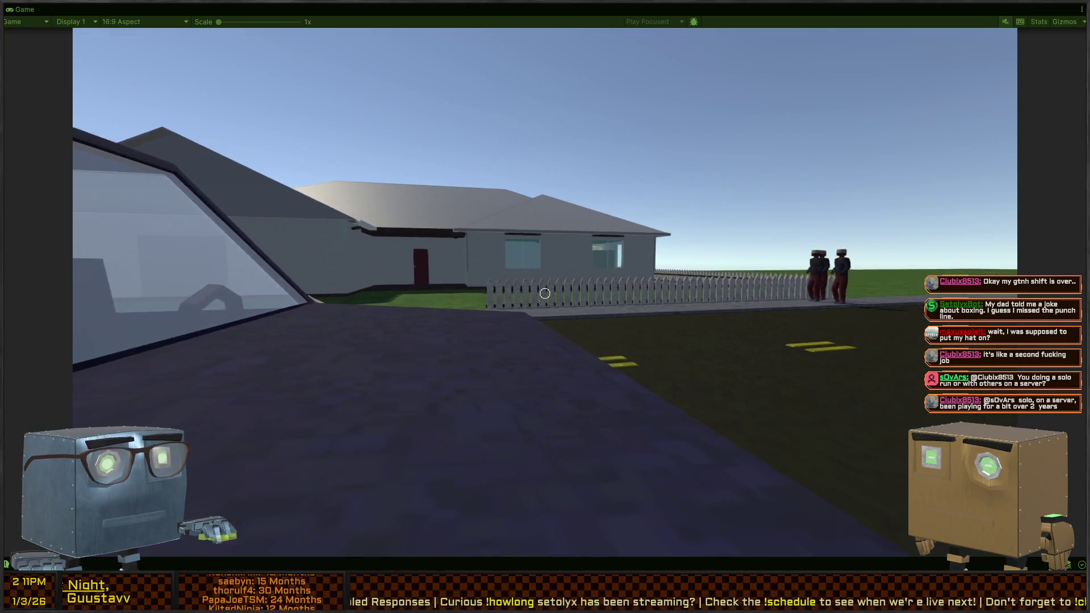
key(Escape)
key(shift+space)
key(shift+space)
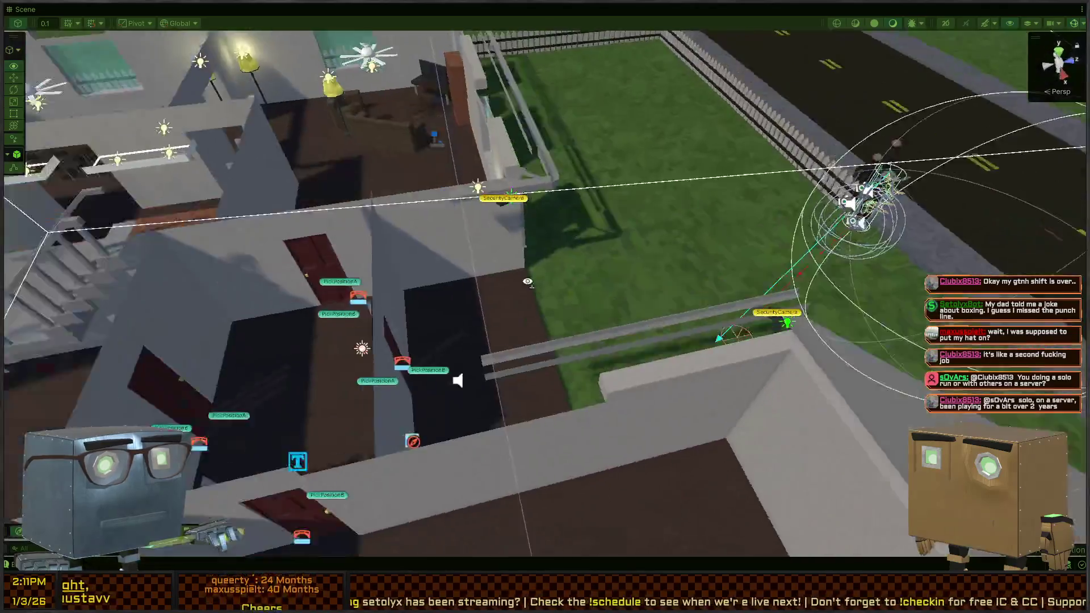
Turn off Scene gizmos and fly the camera to look straight down into a room.
drag(528, 282, 901, 185)
click(1075, 23)
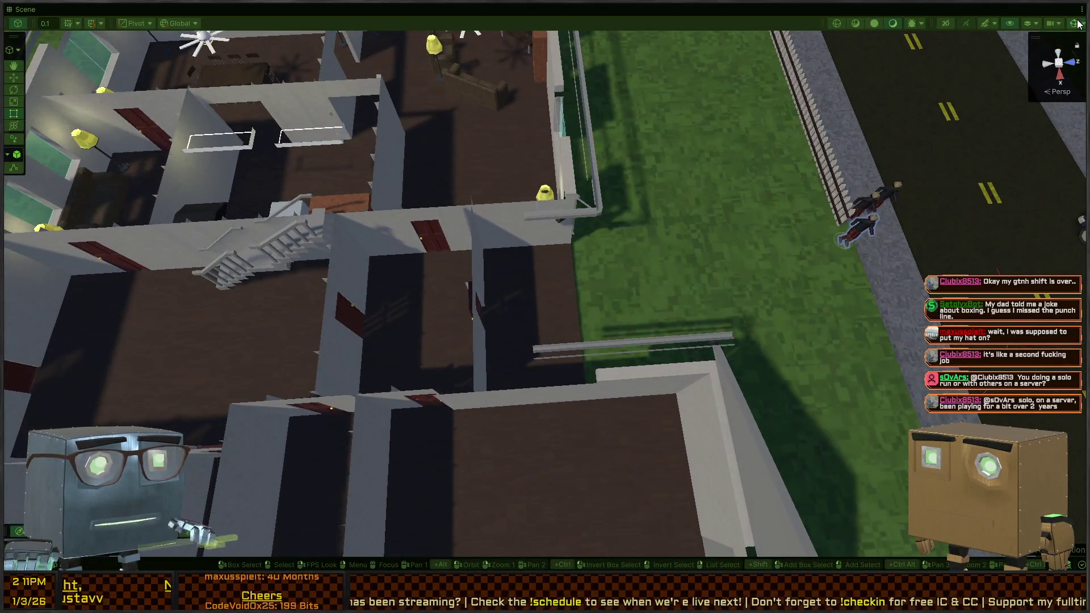
mouse_move(737, 230)
mouse_down()
mouse_move(687, 199)
mouse_move(687, 248)
mouse_move(579, 256)
mouse_up()
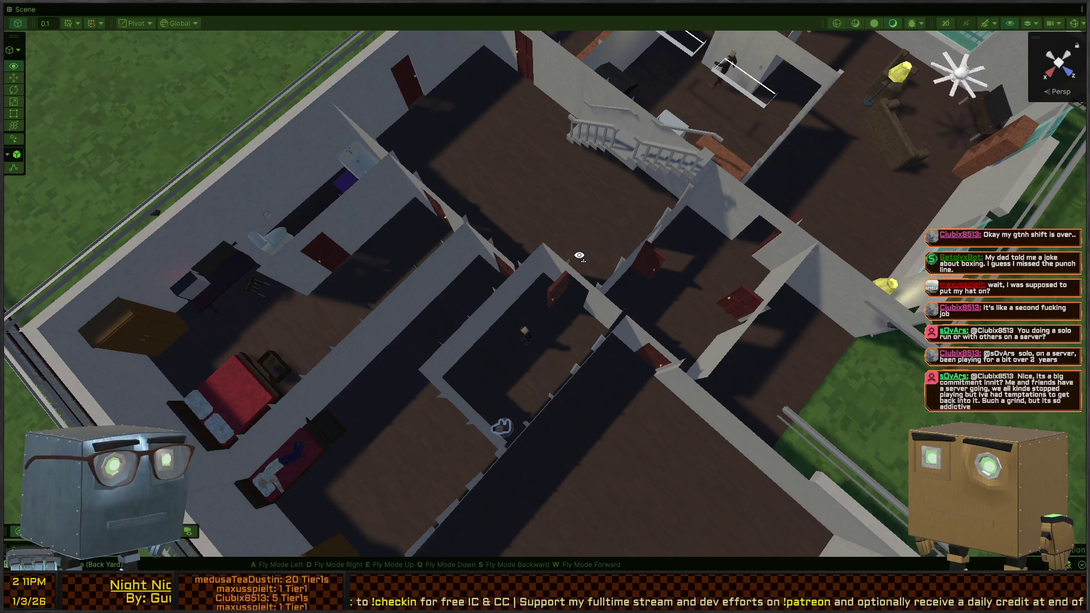
mouse_move(580, 256)
mouse_down()
mouse_move(494, 267)
mouse_move(434, 261)
mouse_move(387, 249)
mouse_move(392, 227)
mouse_move(271, 209)
mouse_move(579, 179)
mouse_move(725, 216)
mouse_up()
Review the return on line 40 and the OnStart/OnUpdate logic, then fly the Scene camera closer to the rooms.
key(s)
key(w)
key(alt+Tab)
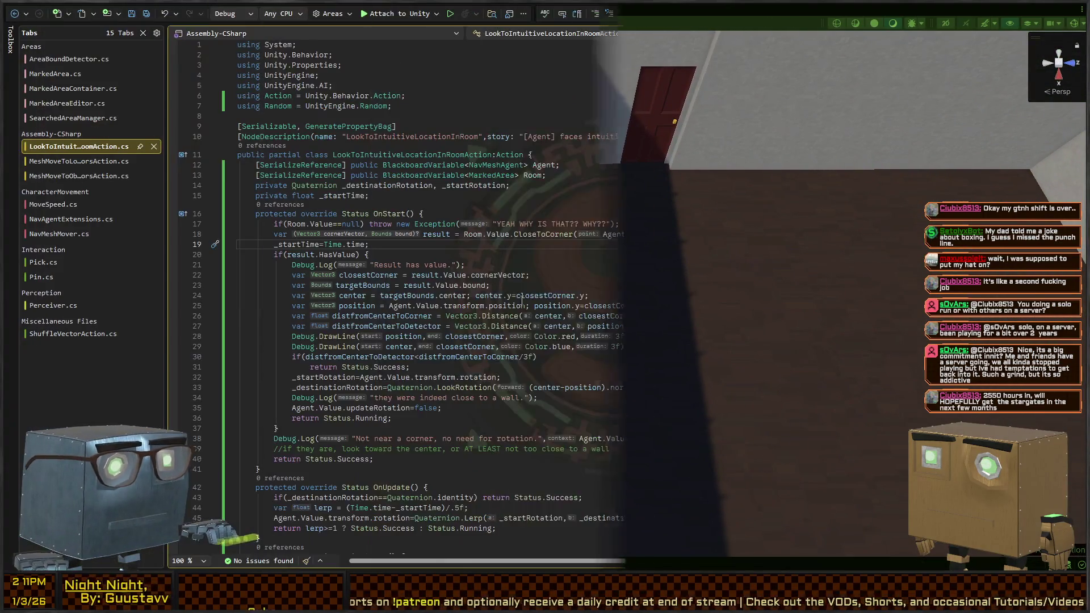
click(352, 296)
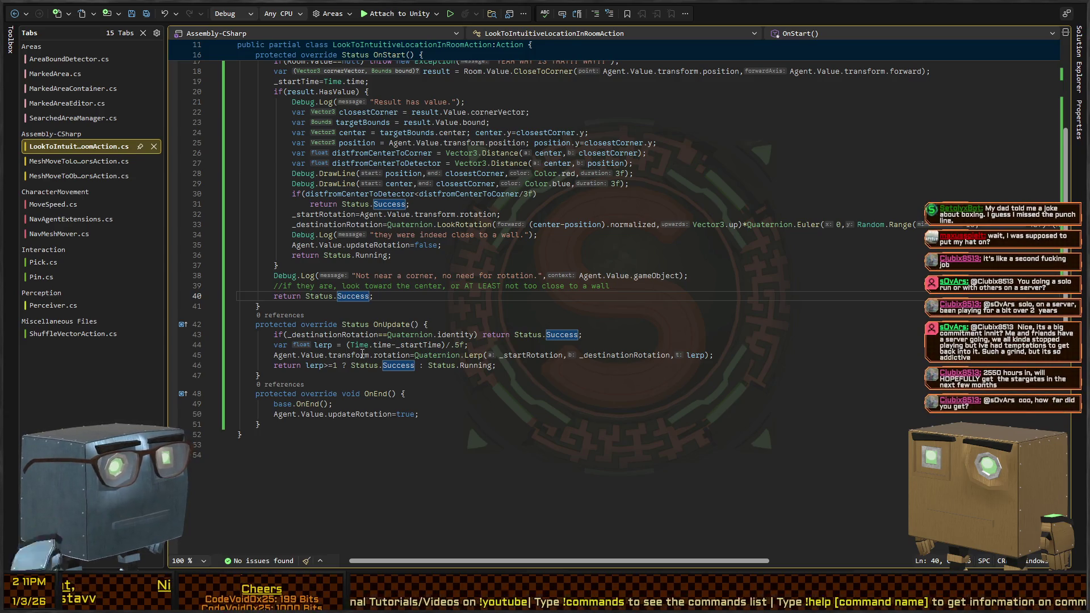
scroll(375, 285, up, 5)
scroll(376, 285, down, 2)
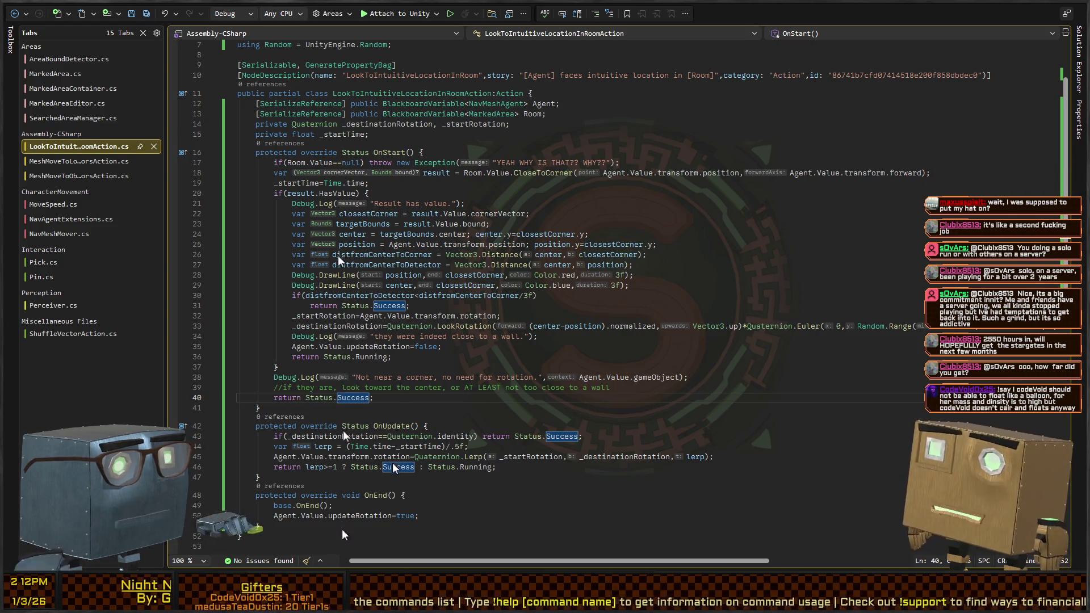
key(alt+Tab)
mouse_move(404, 327)
mouse_down()
mouse_move(404, 292)
mouse_move(407, 493)
mouse_move(582, 249)
mouse_move(555, 224)
mouse_move(749, 279)
mouse_up()
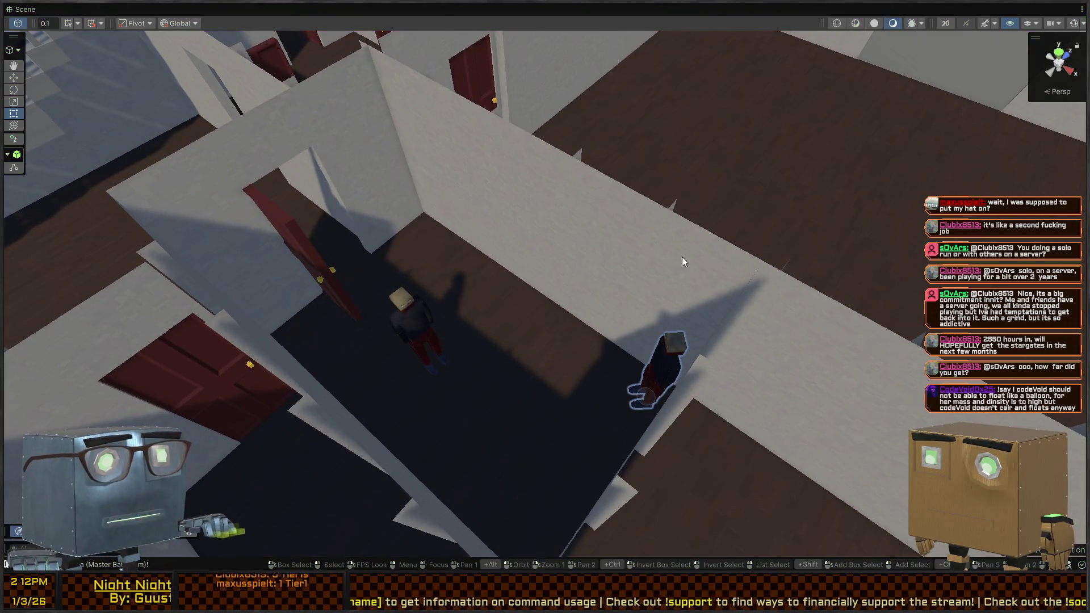
Stop Play mode with Ctrl+P and un-maximize the Scene view.
key(ctrl+p)
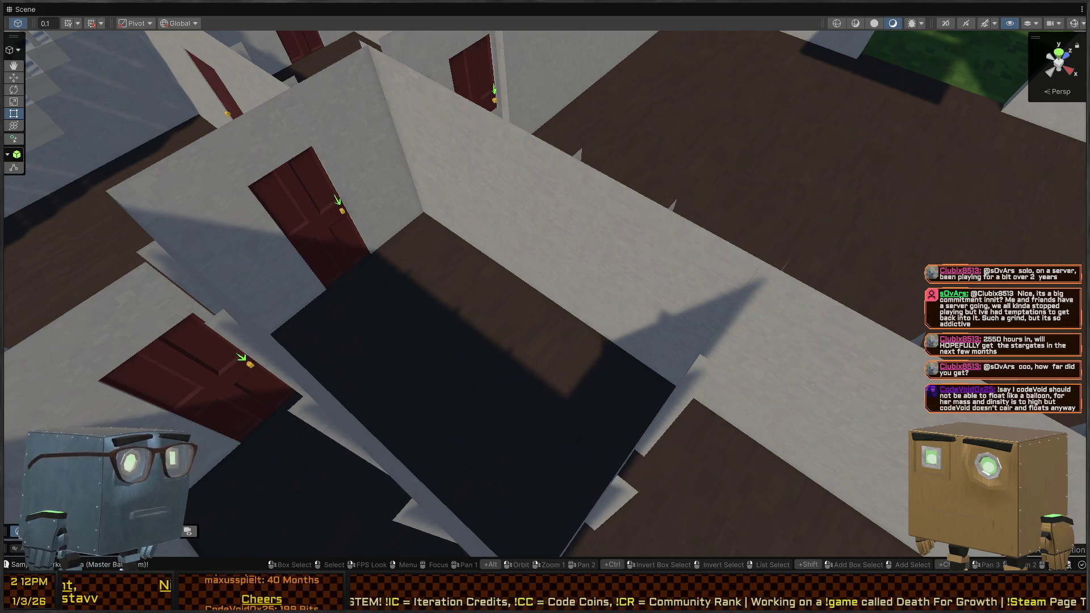
scroll(349, 276, down, 10)
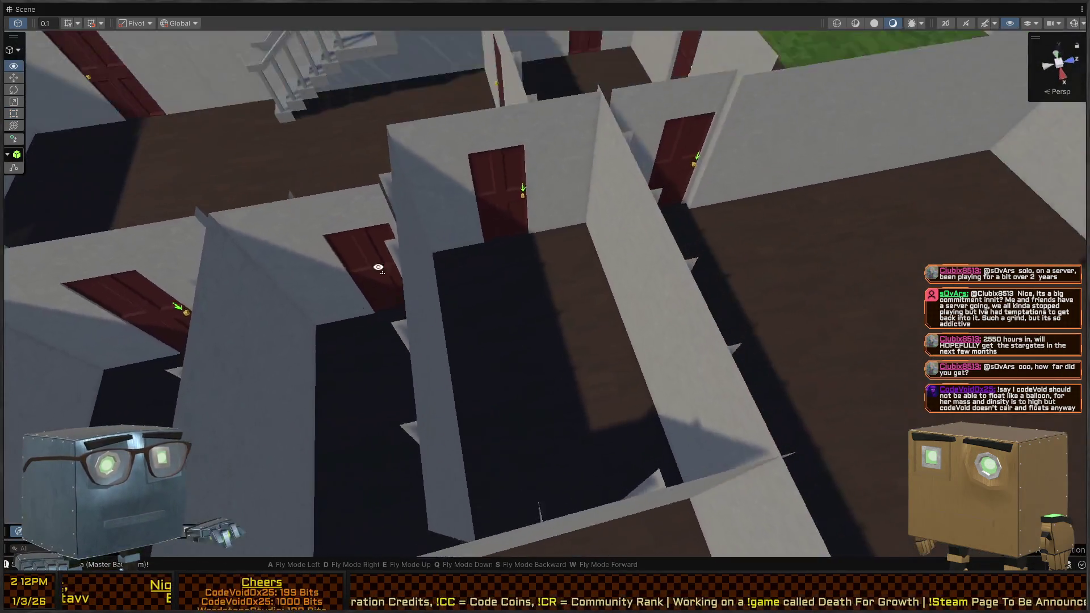
key(shift+space)
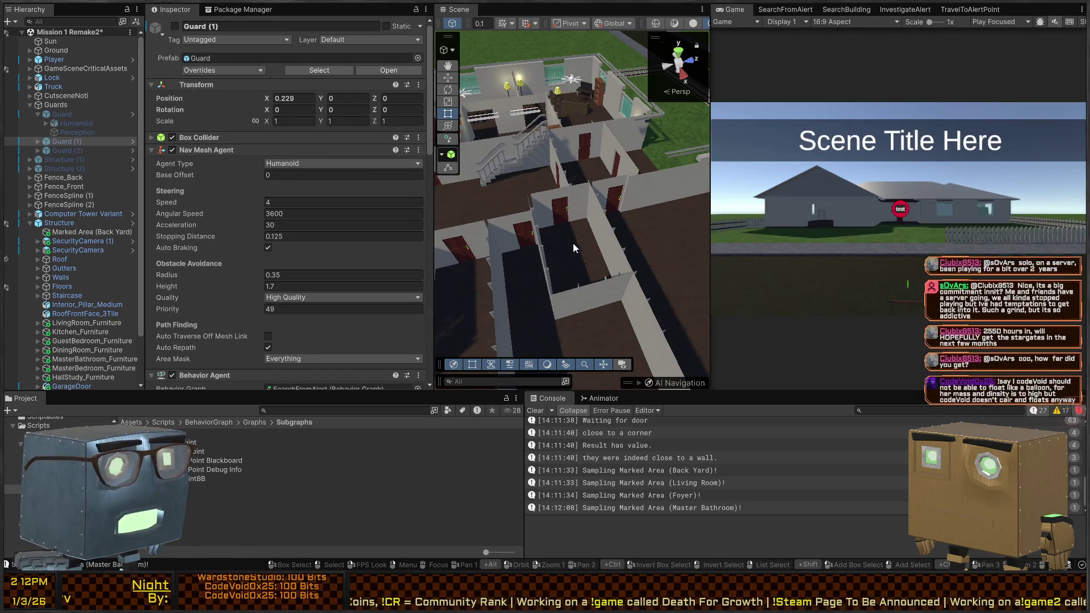
Open the SearchBuilding graph and pan to its On Start, Repeat While and lower action nodes.
key(alt)
key(alt+Tab)
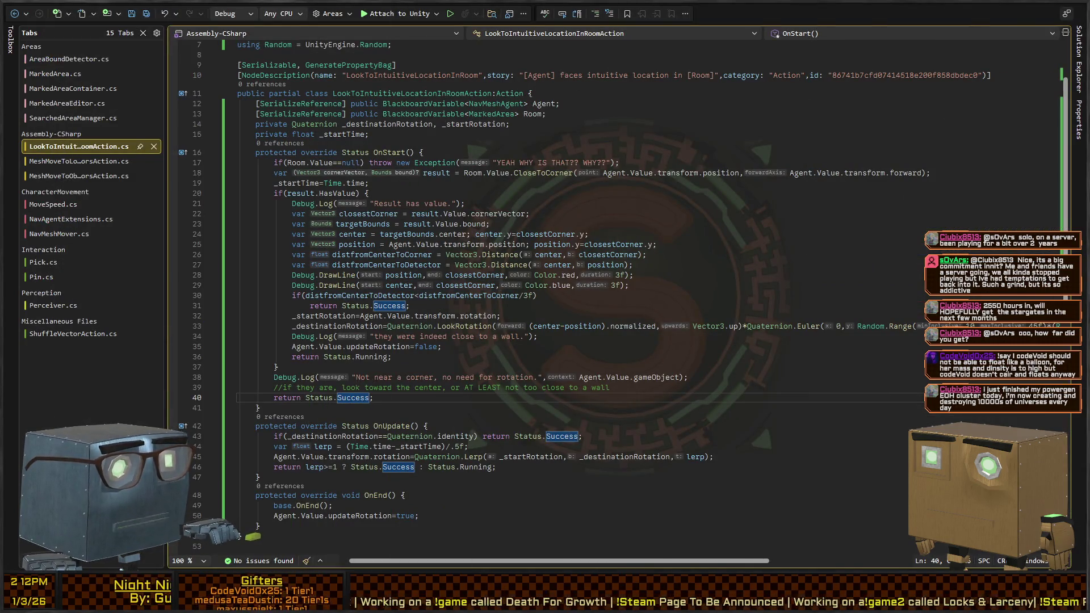
key(alt+Tab)
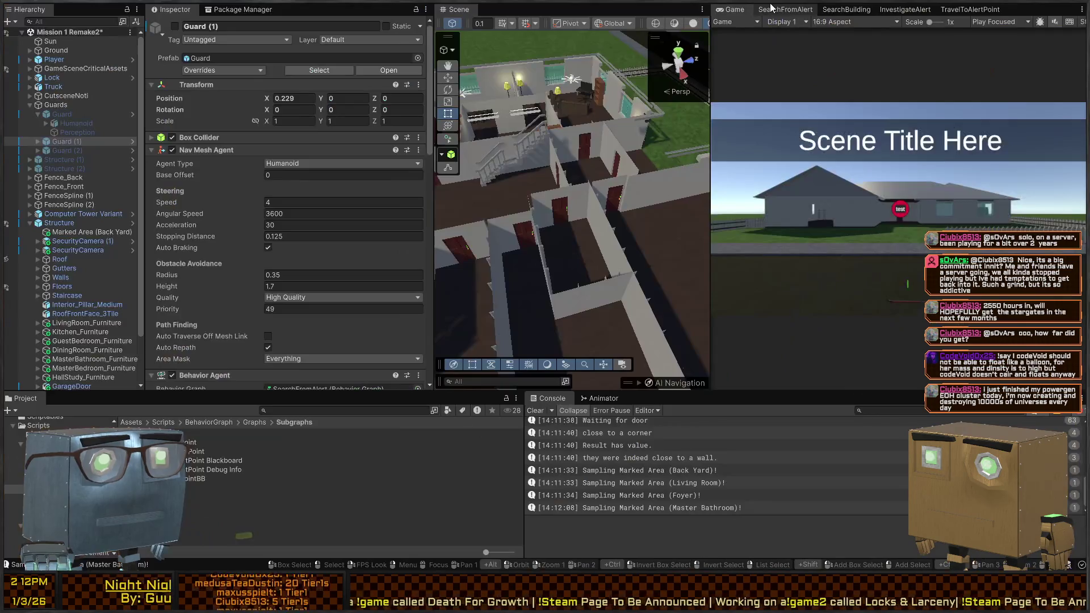
click(785, 10)
click(846, 9)
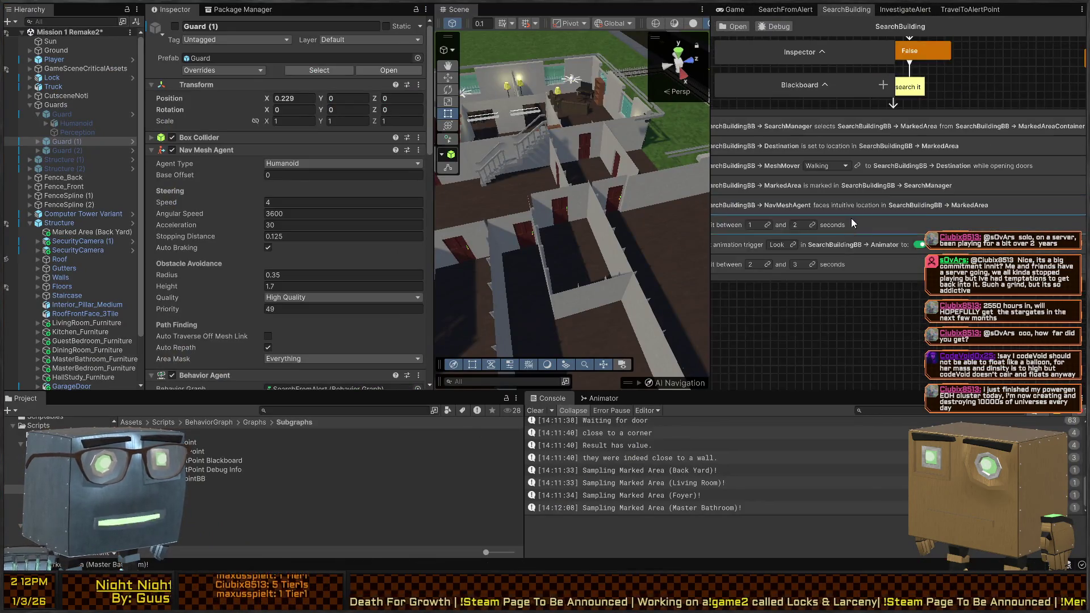
scroll(851, 216, down, 5)
drag(830, 266, 799, 358)
scroll(934, 139, up, 3)
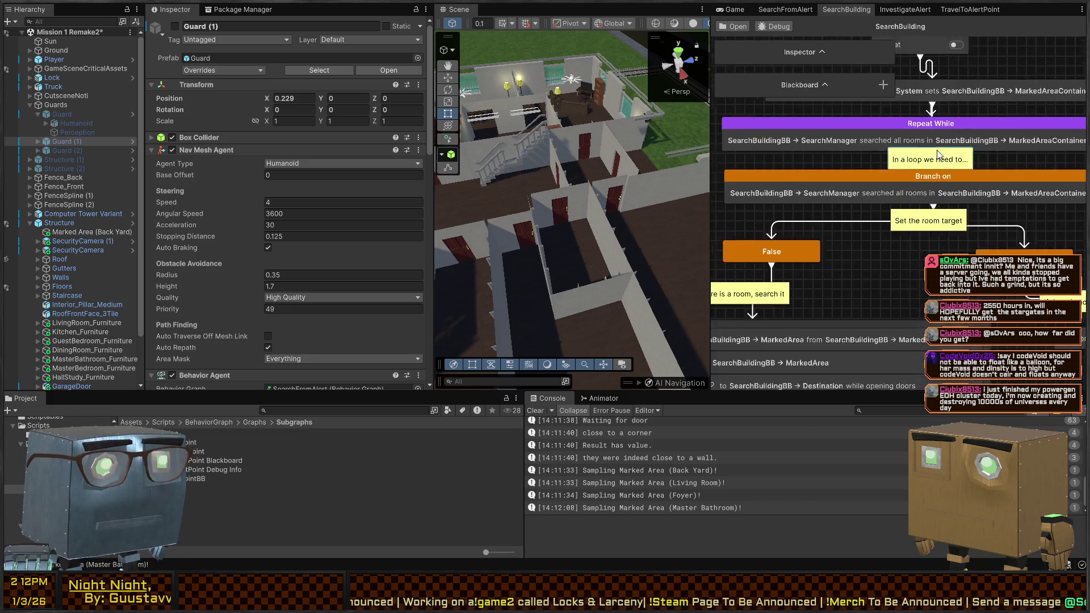
scroll(832, 155, down, 3)
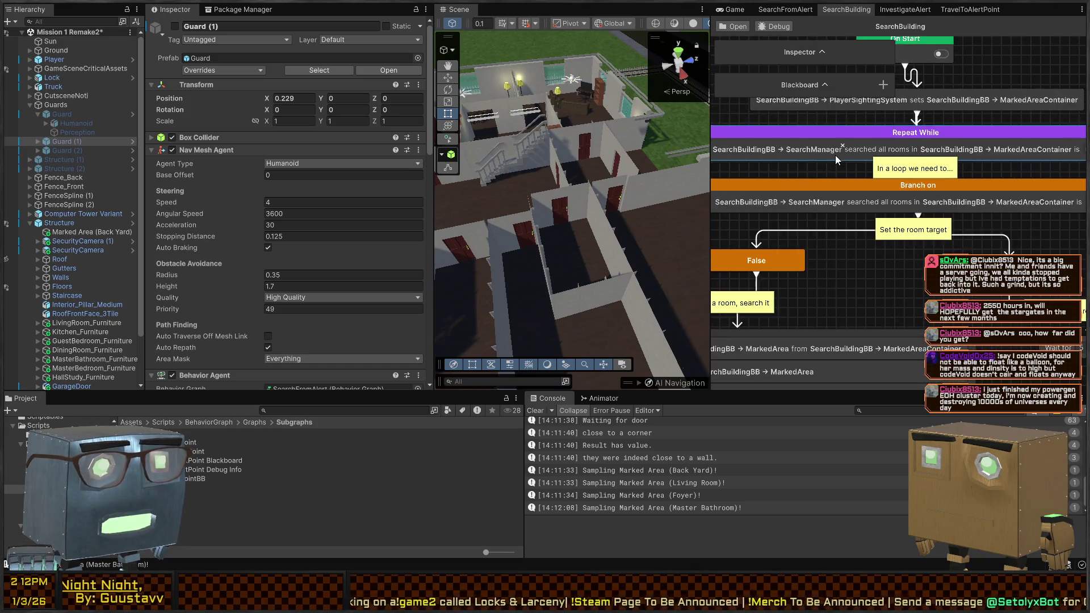
mouse_move(824, 284)
mouse_down()
mouse_move(903, 192)
mouse_move(957, 167)
mouse_move(907, 258)
mouse_up()
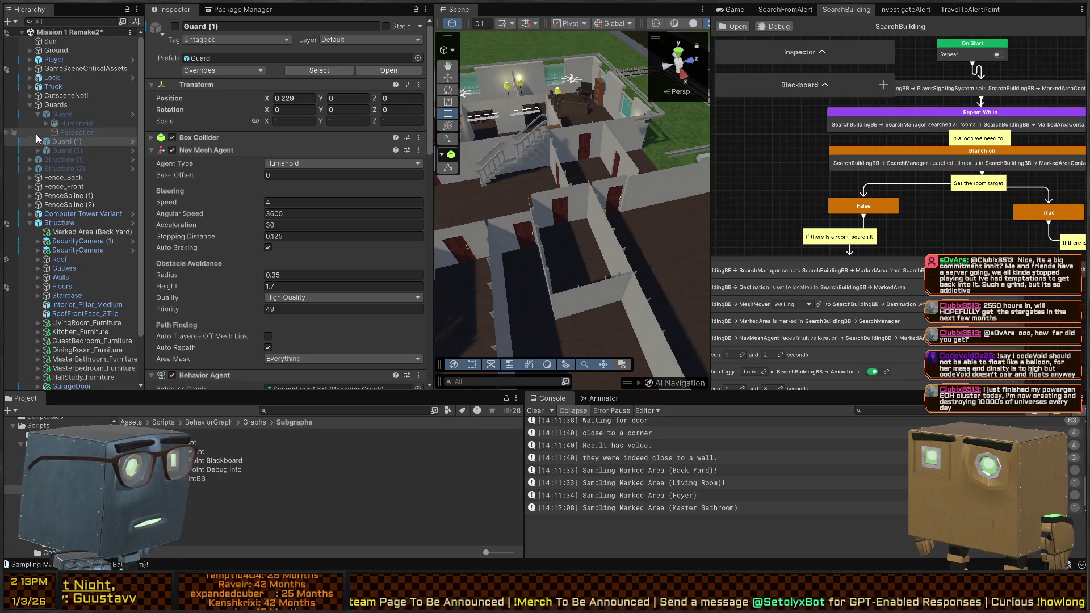
Expand the guard's Searched Area Manager (Script) component and enter Play mode with Ctrl+P.
scroll(190, 205, down, 15)
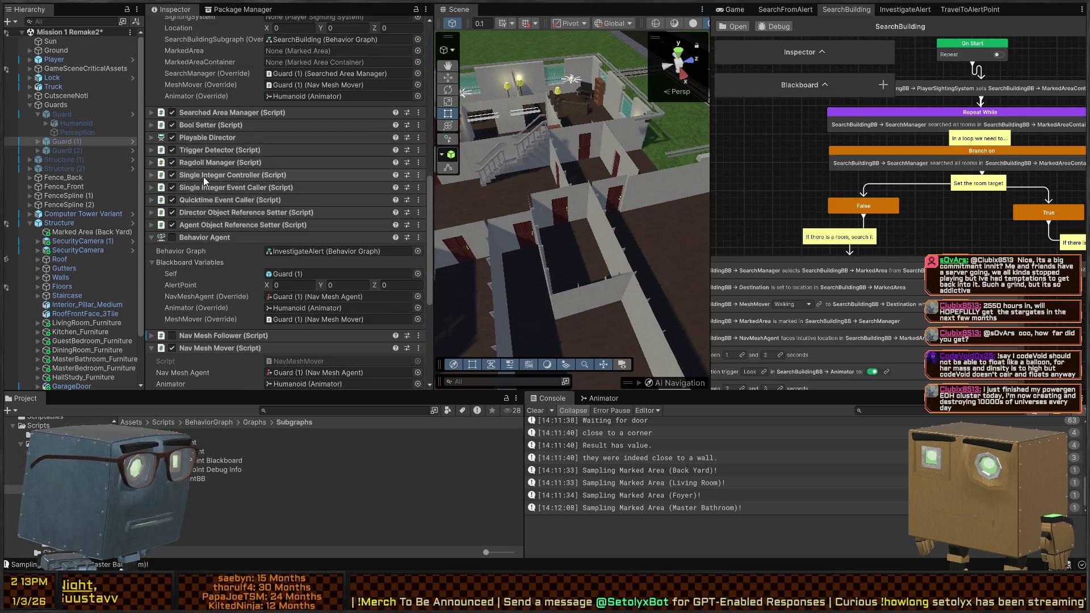
click(230, 112)
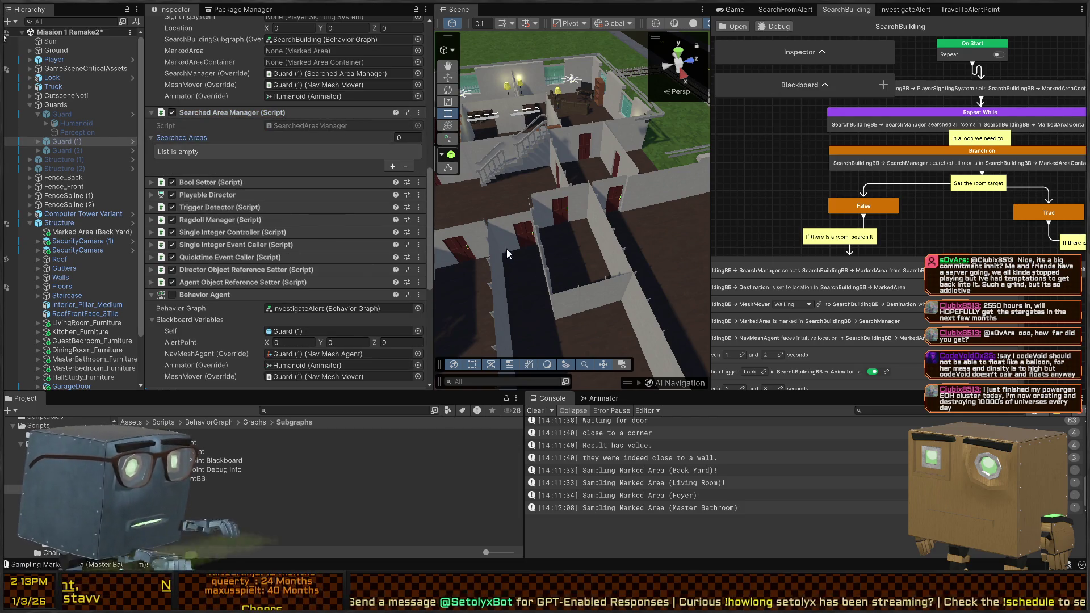
key(ctrl+p)
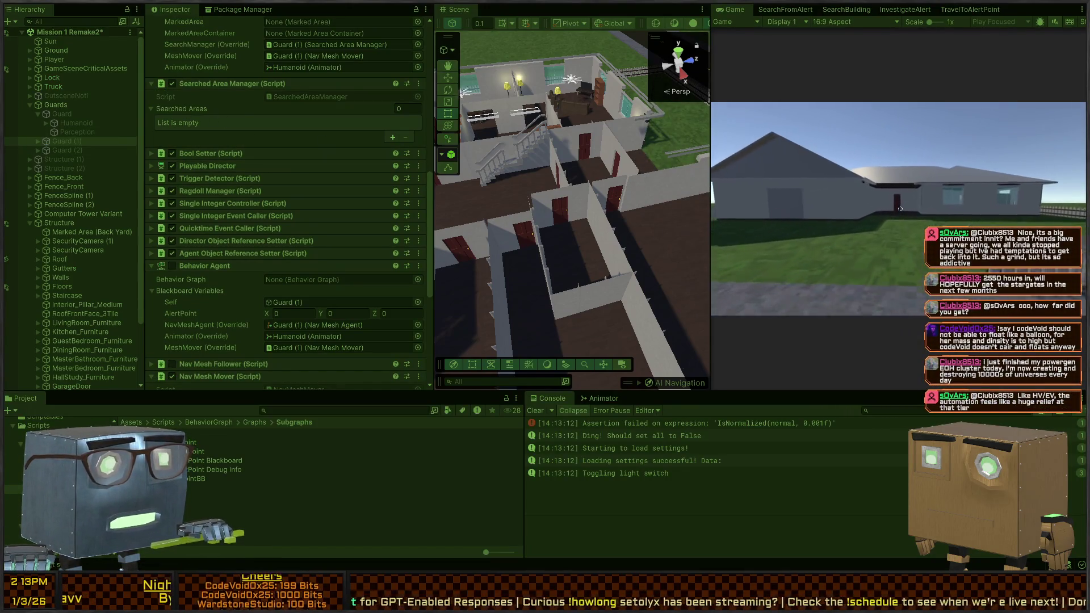
Fly the Scene camera toward the guard for an overview of the rooms, then display the SearchFromAlert graph.
key(w)
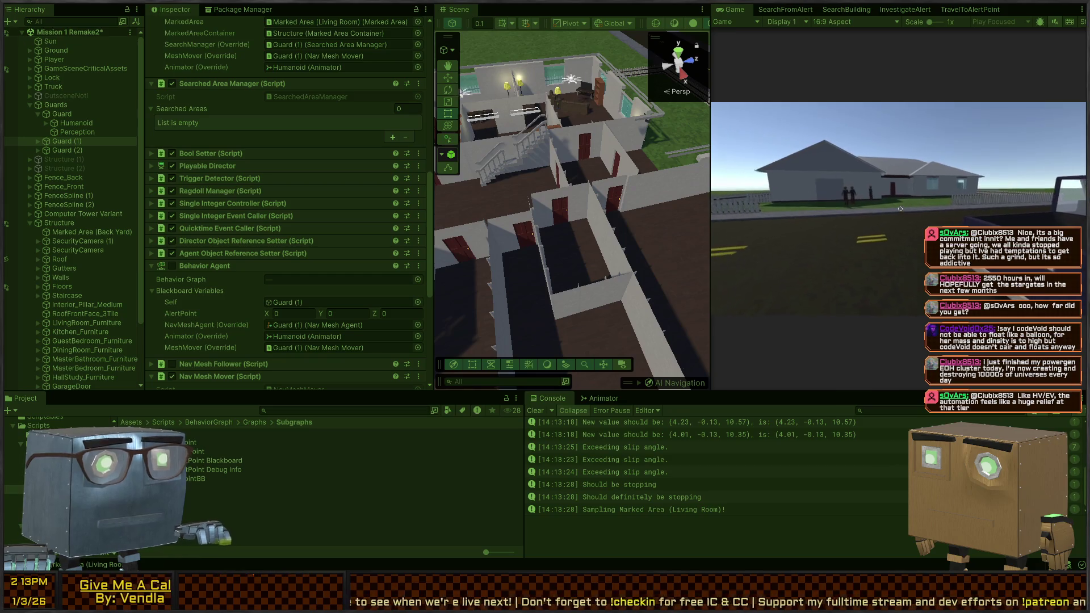
right_click(605, 175)
key(w)
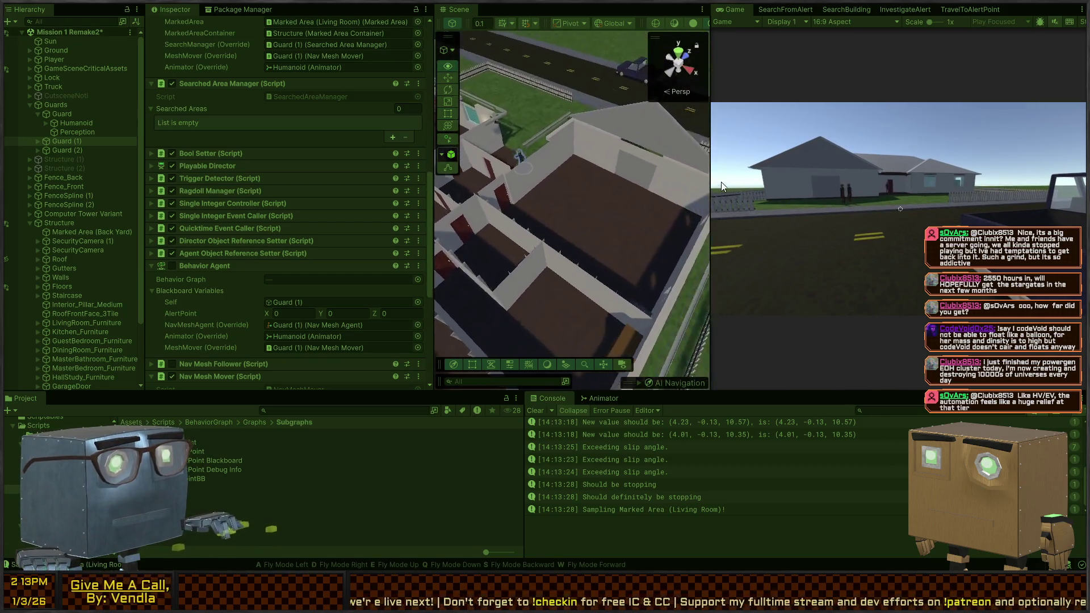
key(w)
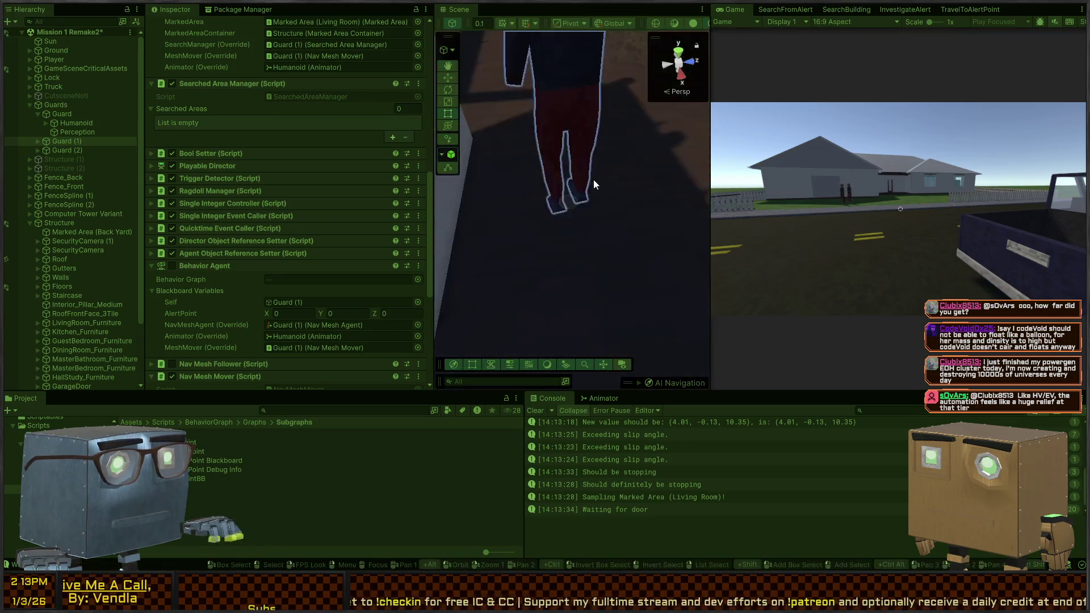
key(s)
key(w)
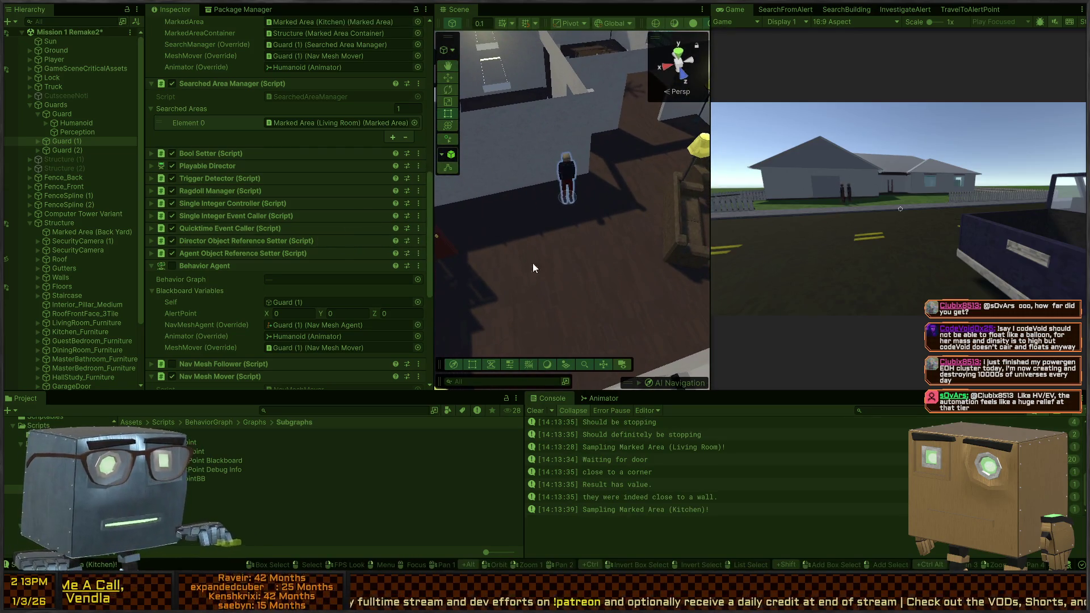
right_click(583, 216)
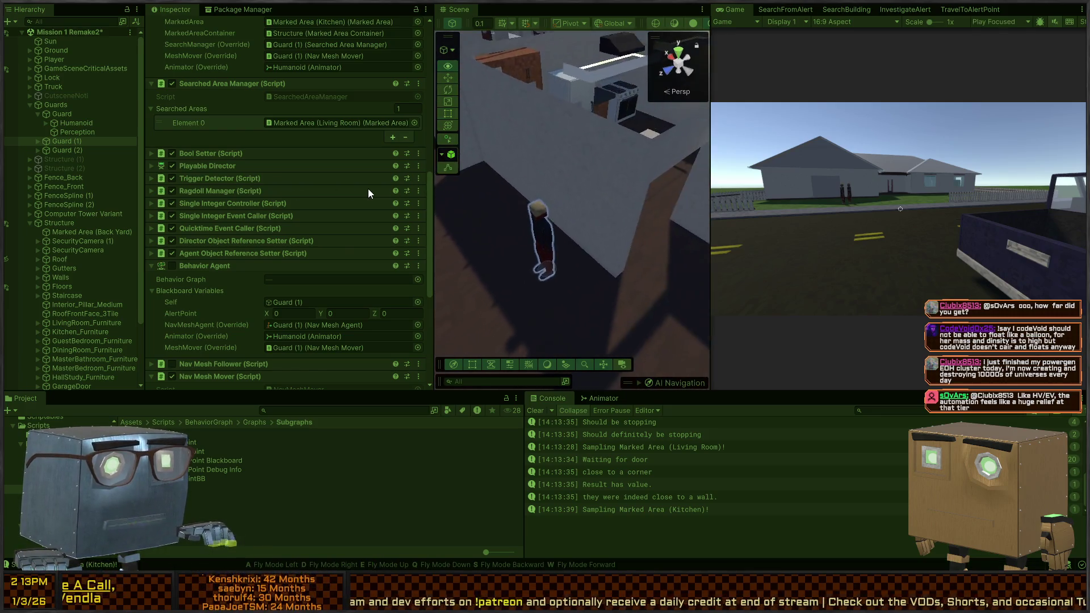
right_click(588, 239)
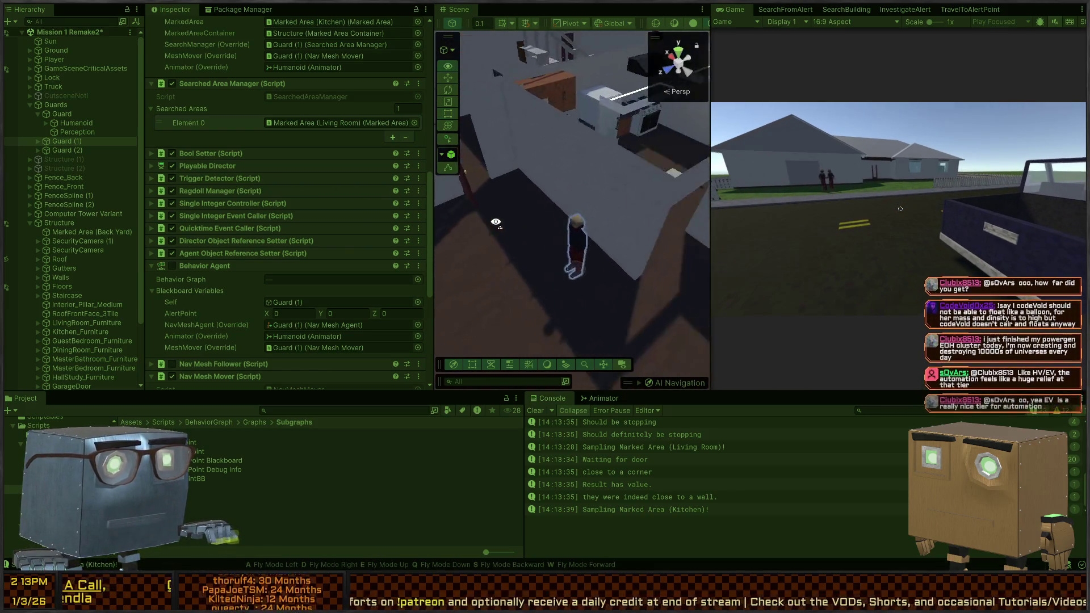
right_click(604, 235)
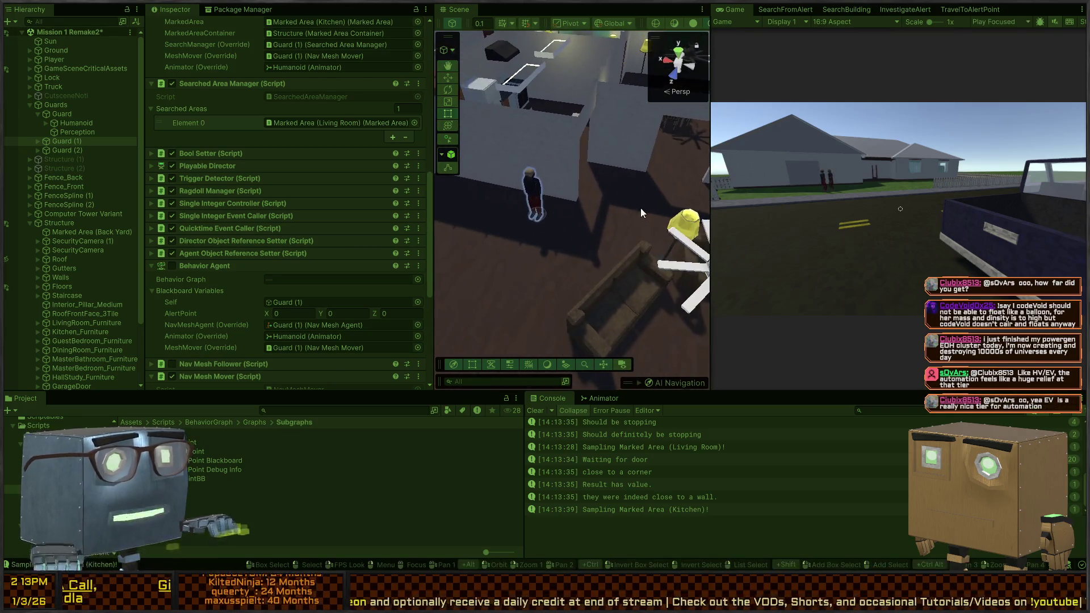
click(770, 12)
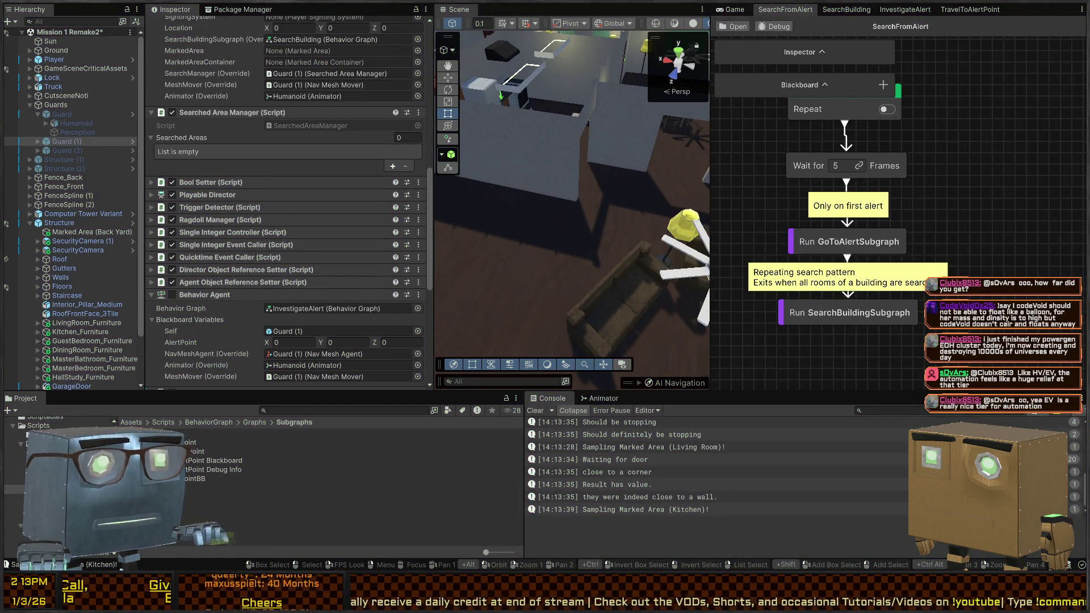
Switch to the SearchBuilding behavior graph and briefly check the code editor before returning to Unity.
click(846, 9)
scroll(877, 208, up, 5)
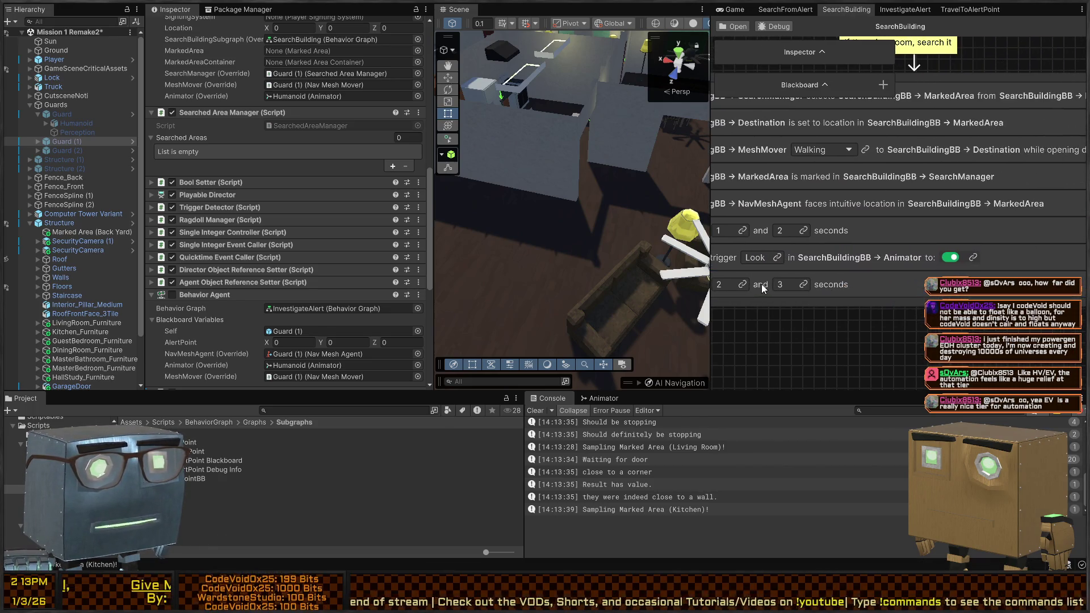
scroll(761, 284, down, 5)
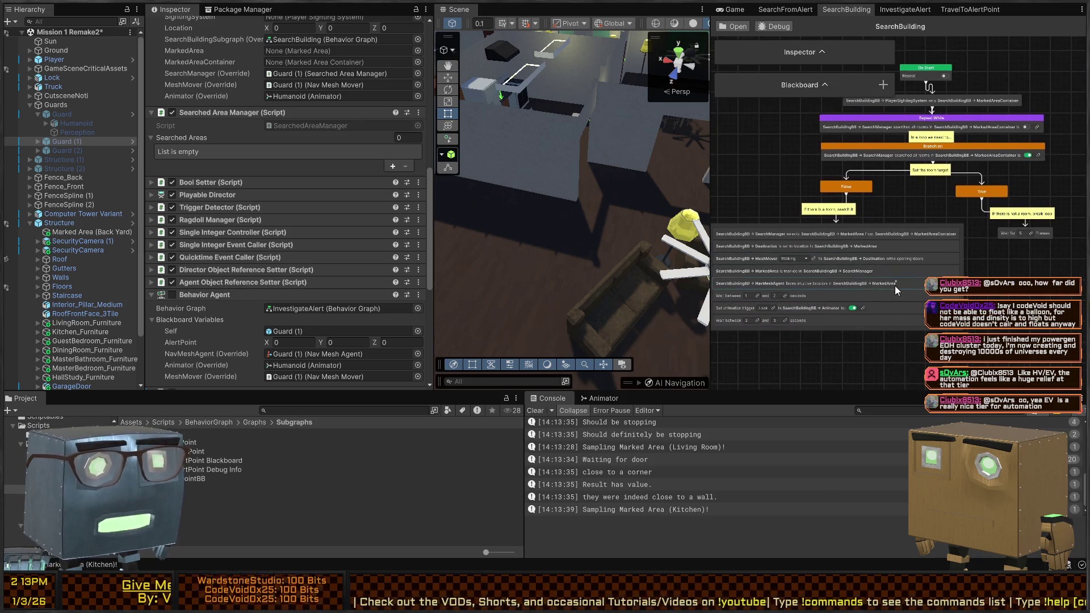
scroll(954, 145, up, 2)
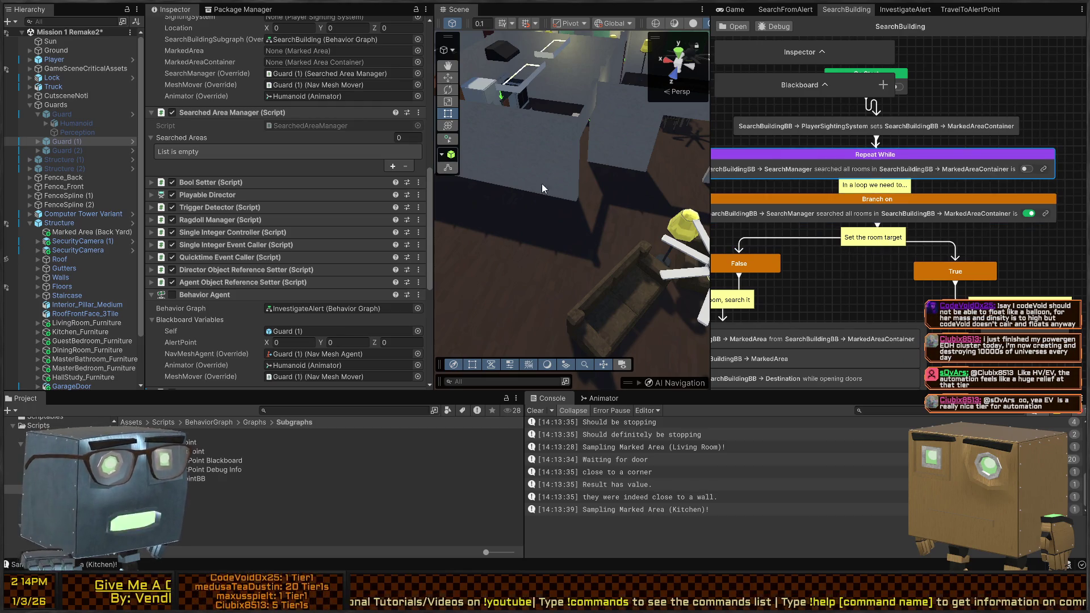
key(alt+Tab)
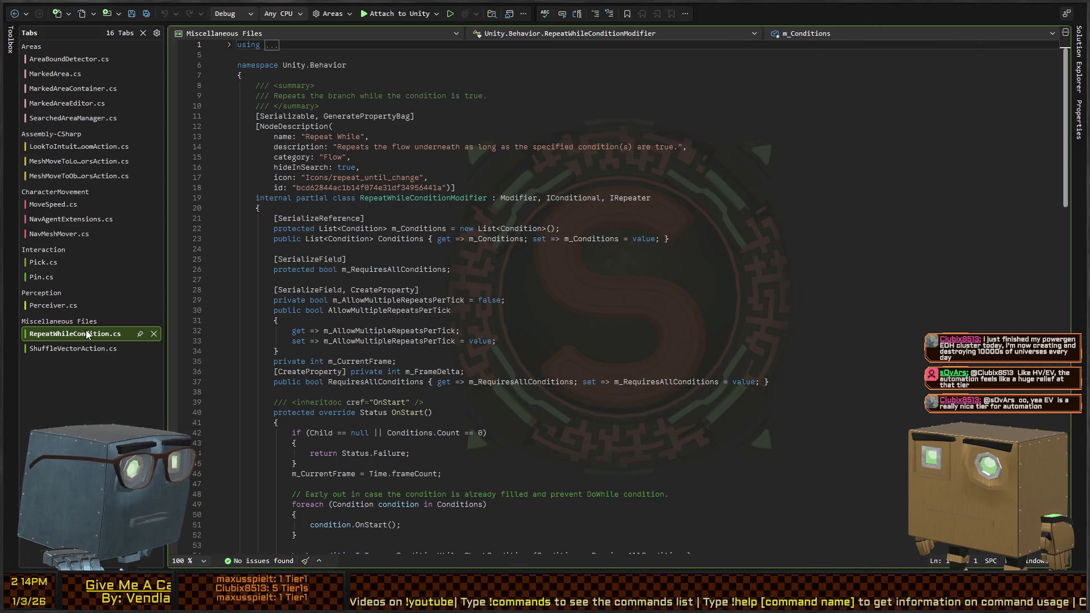
click(78, 146)
key(alt+Tab)
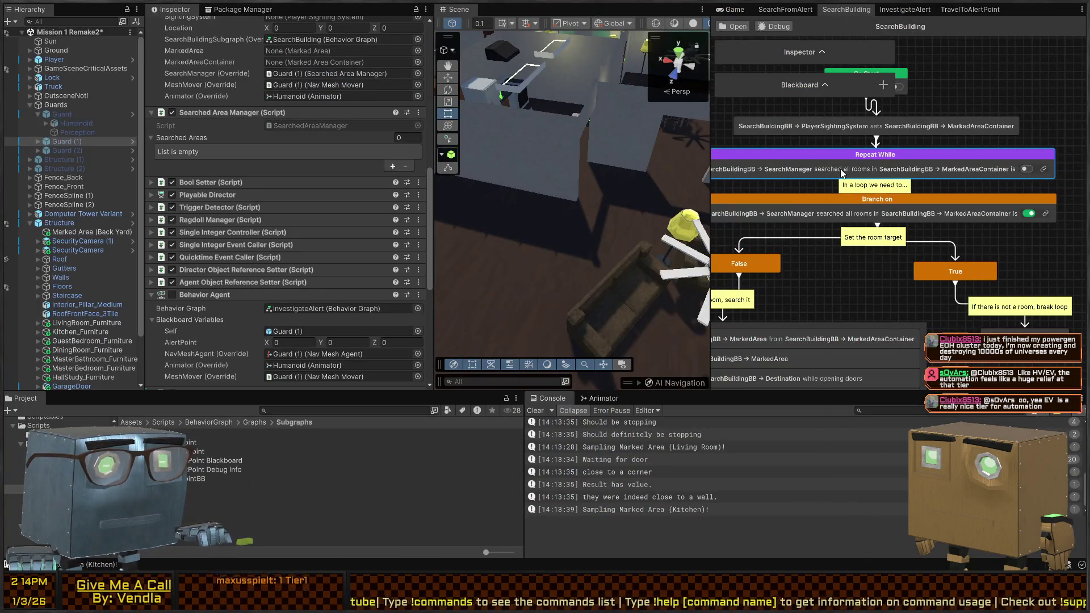
Show and enlarge the Repeat While node's settings, then open AllRoomsSearchedCondition.cs in Visual Studio.
click(813, 59)
drag(776, 92, 772, 303)
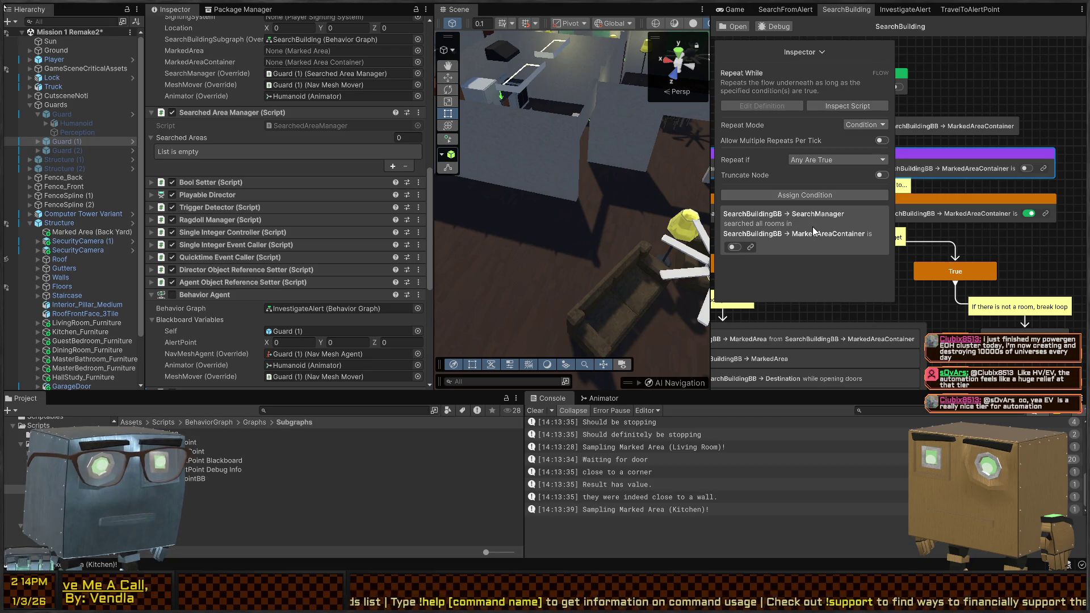
double_click(850, 250)
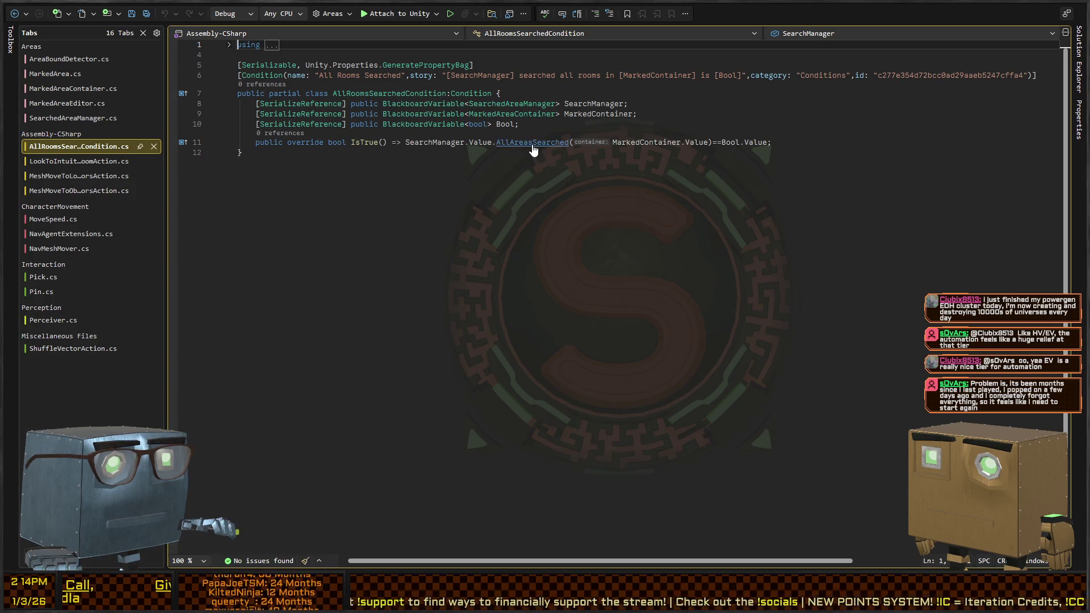
Check AllAreasSearched's Count comparison in SearchedAreaManager.cs, then return to the SearchBuilding graph in Unity.
ctrl+click(500, 143)
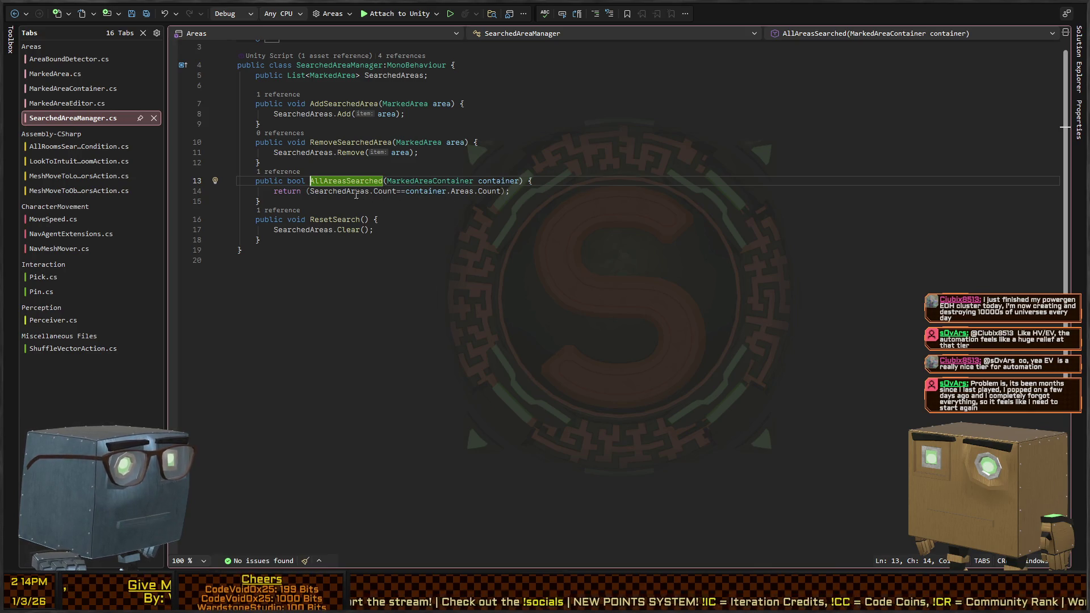
double_click(382, 191)
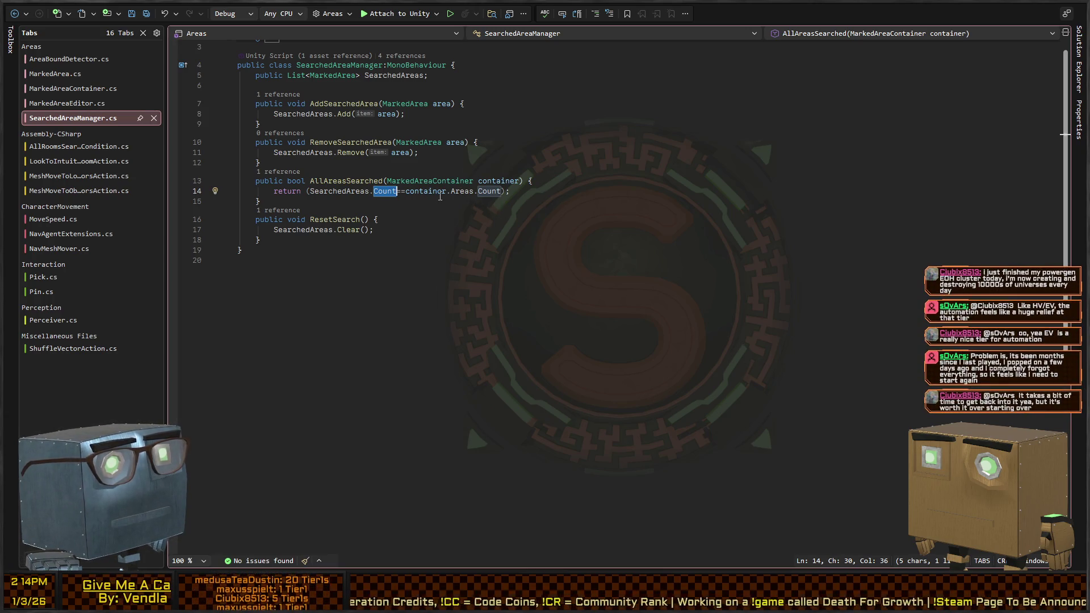
key(ctrl+minus)
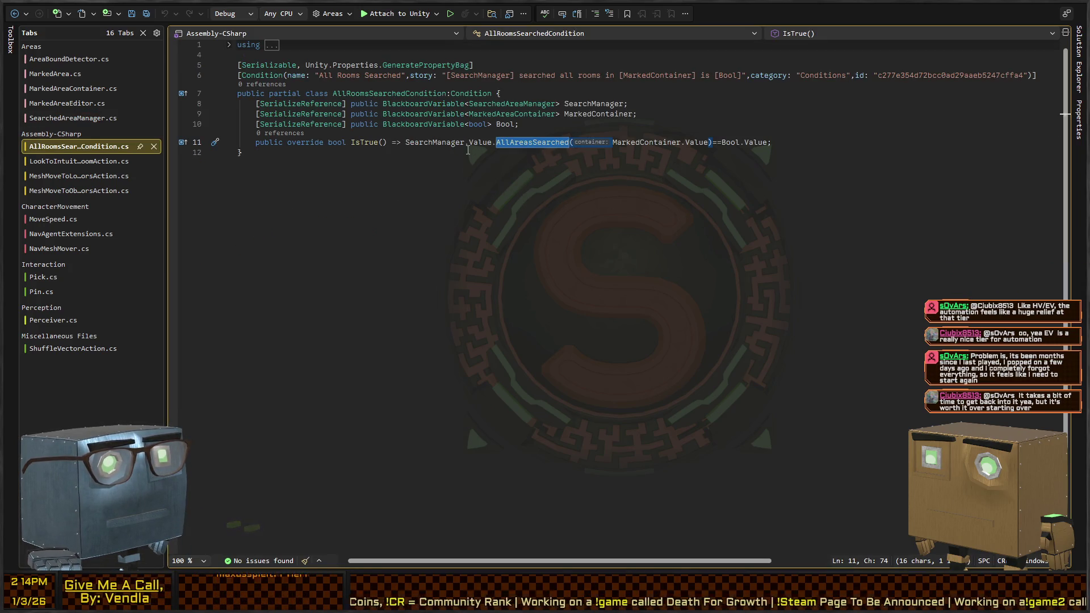
key(alt+Tab)
drag(974, 233, 951, 395)
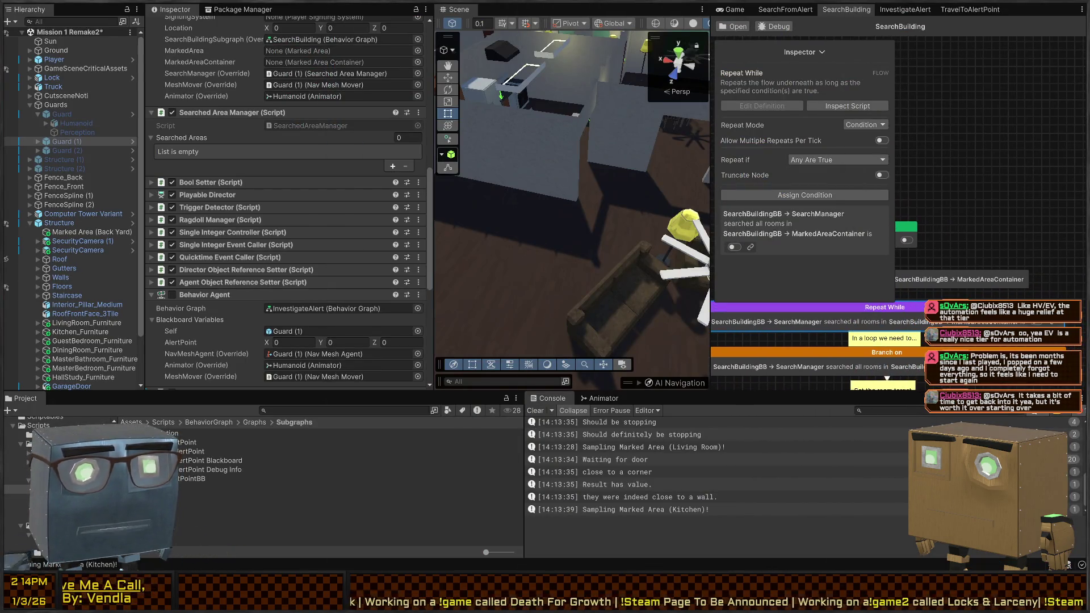
Widen the behavior graph panel and move the Guard object out of Guards to the scene root.
drag(713, 338, 395, 338)
mouse_move(978, 318)
mouse_down()
mouse_move(836, 257)
mouse_move(898, 135)
mouse_up()
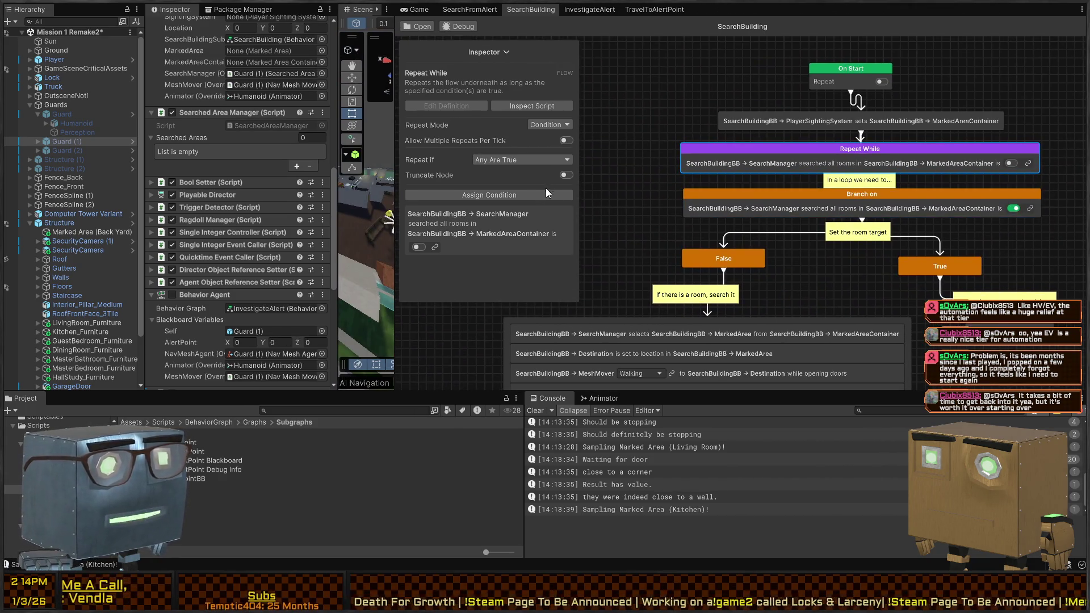
click(67, 112)
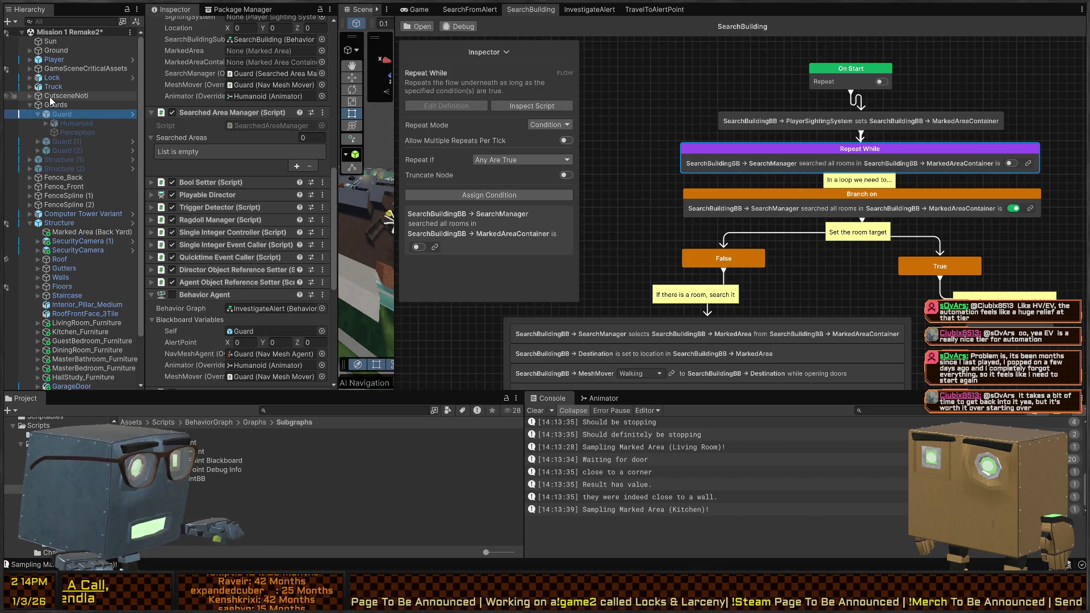
drag(67, 112, 62, 101)
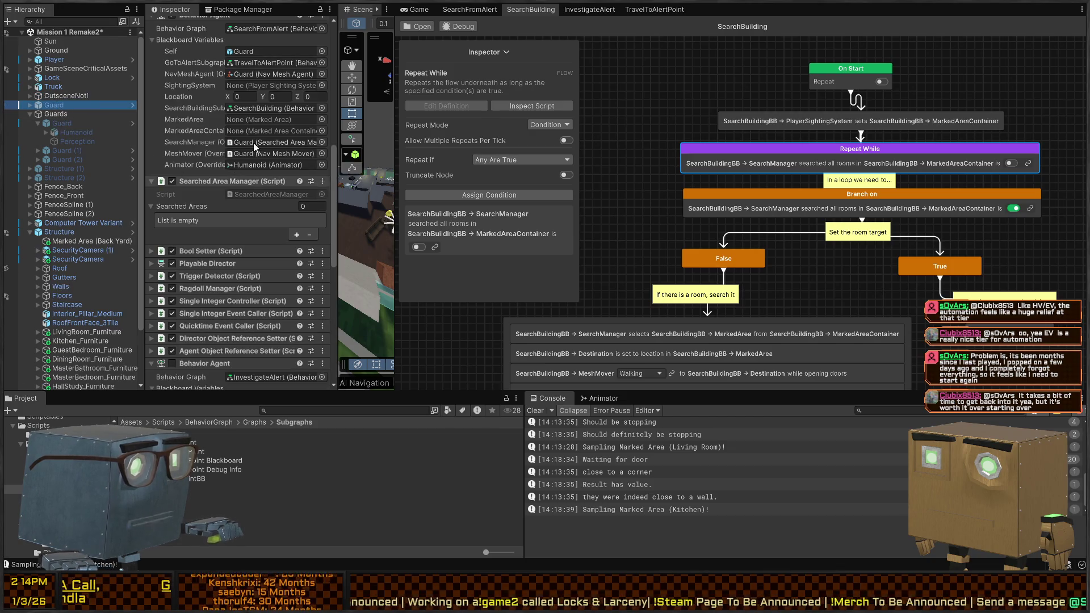
Assign the SearchBuilding graph asset to the Guard's Behavior Agent Behavior Graph field.
scroll(277, 152, up, 3)
click(267, 200)
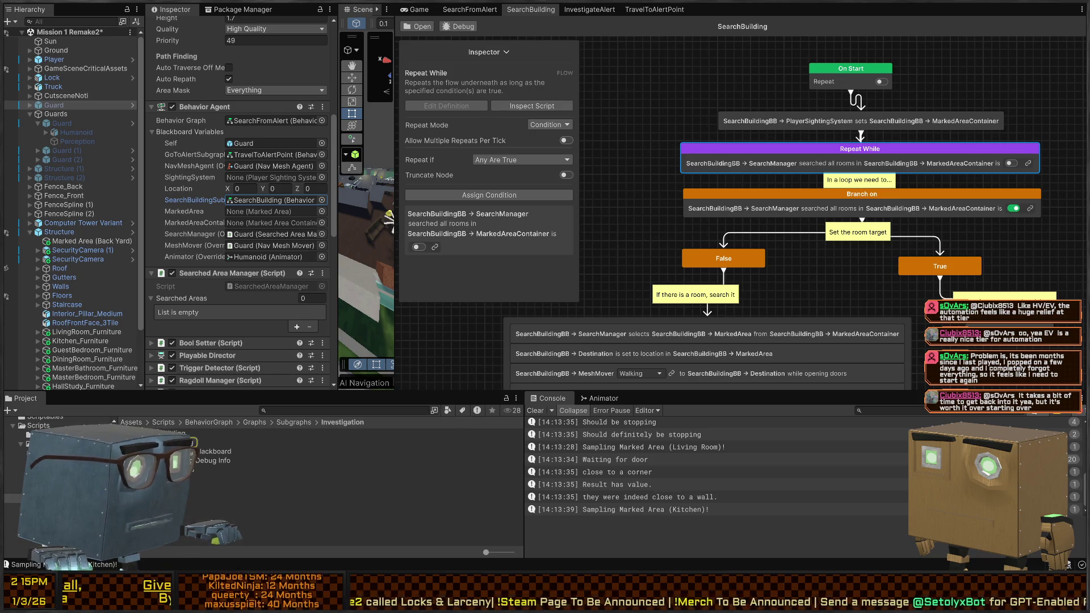
drag(175, 433, 266, 120)
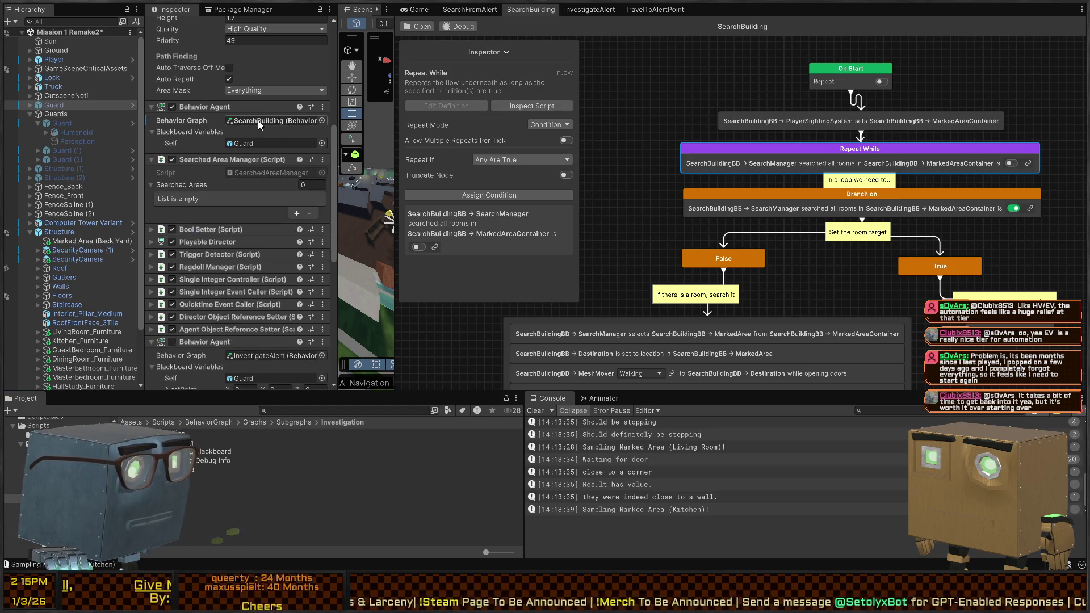
click(272, 121)
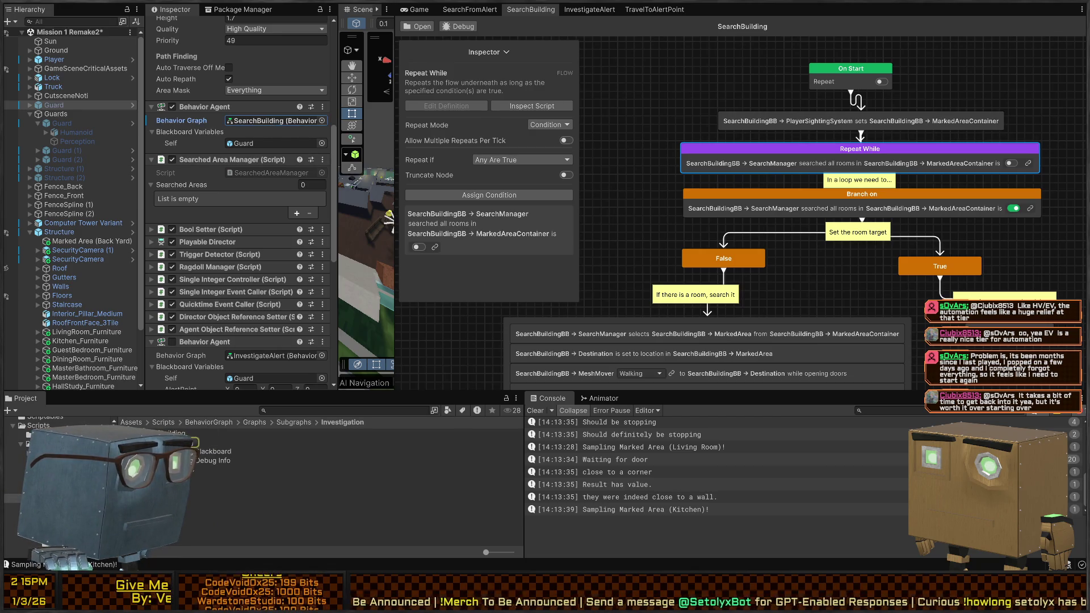
Open the SearchBuilding graph asset from the Graphs folder in the Behavior editor.
click(257, 433)
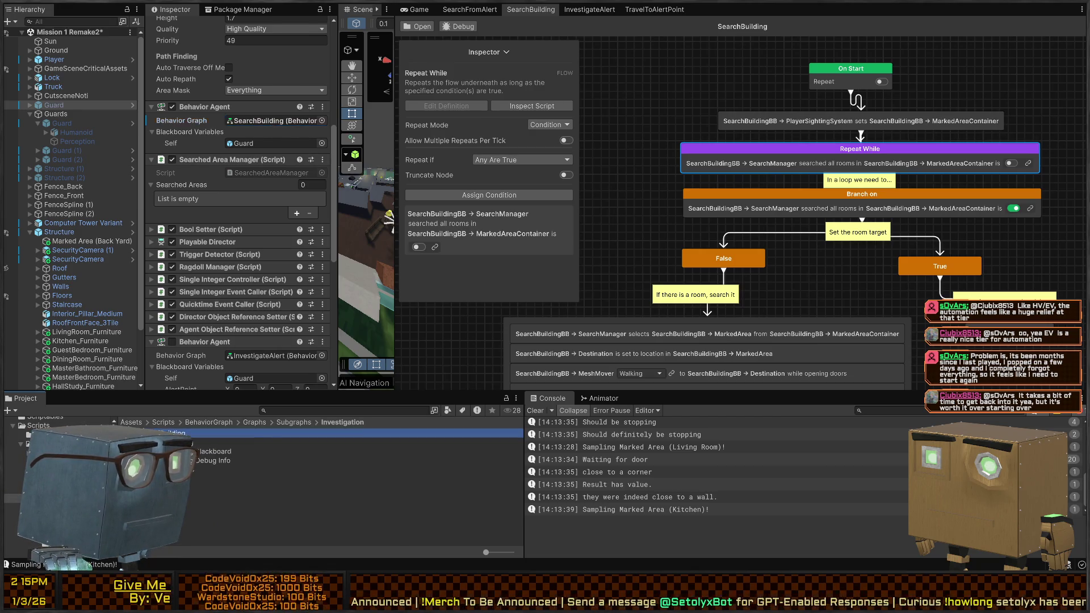
click(254, 423)
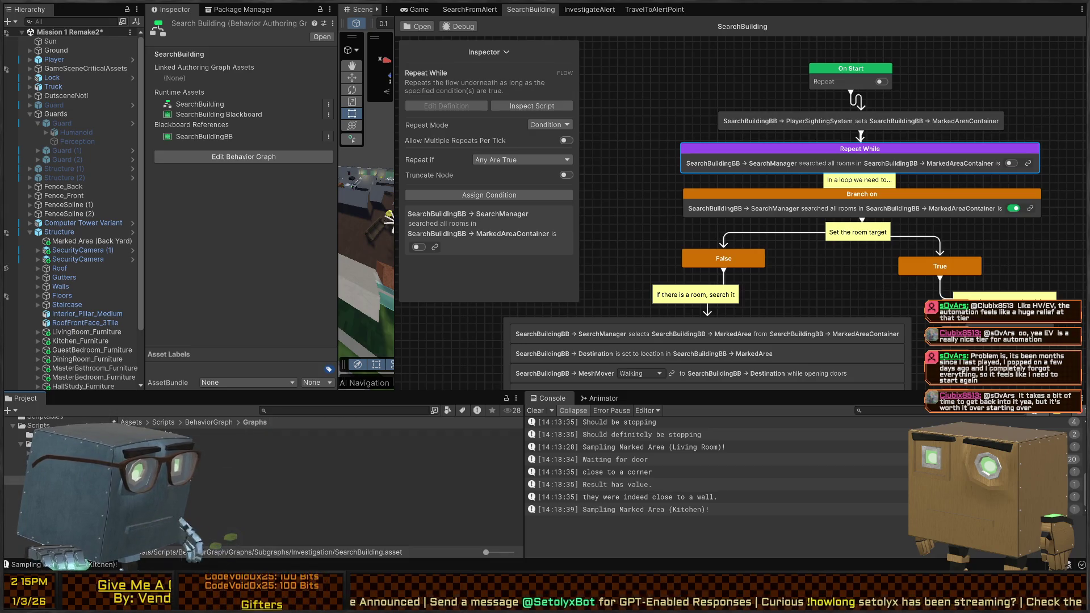
double_click(193, 460)
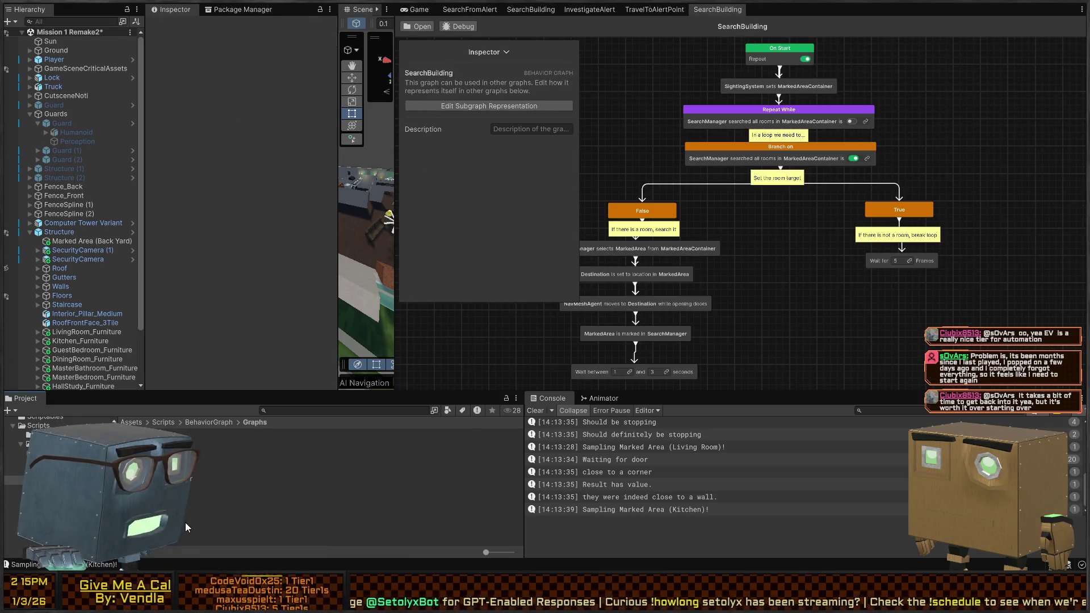
Browse the Actions folder, return to Graphs, and open SearchBuilding in a second editor tab.
click(209, 422)
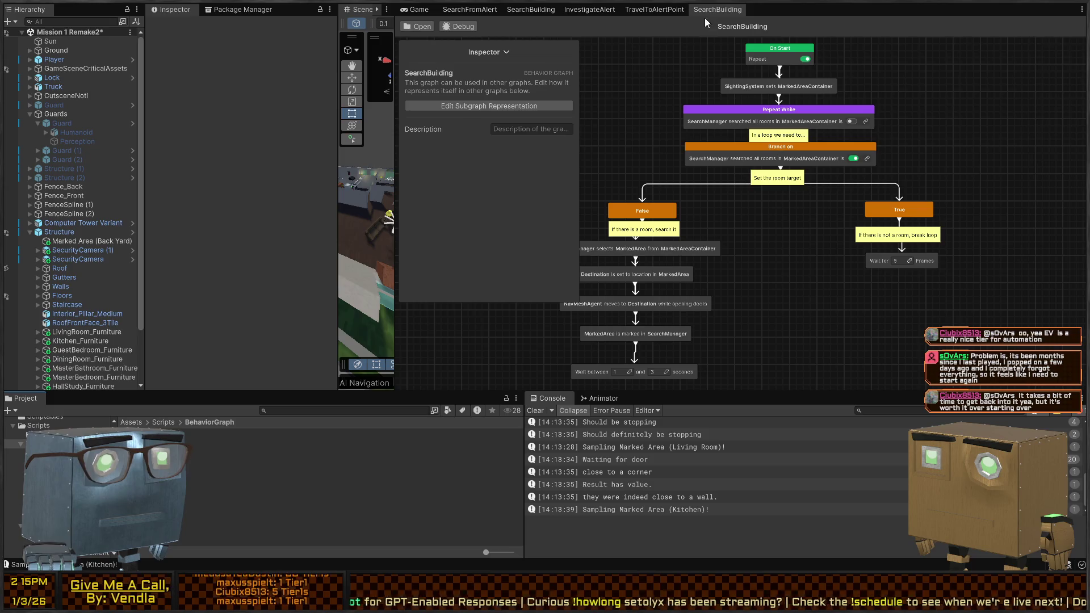
double_click(193, 449)
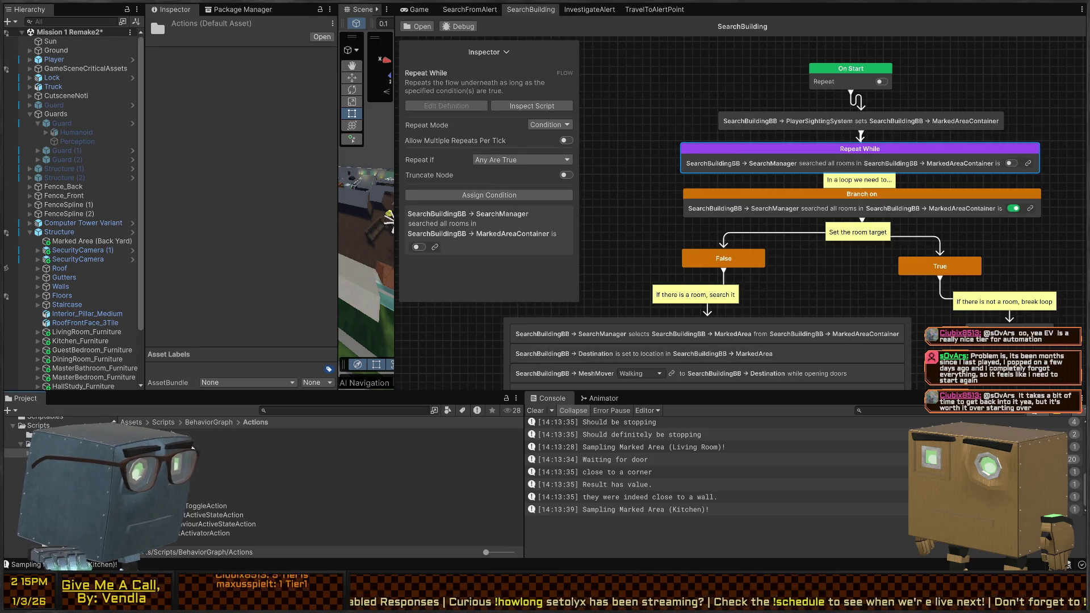
click(210, 422)
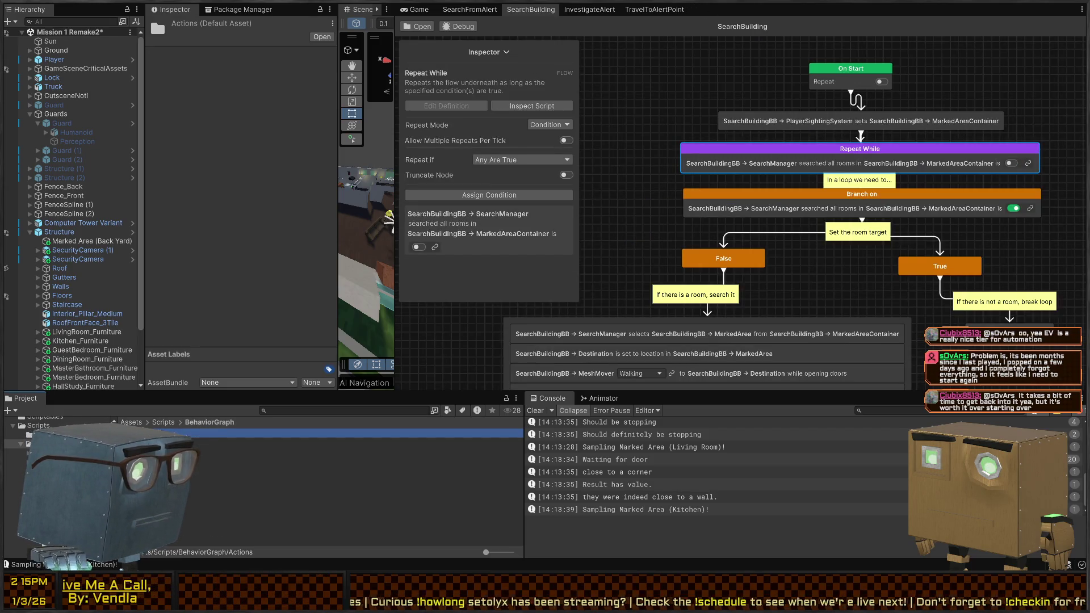
double_click(181, 446)
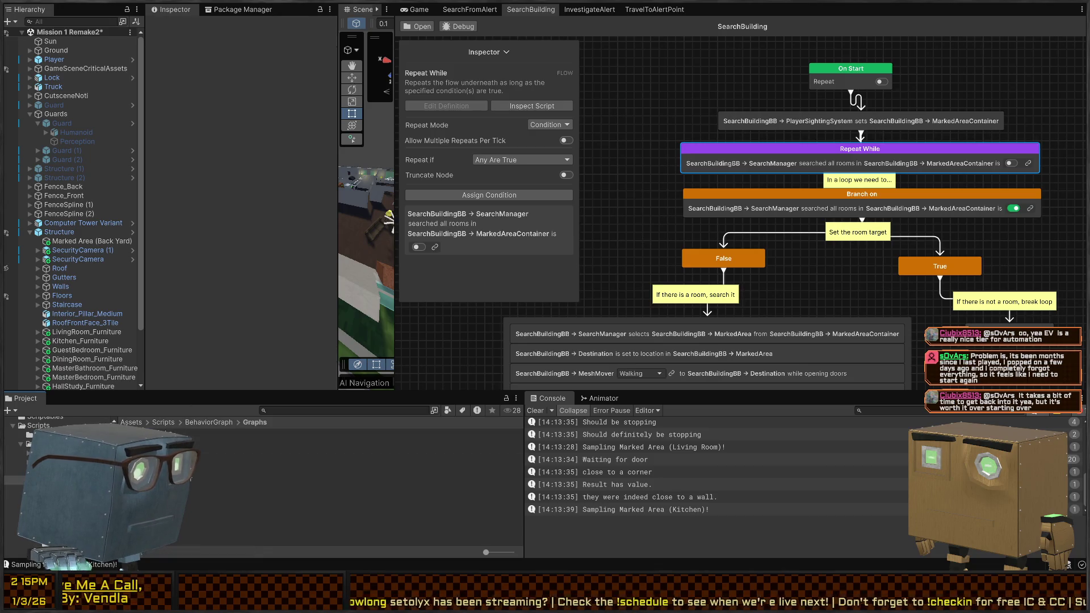
click(165, 460)
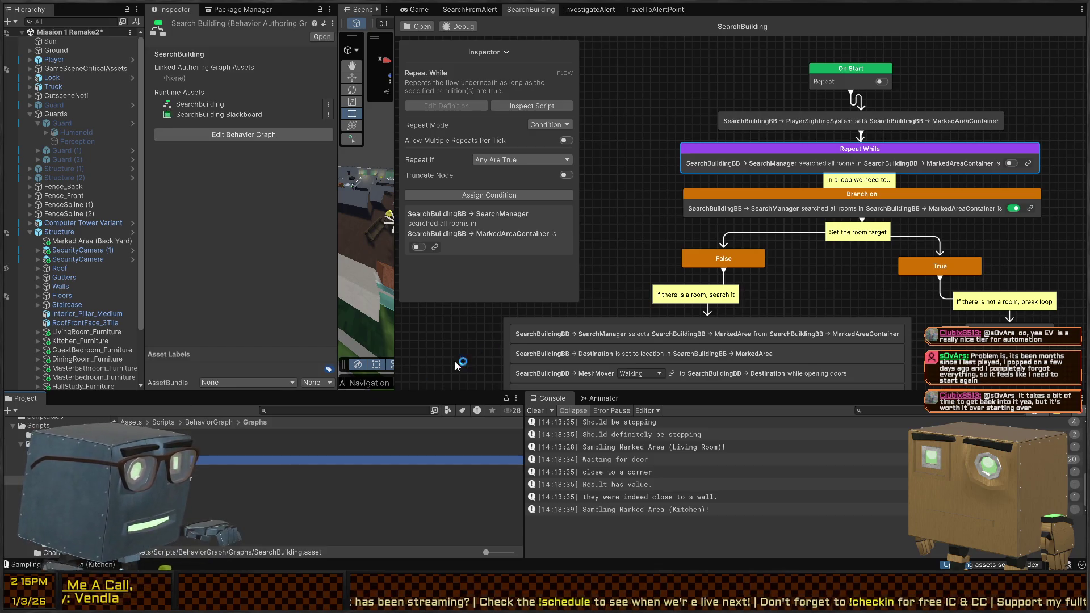
click(197, 512)
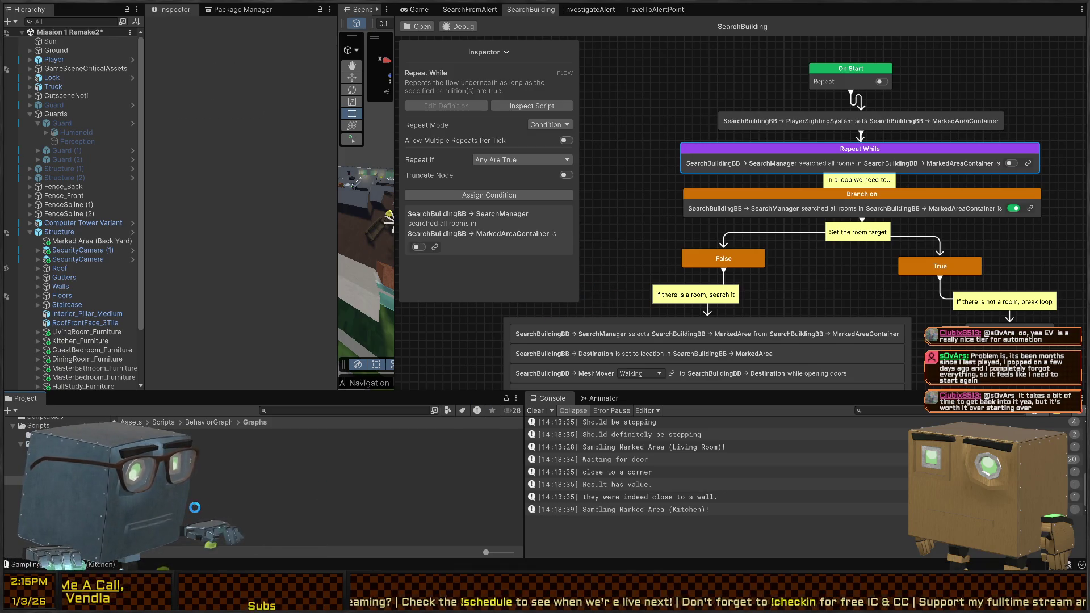
click(165, 460)
double_click(165, 460)
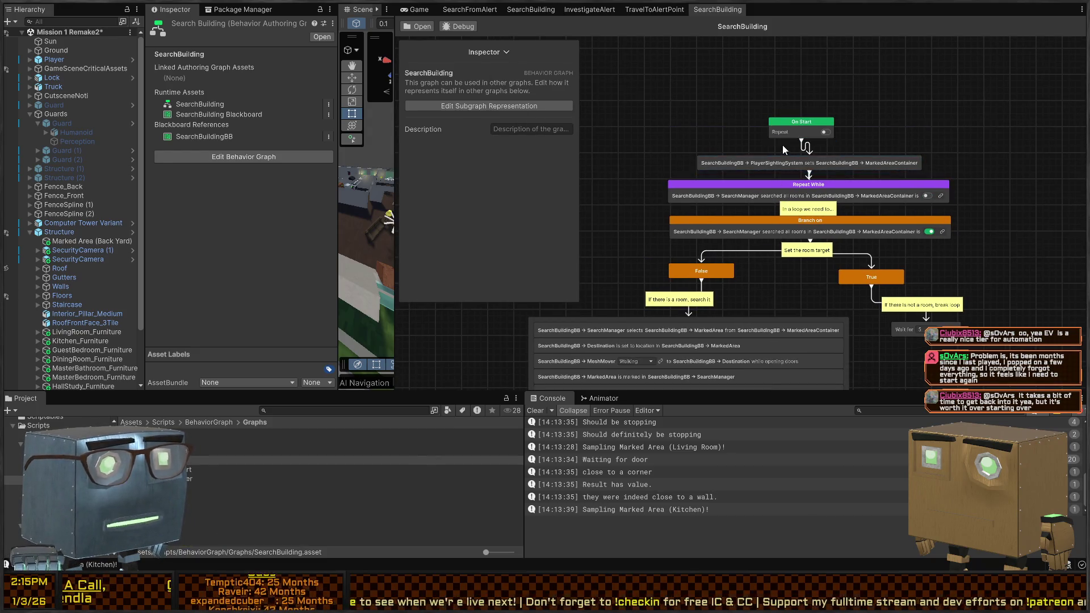
scroll(800, 162, down, 1)
Review the container-setting and Repeat While nodes, then collapse the Inspector and expand the Blackboard variables.
click(798, 138)
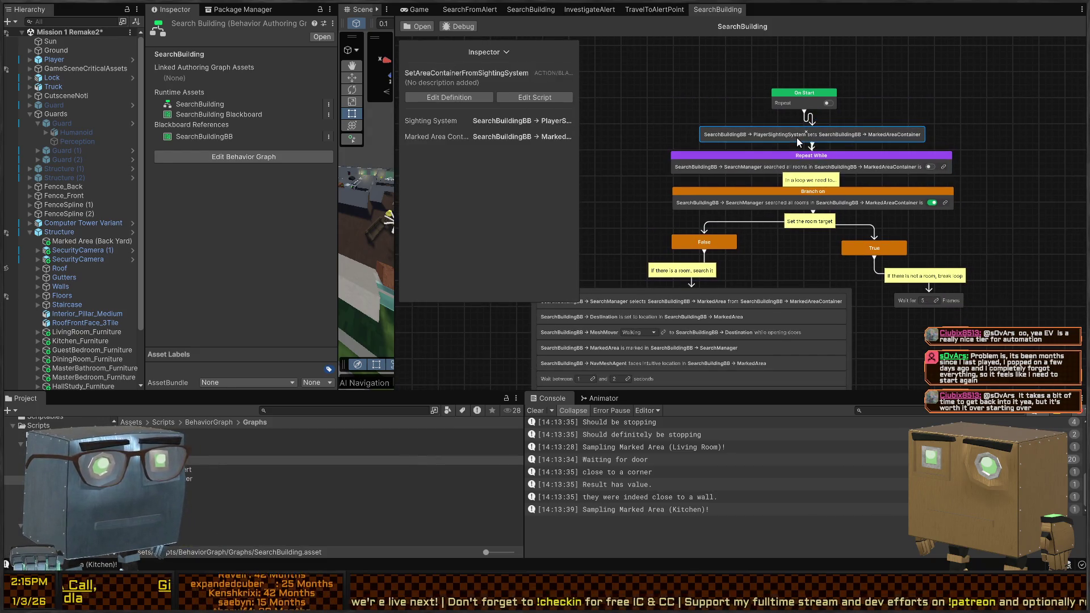
click(752, 160)
click(507, 53)
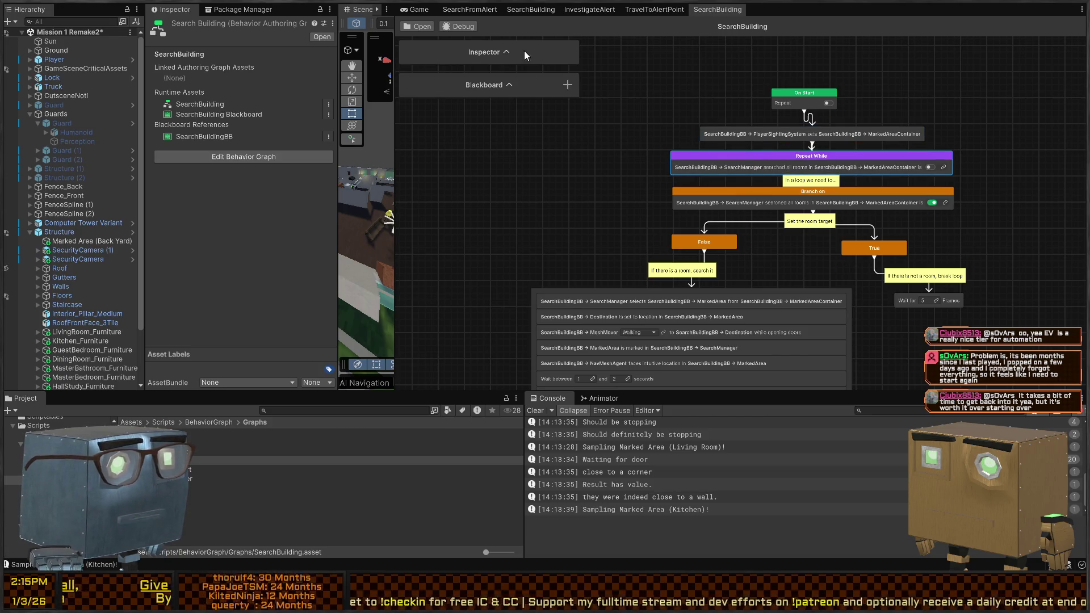
click(509, 85)
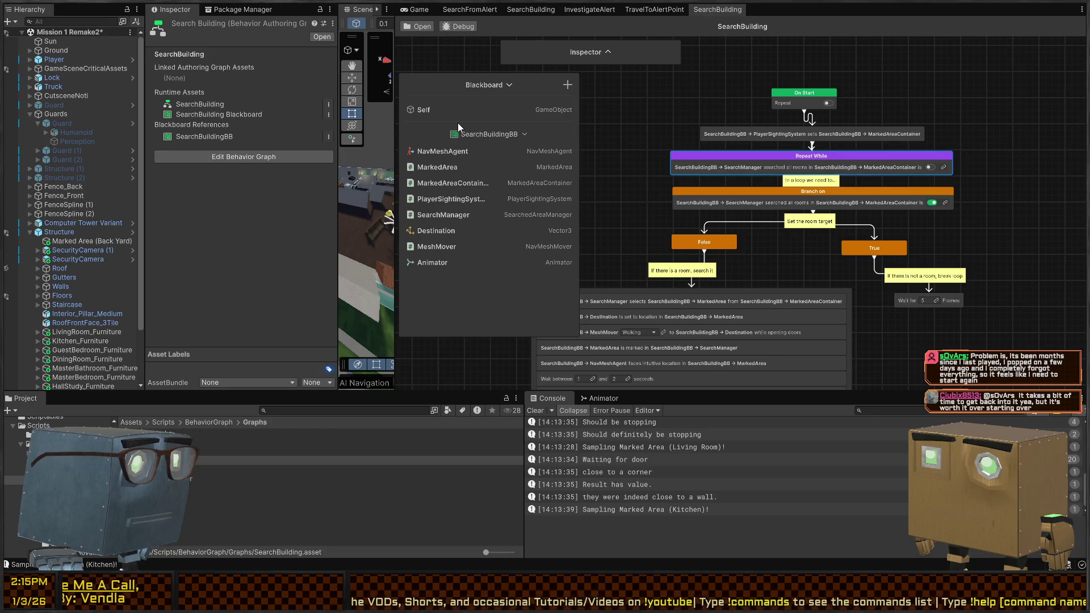
mouse_move(566, 136)
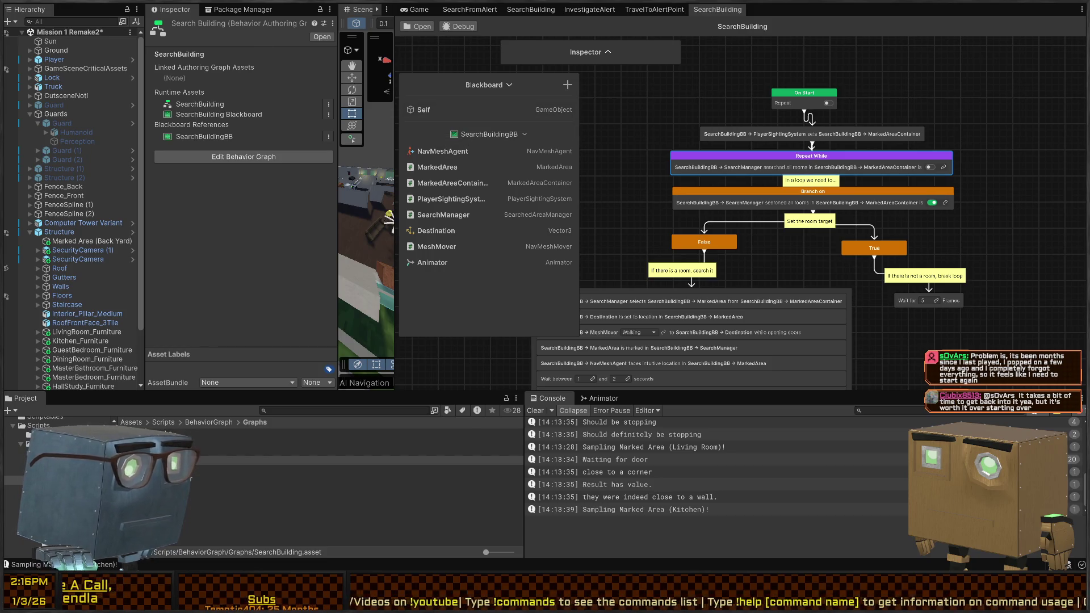
Select TravelToAlertPointBB in the Subgraphs folder and switch the Inspector to Debug mode.
double_click(170, 432)
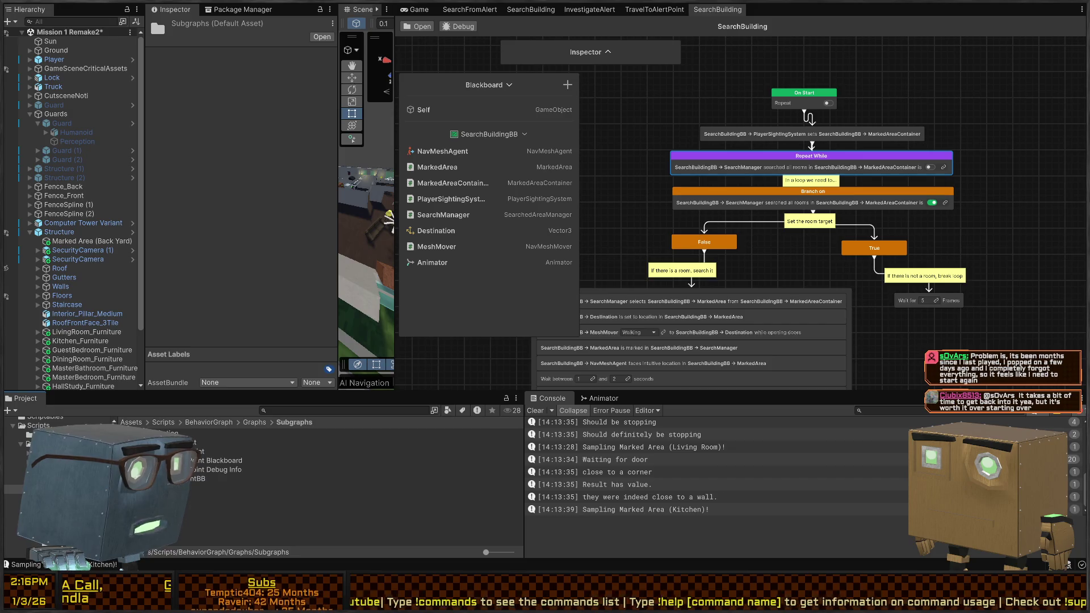
click(197, 479)
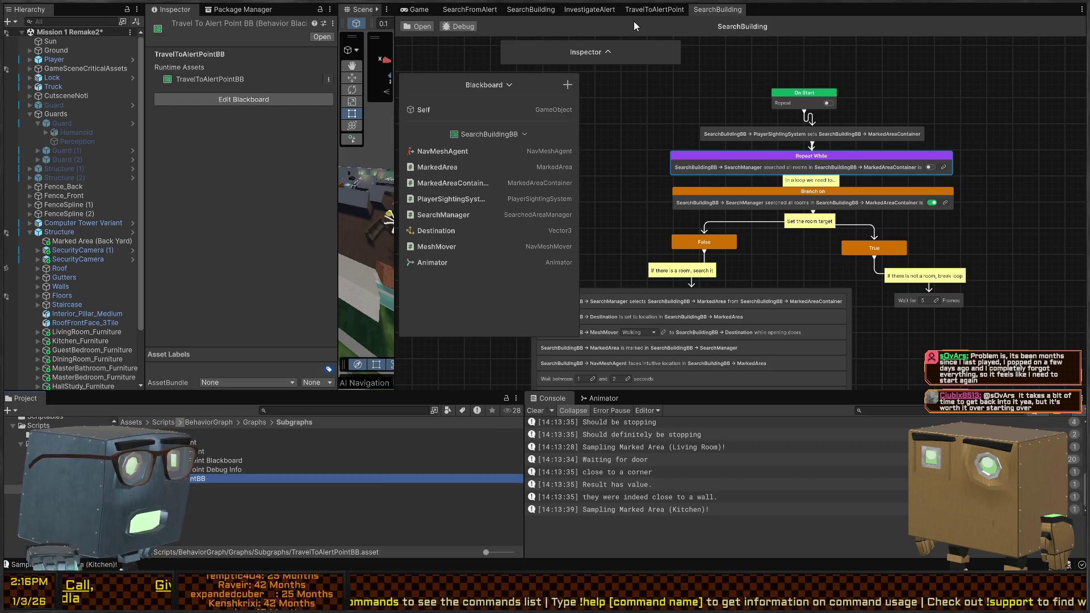
click(321, 35)
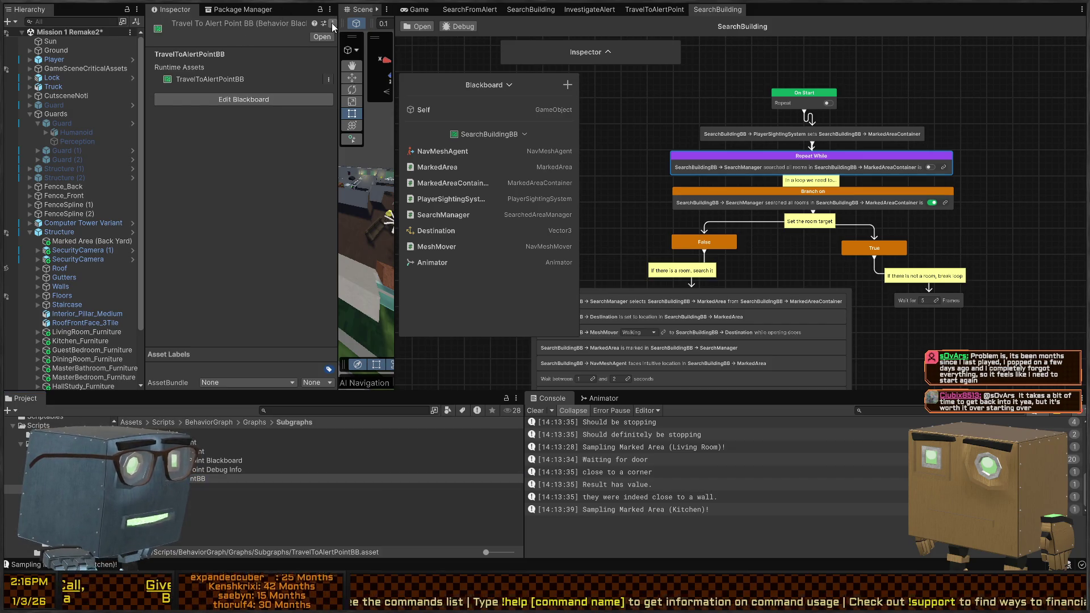
click(331, 9)
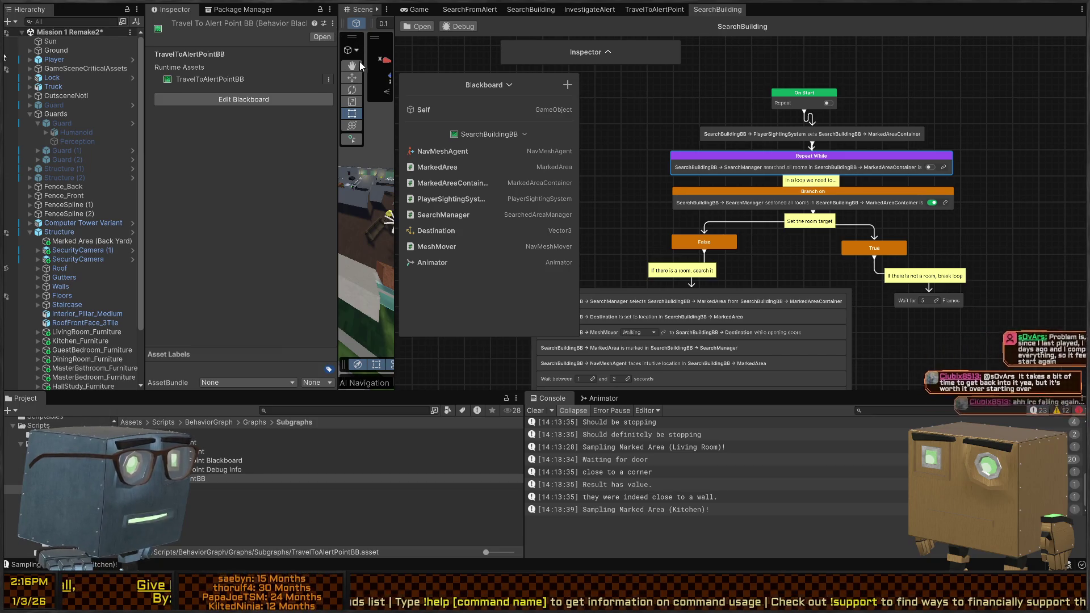
click(363, 64)
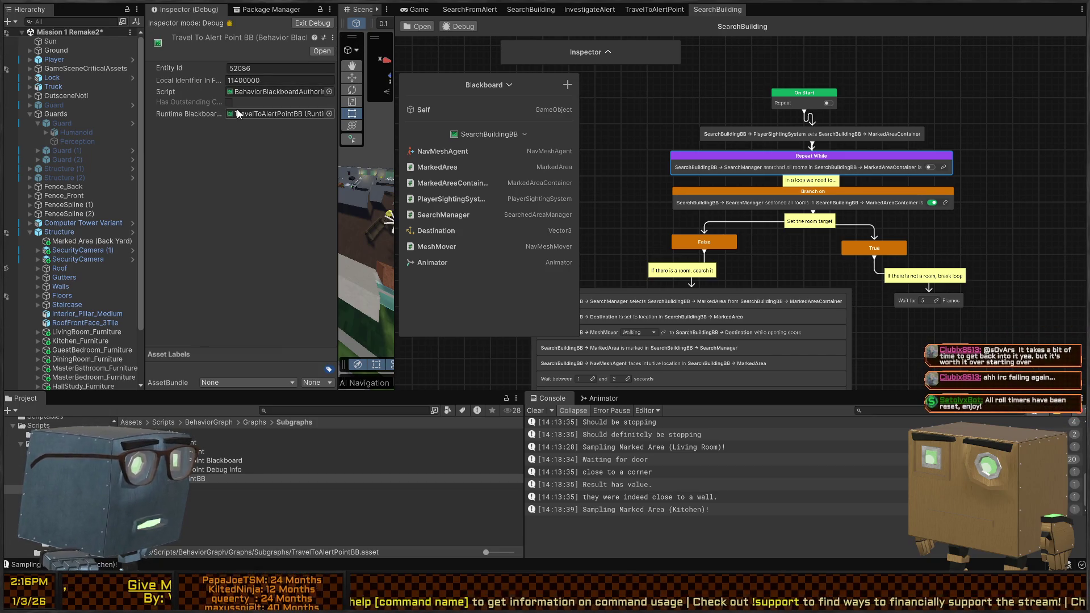
Review the TravelToAlertPointBB blackboard's stored variables in the Debug Inspector.
click(222, 461)
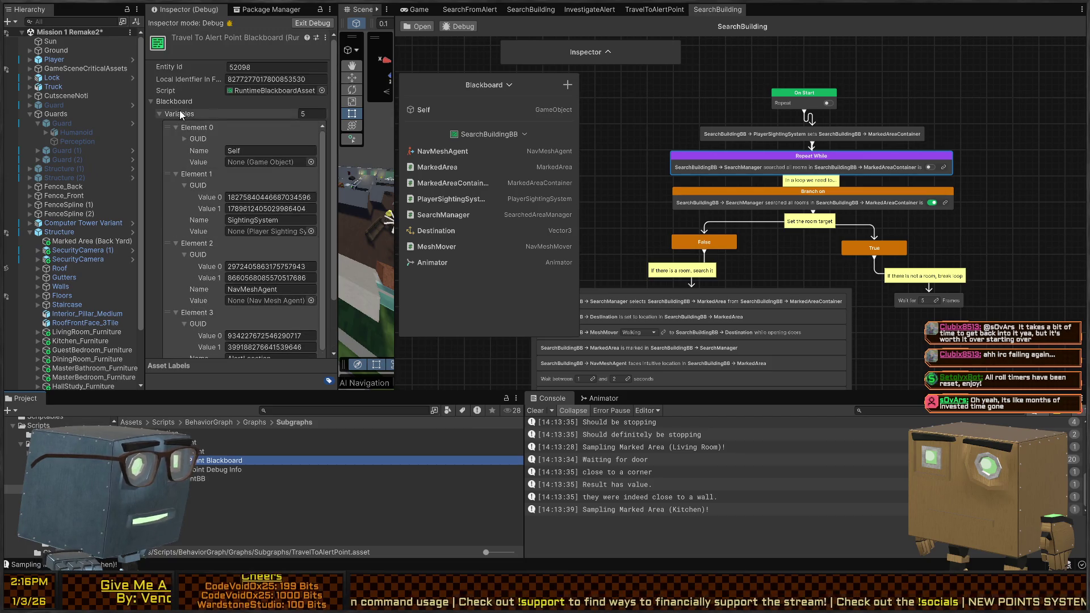
click(178, 114)
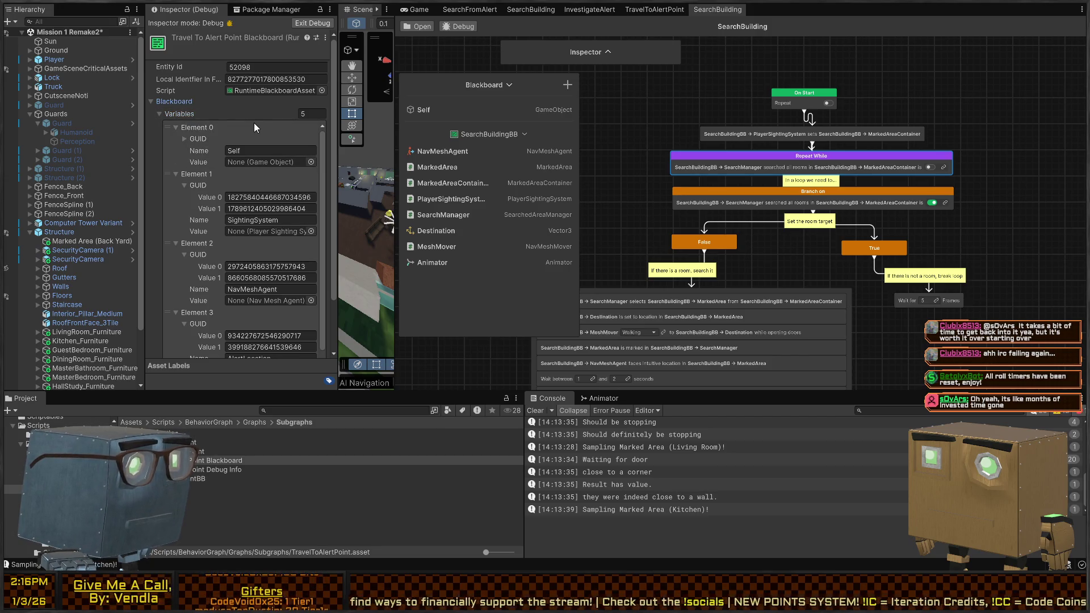
scroll(195, 116, down, 3)
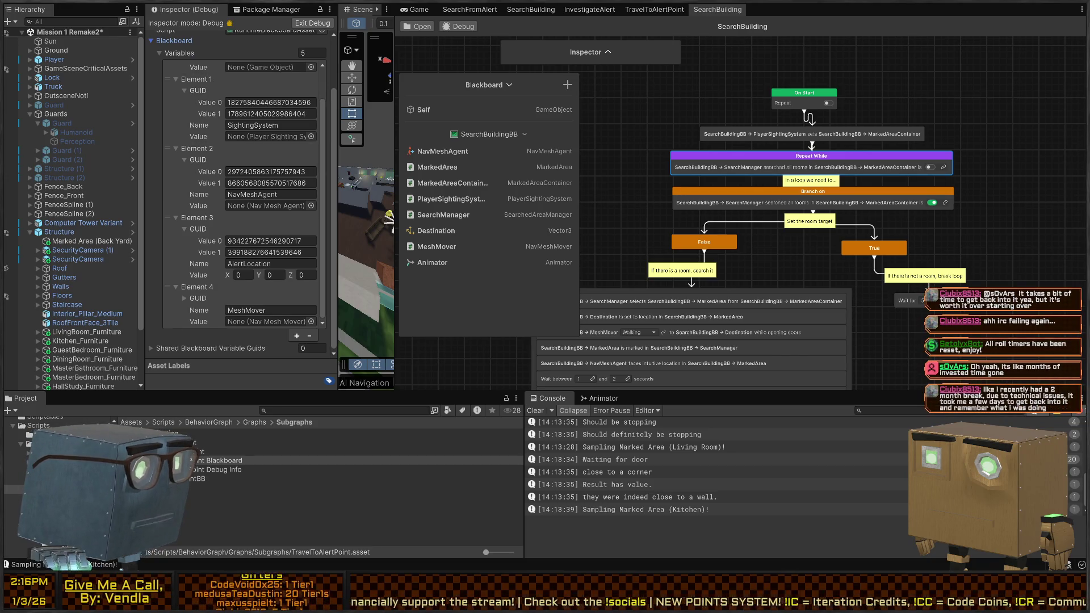
Inspect the SearchBuilding graph's linked blackboard reference and the Search Building Blackboard's stored variables.
click(250, 422)
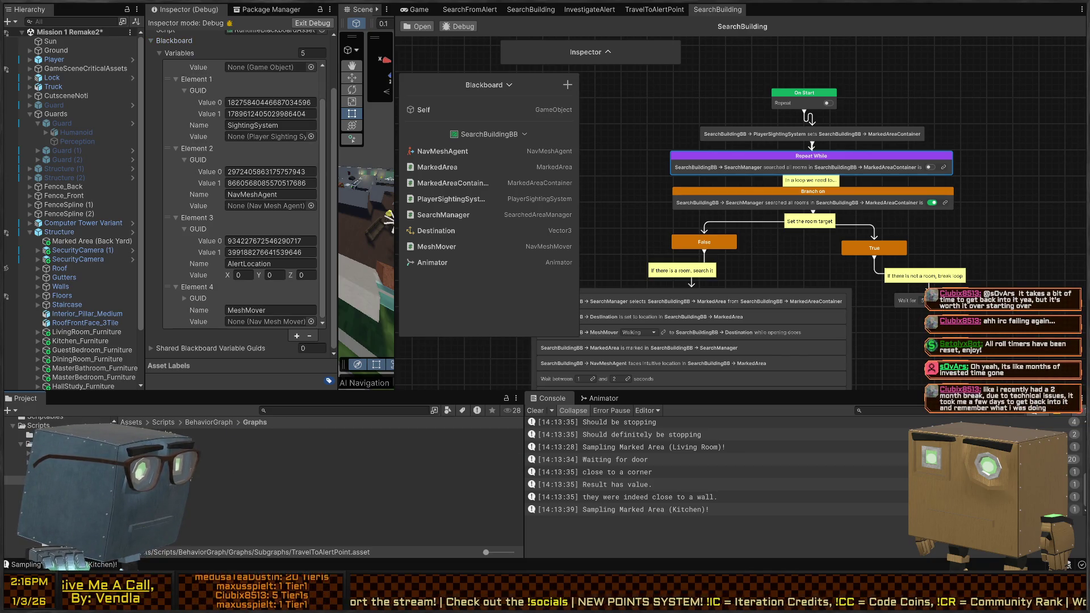
click(142, 460)
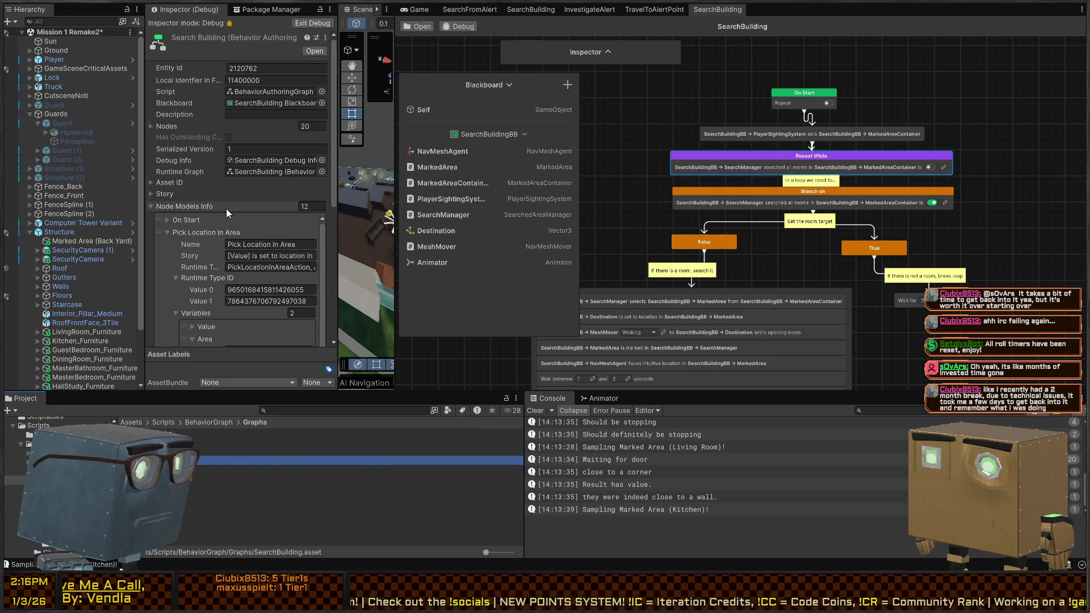
scroll(179, 117, down, 1)
click(177, 72)
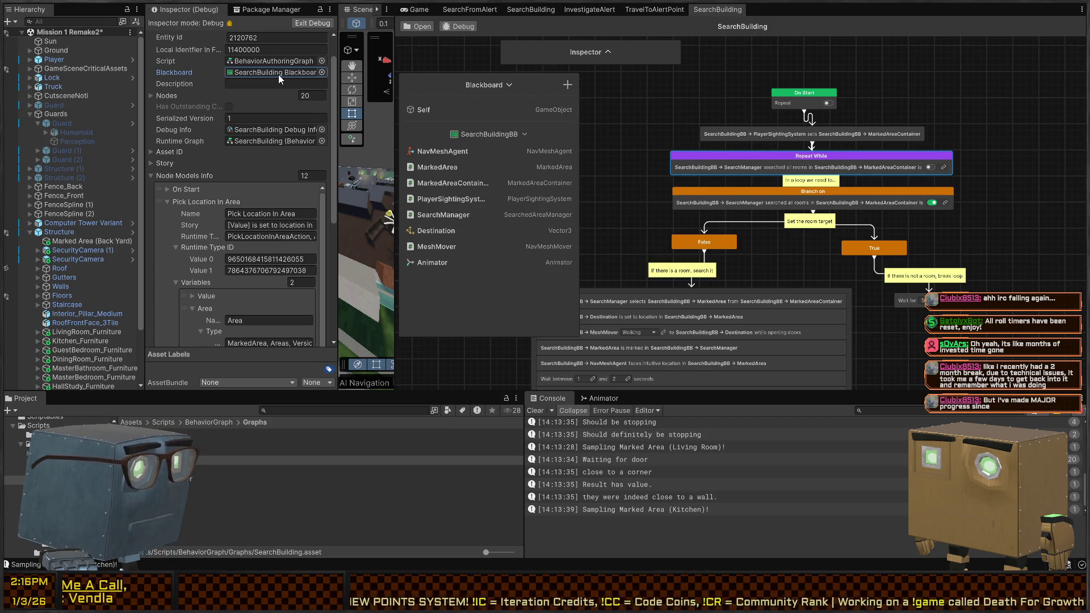
click(341, 469)
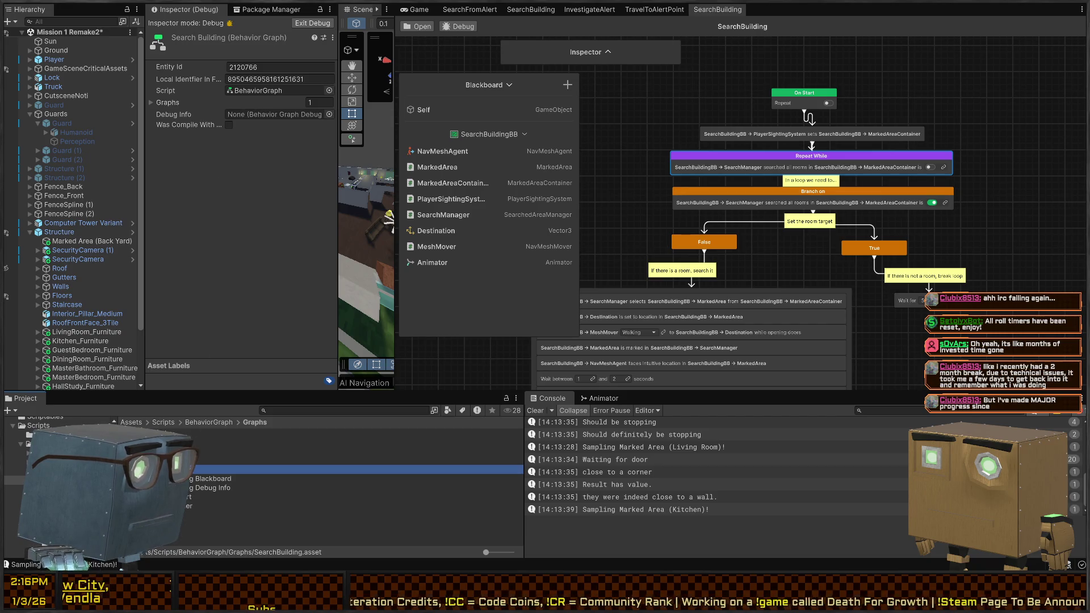
click(212, 479)
click(177, 103)
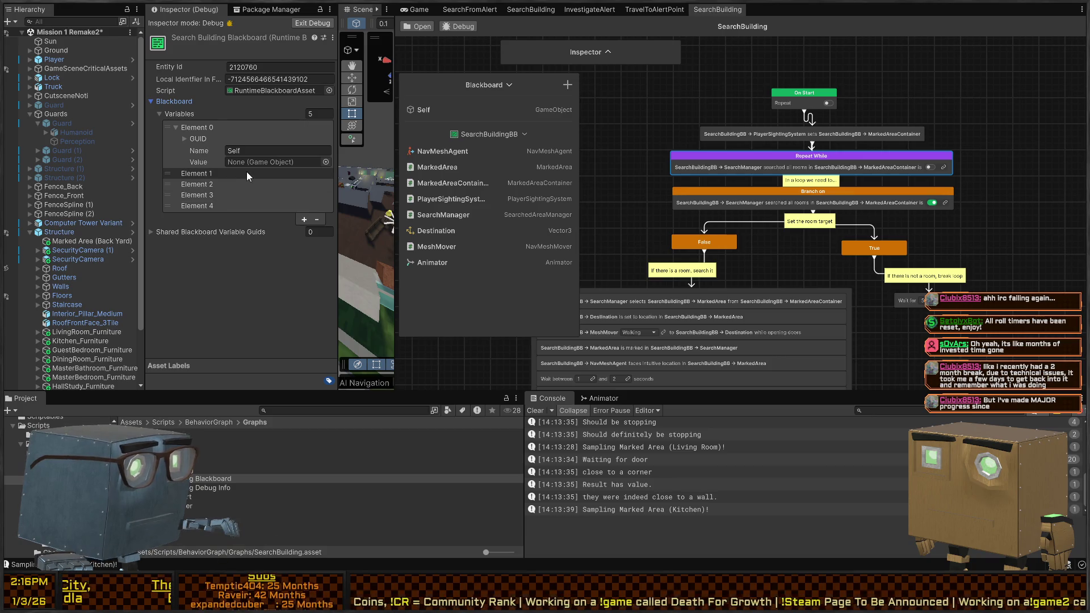
Close the duplicate SearchBuilding tab, reopen the graph, and enlarge the Blackboard showing only Self.
middle_click(719, 10)
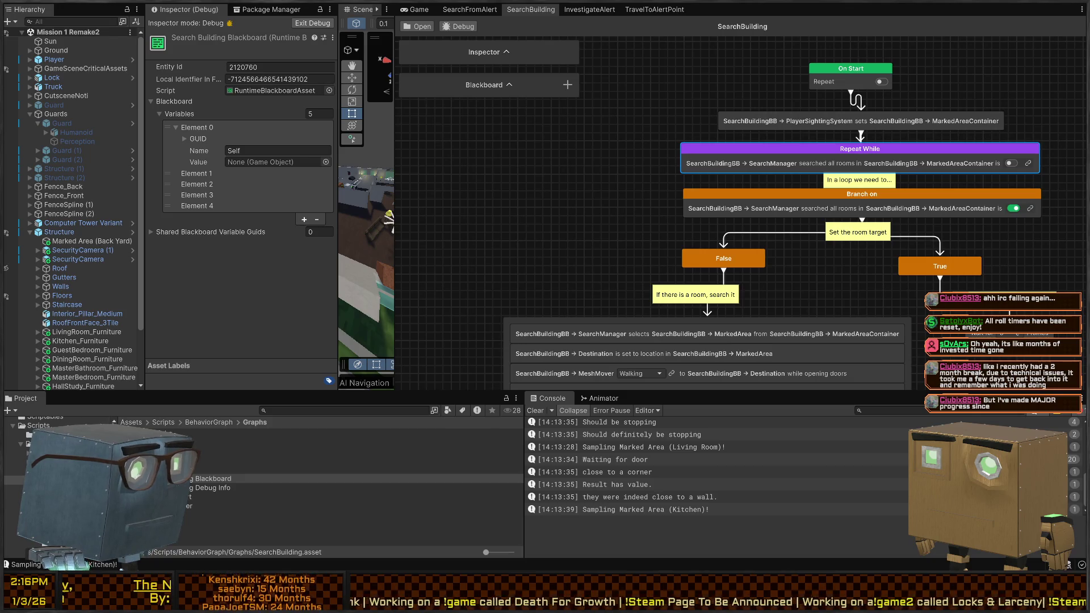
double_click(205, 460)
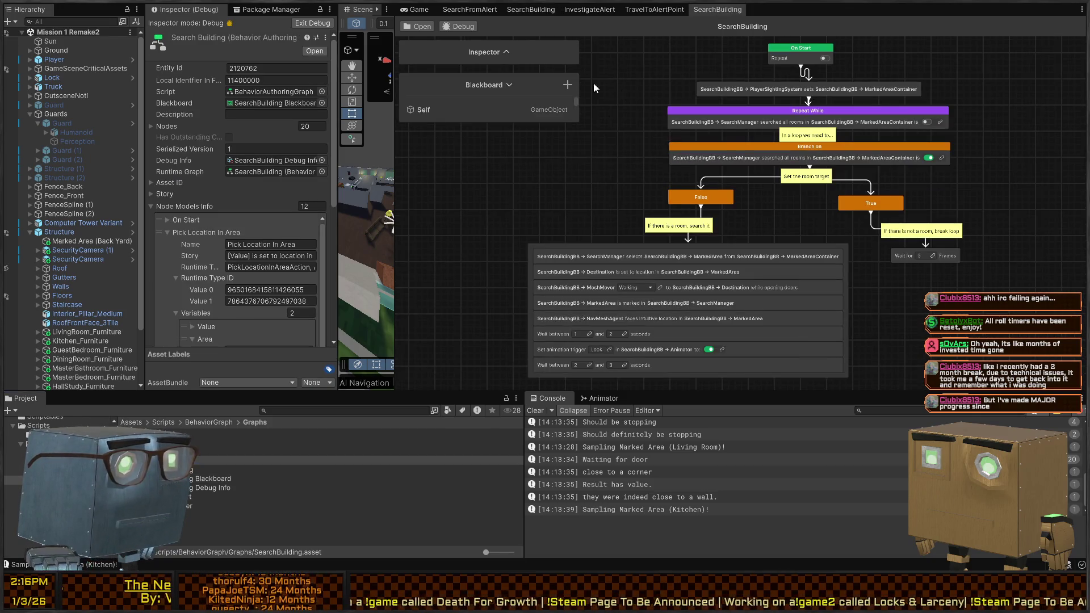
drag(512, 121, 485, 312)
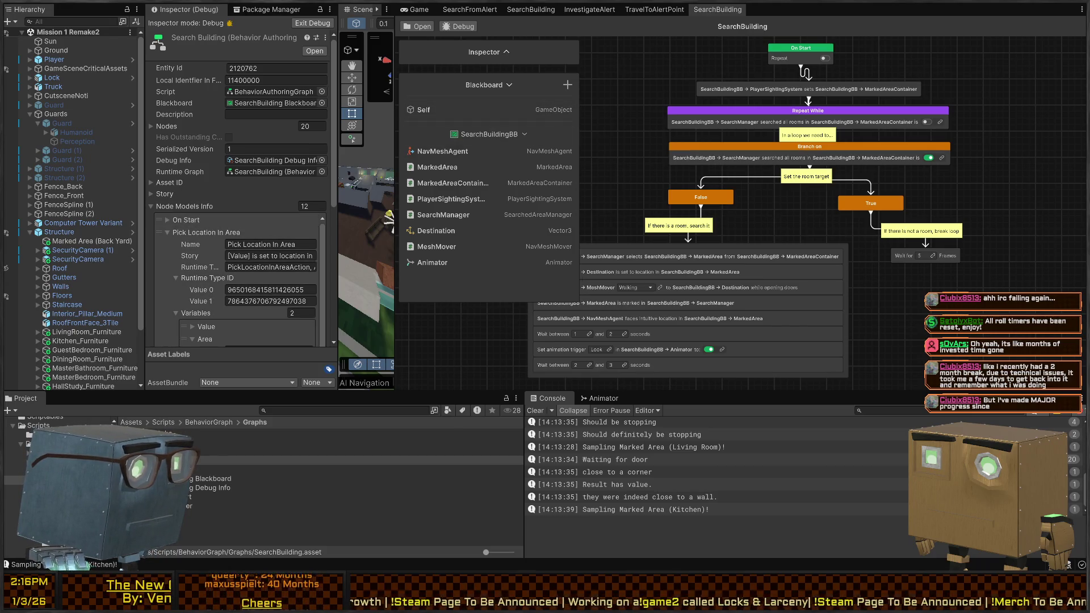
click(213, 478)
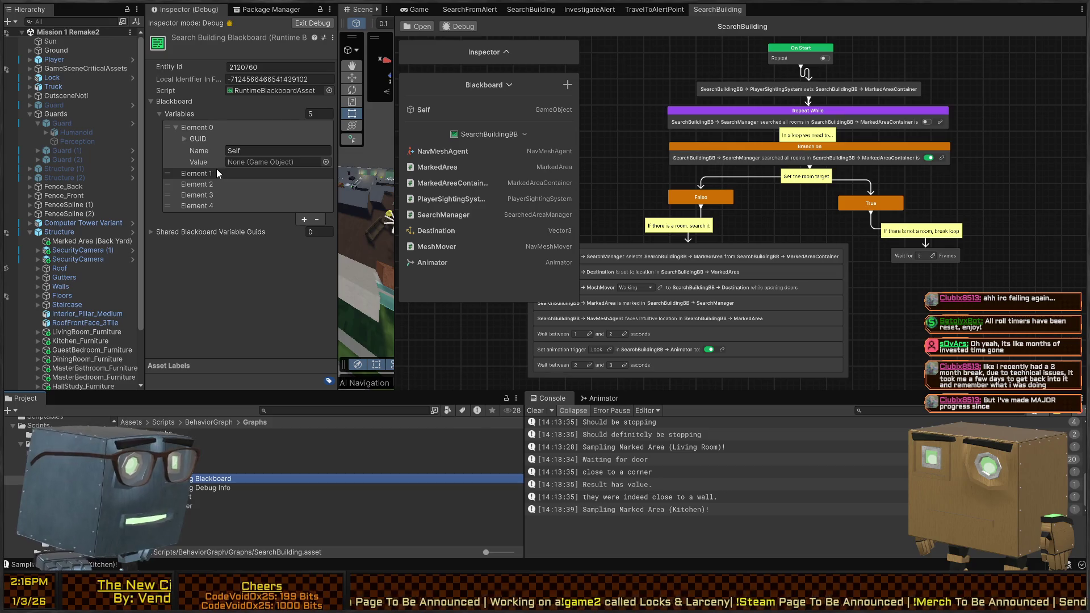
click(568, 134)
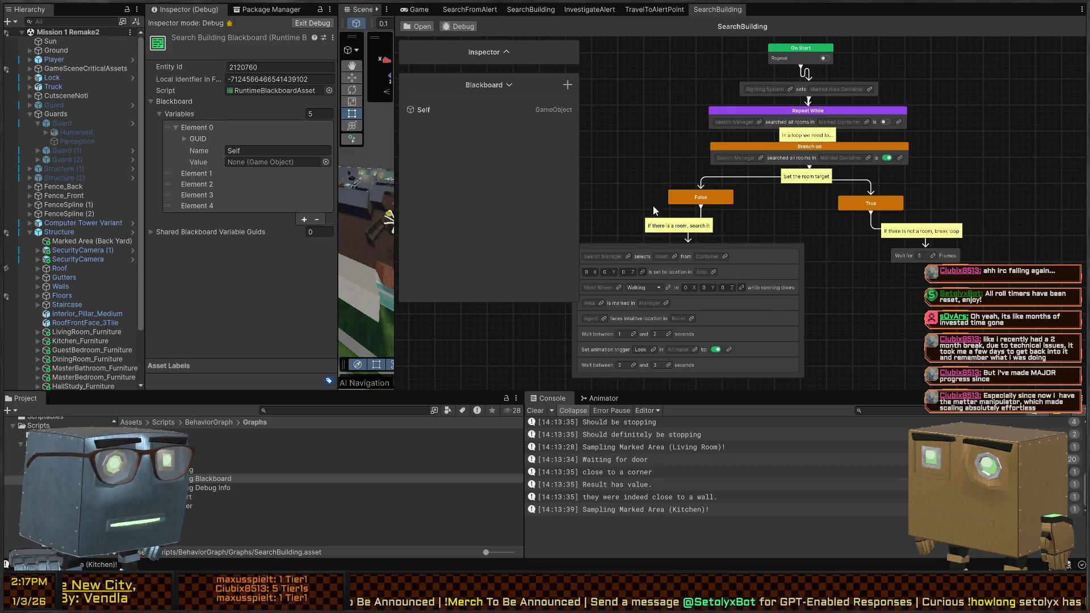
Link the sighting system field to a new blackboard variable named SightingSystem.
scroll(731, 154, up, 5)
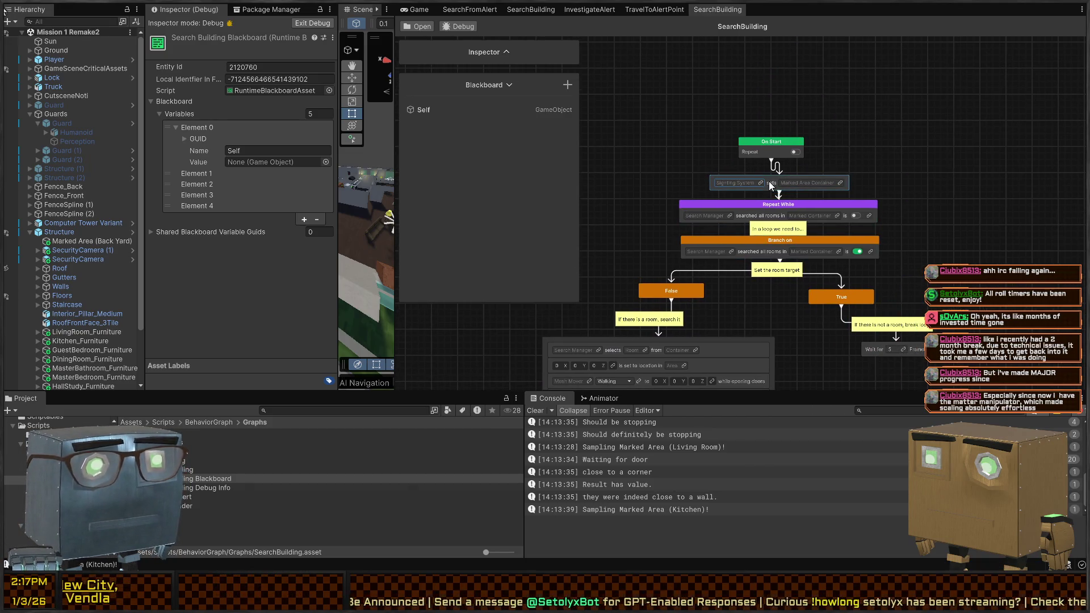
click(760, 183)
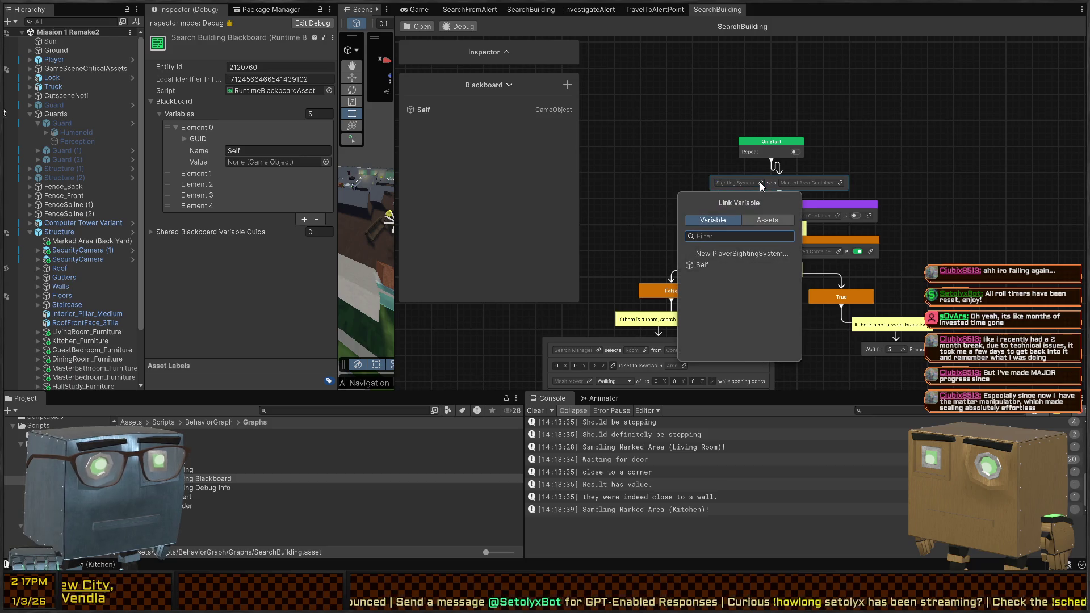
click(741, 253)
text(SightingSyst)
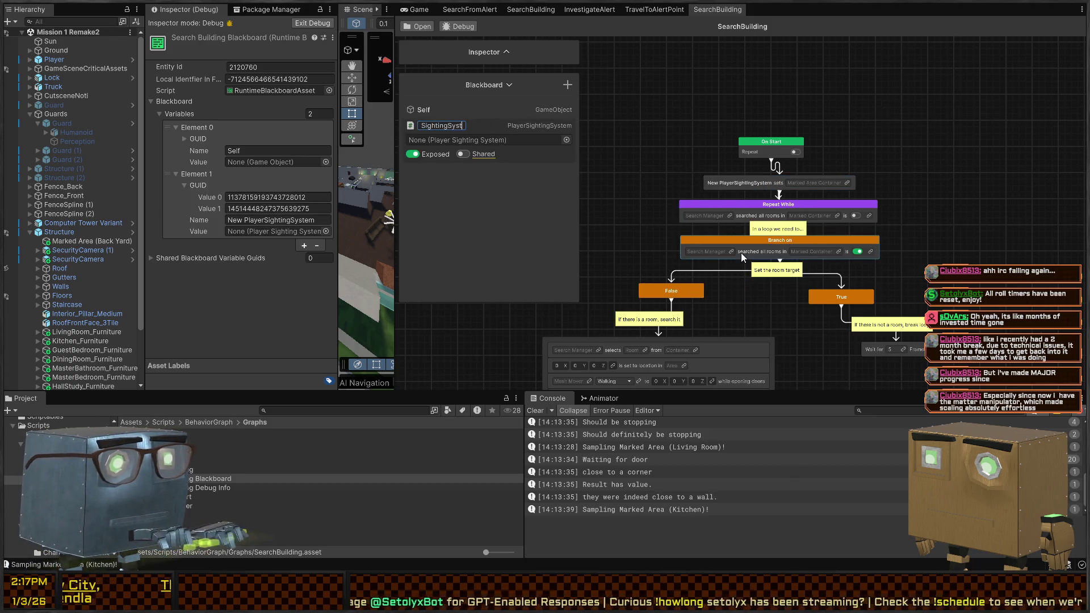
text(em)
key(Return)
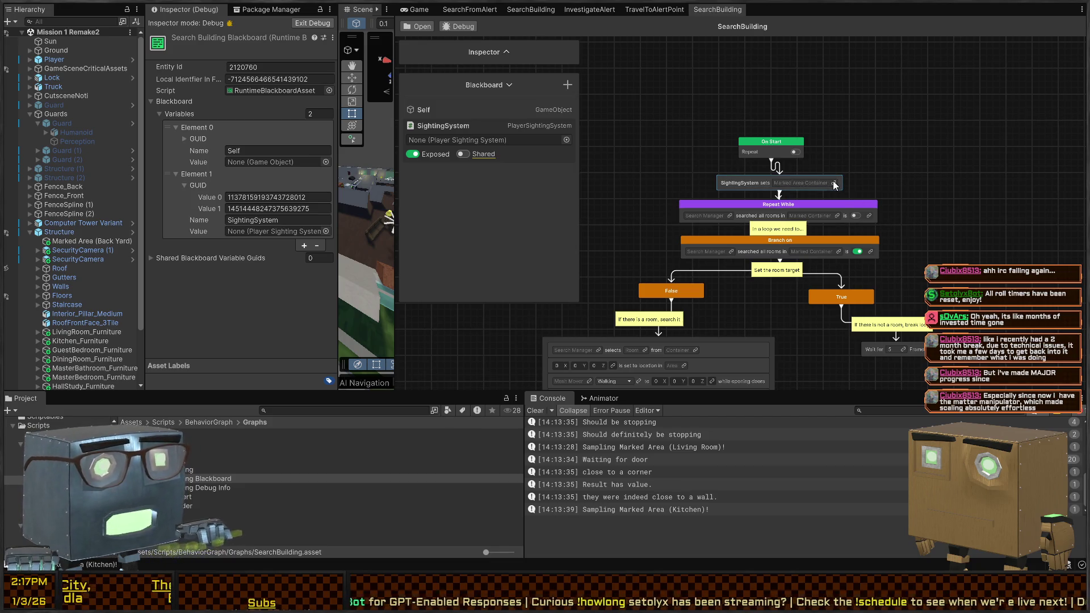
Link the marked area container field to a new blackboard variable named MarkedAreaContainer.
click(833, 184)
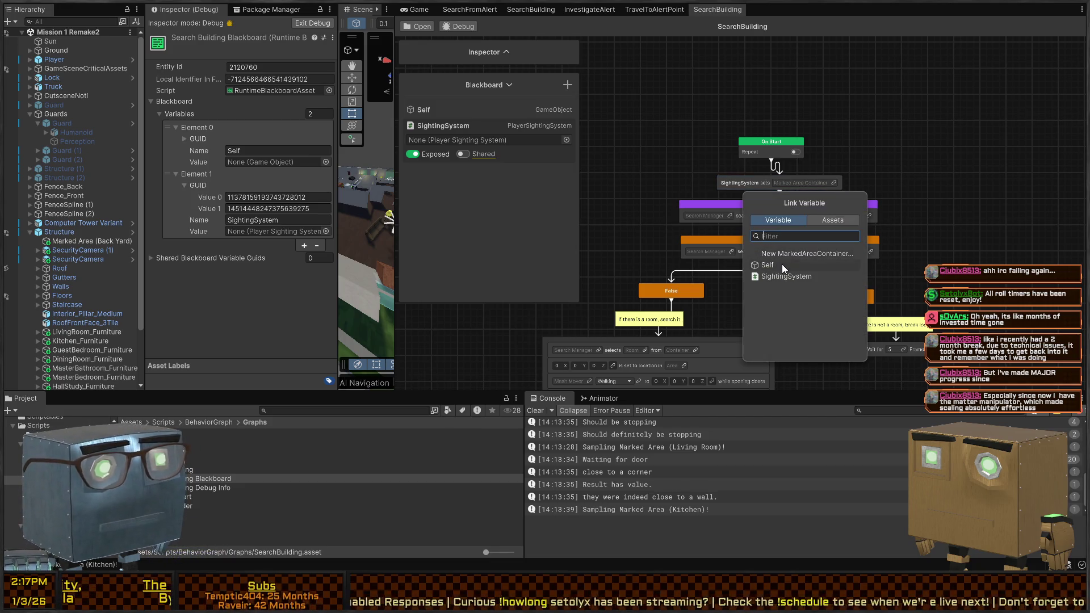
click(813, 253)
key(BackSpace)
text(MarkedAreaContainer)
key(Return)
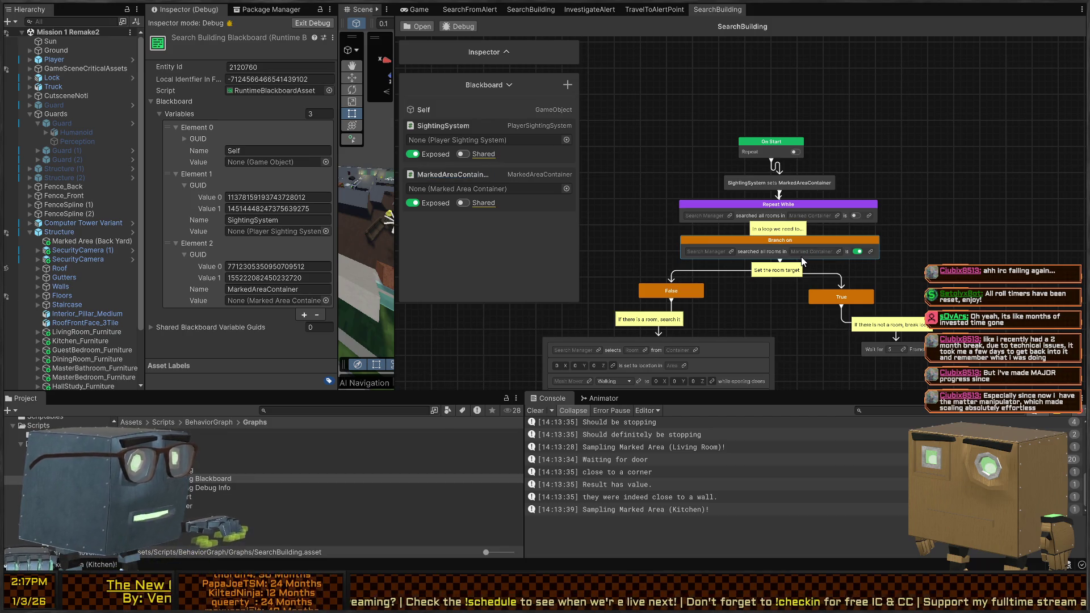
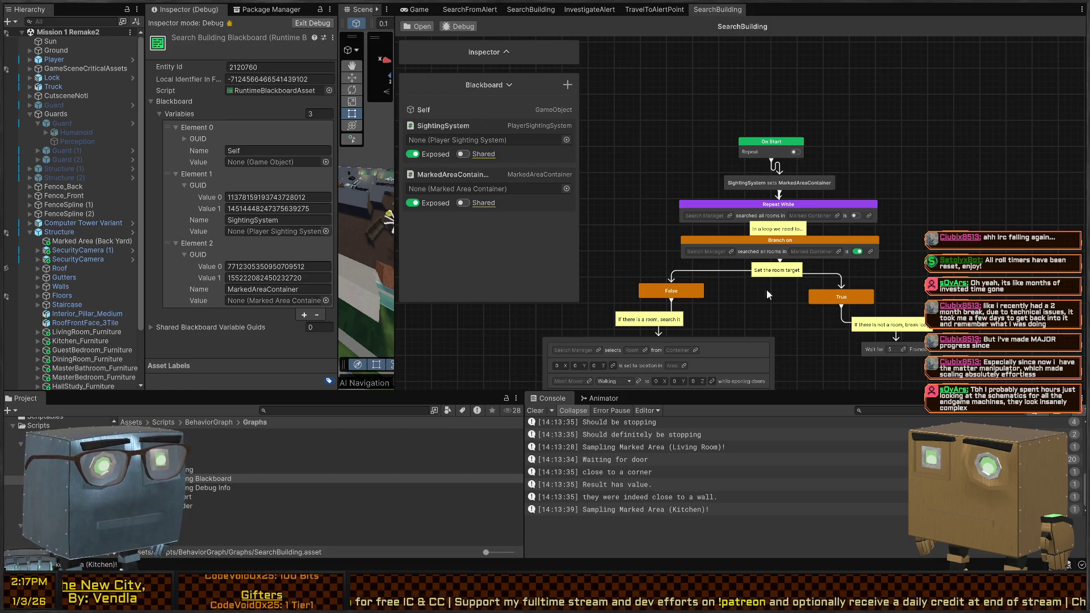
Link a new SearchManager variable and MarkedAreaContainer into the Repeat While condition.
scroll(779, 299, down, 3)
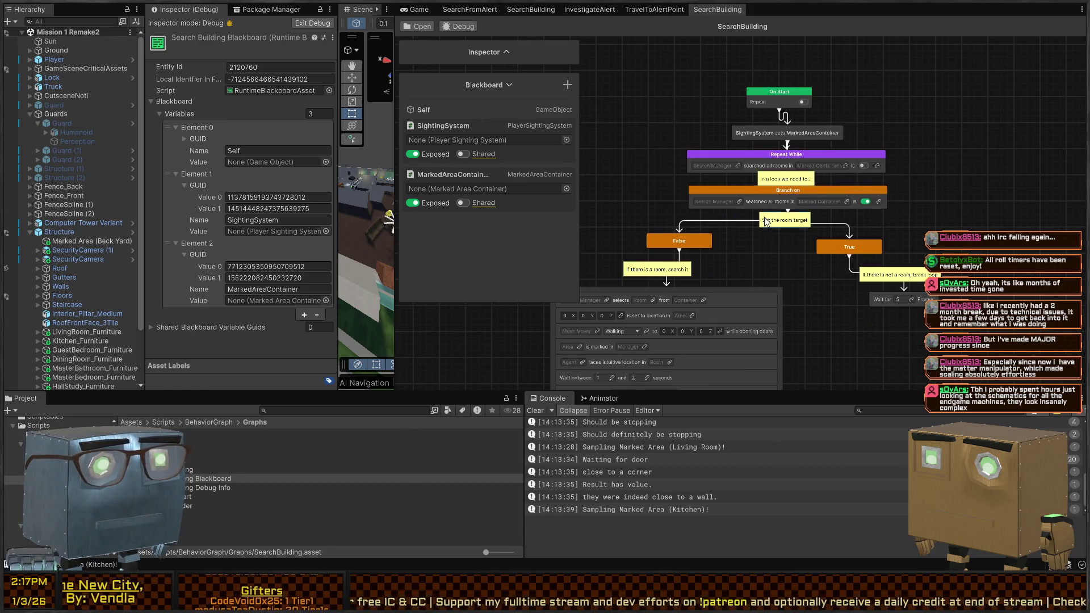
click(738, 165)
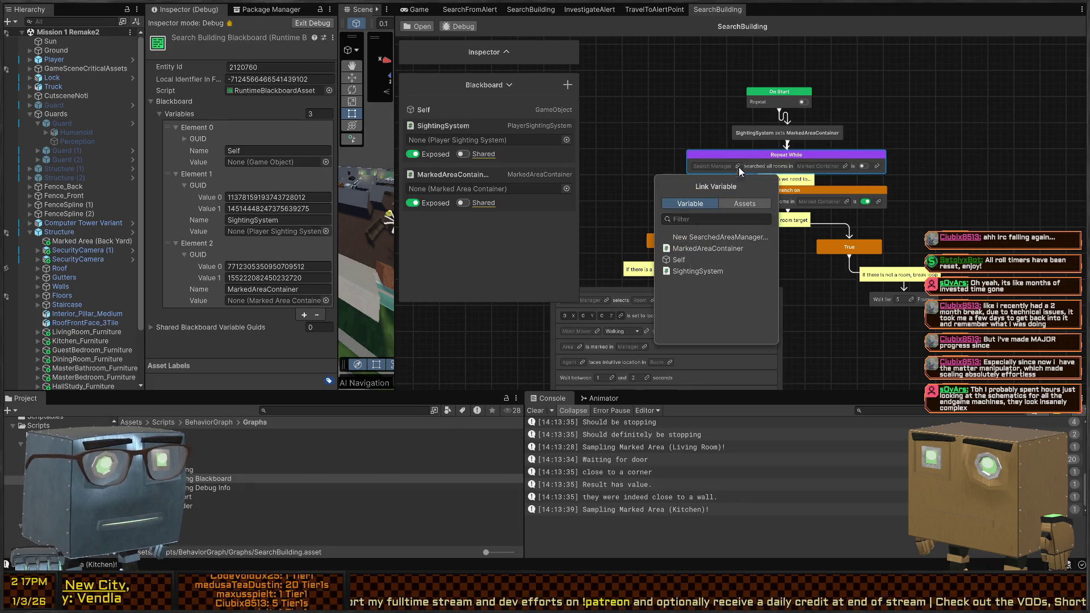
click(697, 236)
text(SearchMana)
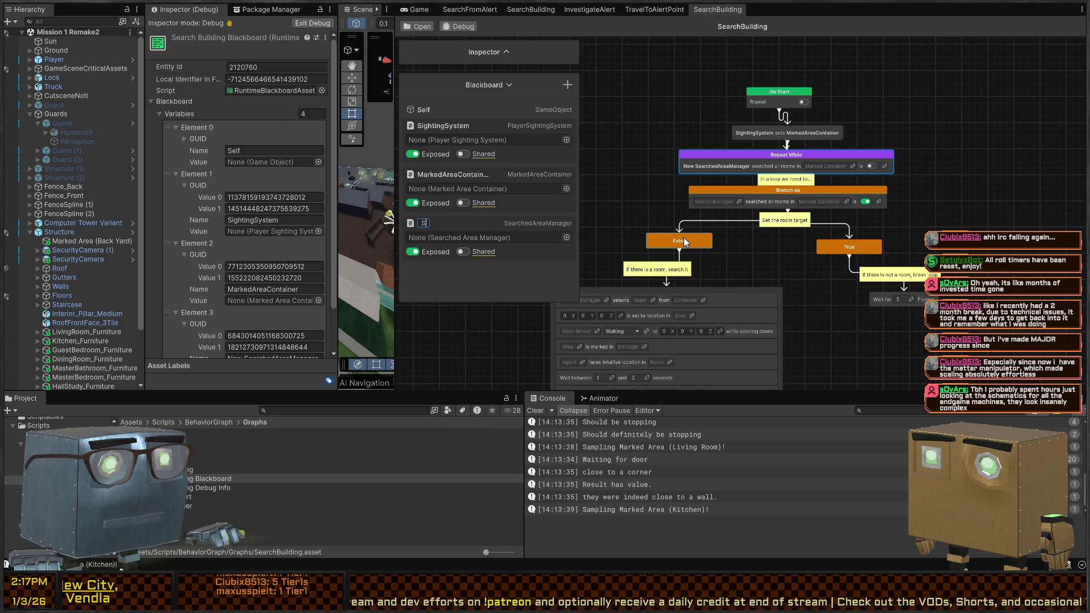
text(ger)
key(Return)
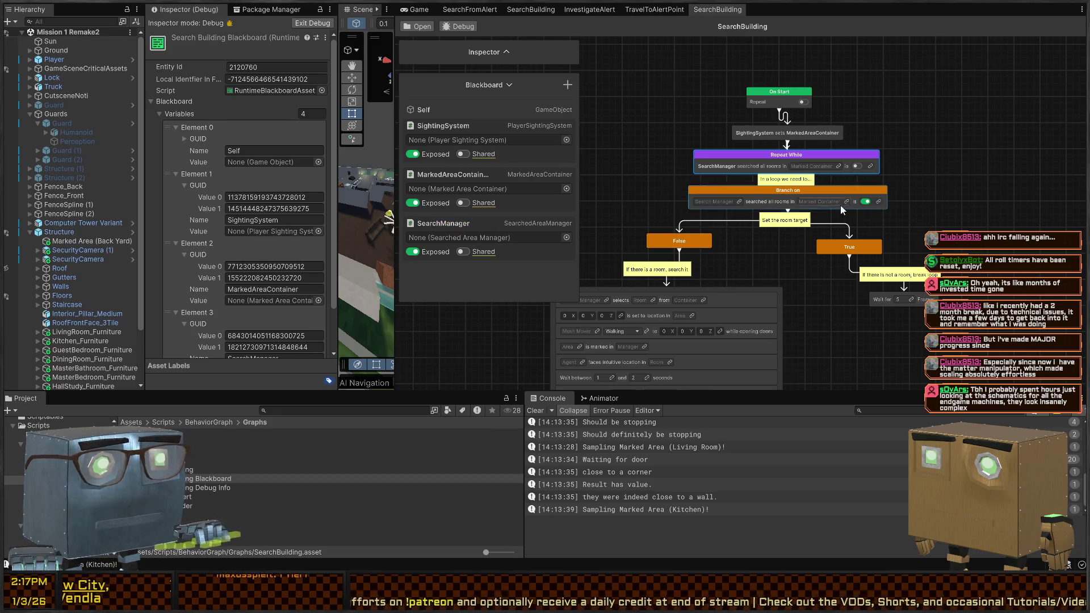
click(838, 166)
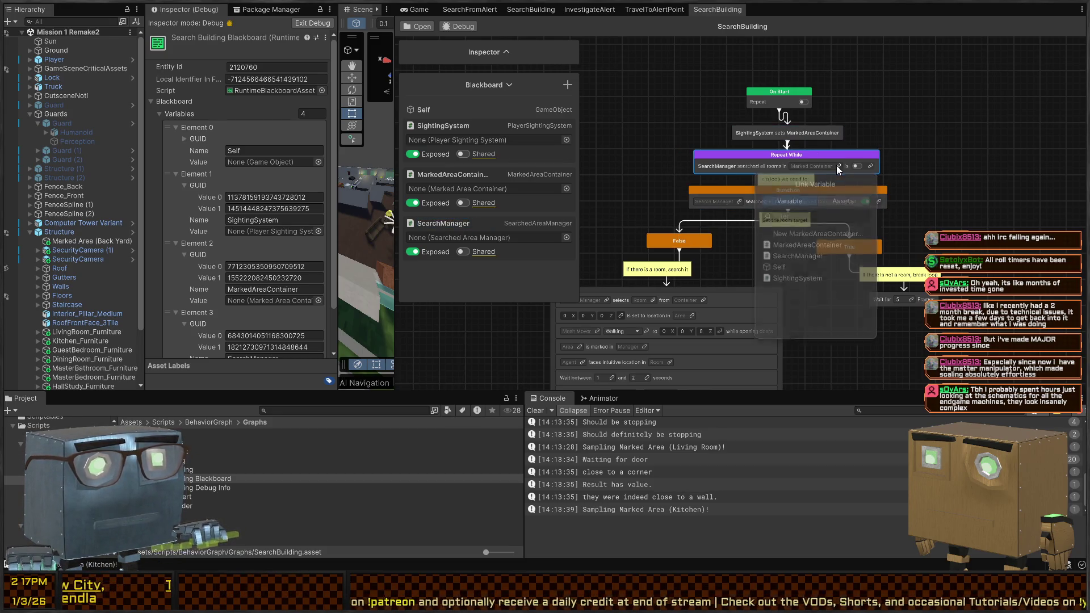
click(806, 247)
Link SearchManager and MarkedAreaContainer into the Branch on condition.
click(739, 200)
click(738, 201)
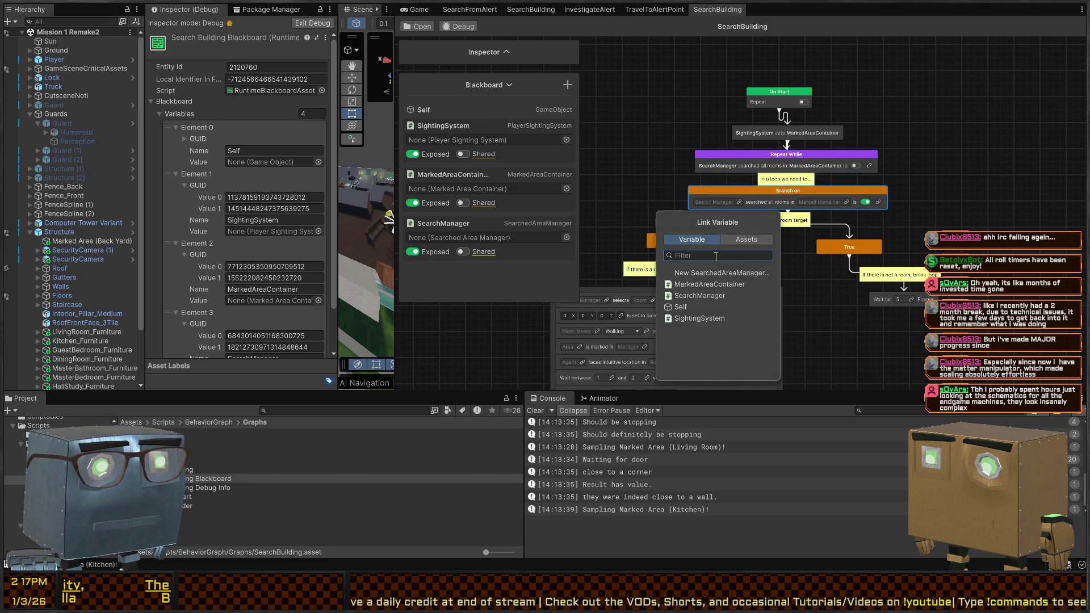
click(704, 295)
click(841, 201)
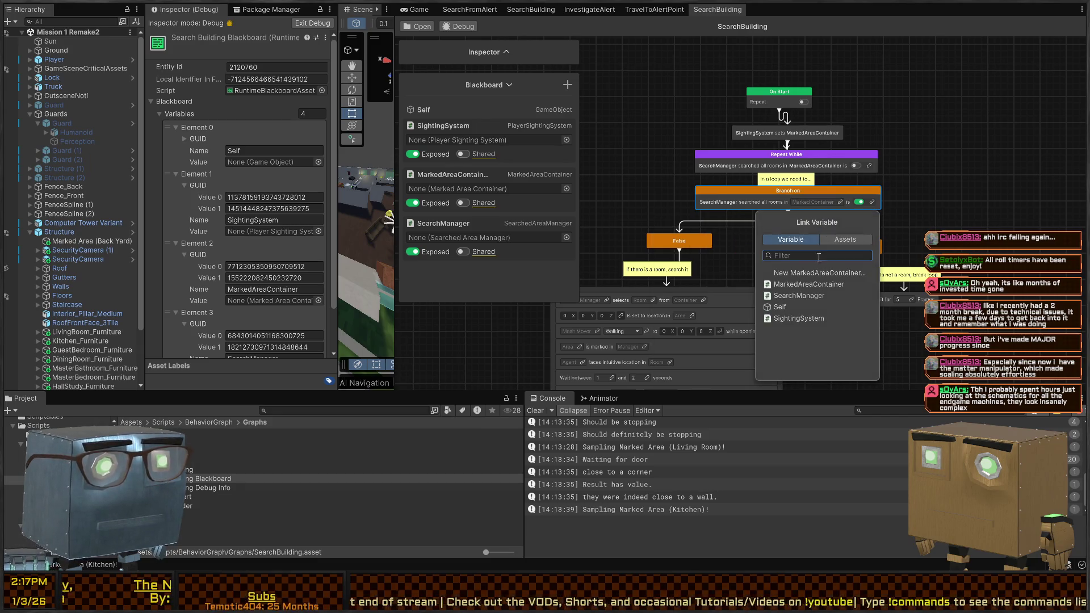
click(820, 285)
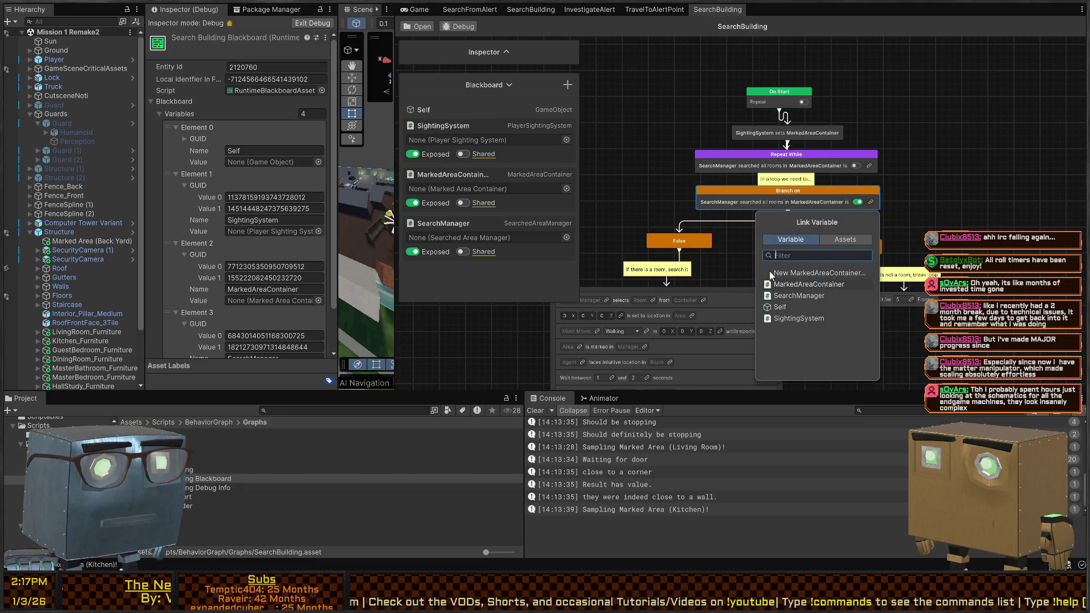
mouse_move(605, 300)
mouse_down()
mouse_move(634, 179)
mouse_move(719, 168)
mouse_up()
scroll(719, 169, up, 3)
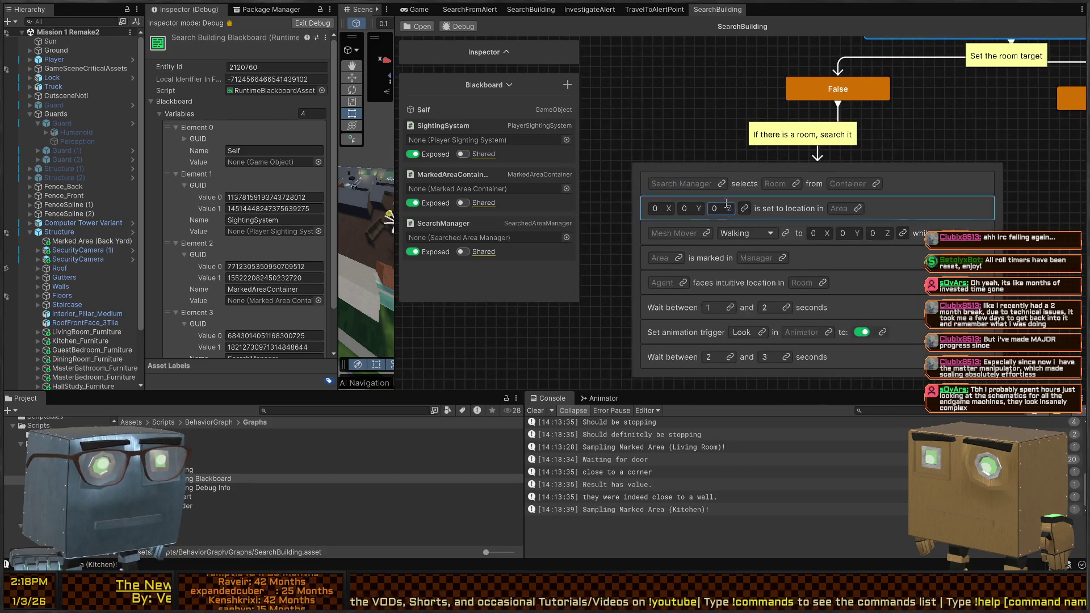
Collapse the blackboard entries and assign SearchManager as the select step's search manager.
click(722, 182)
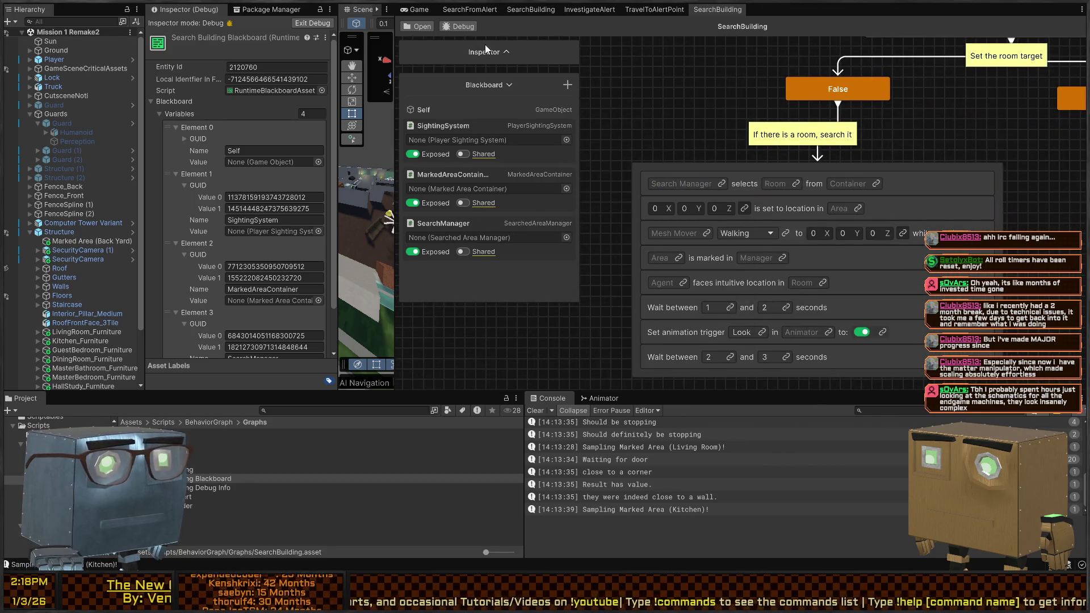
click(506, 54)
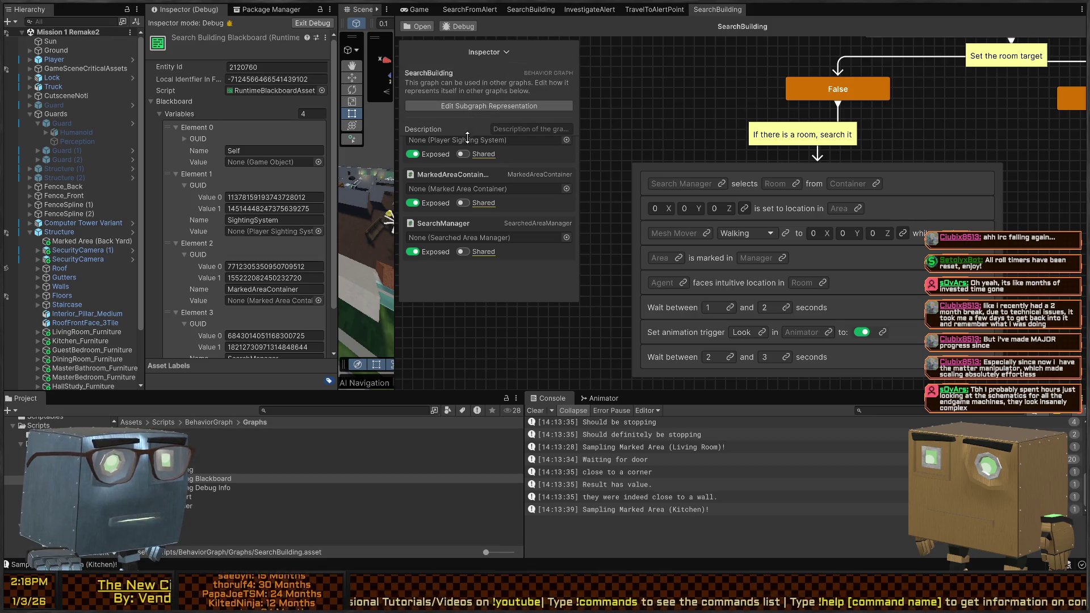
click(503, 52)
click(454, 126)
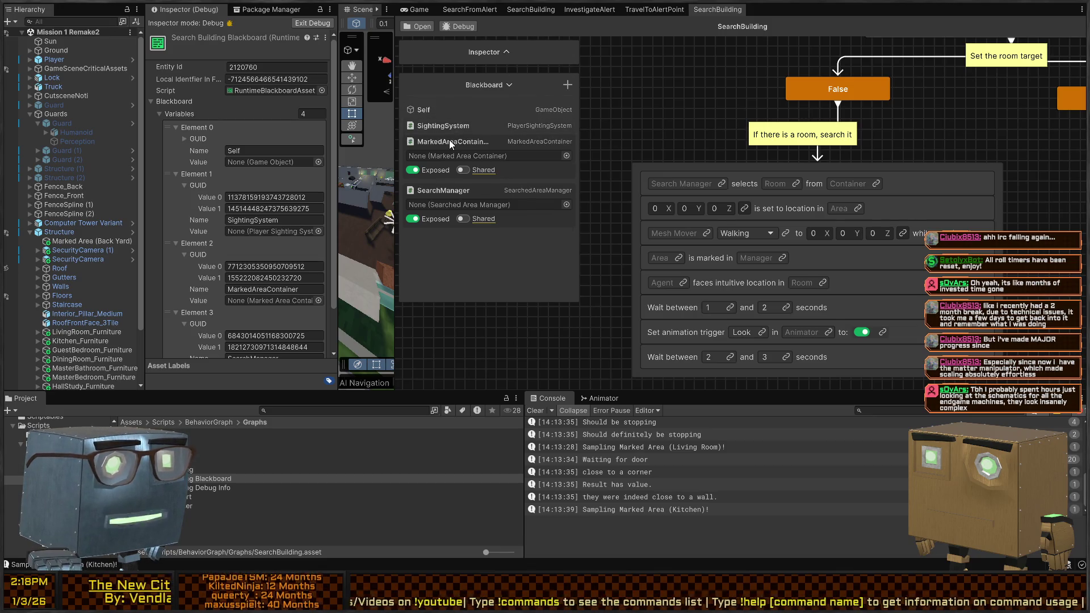
click(448, 141)
click(445, 155)
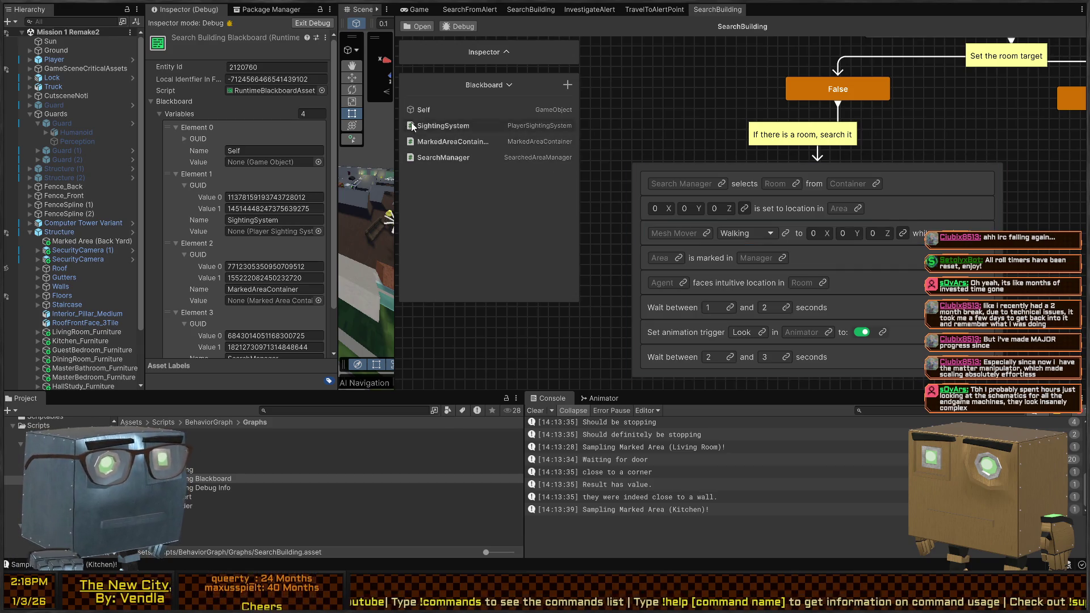
drag(434, 157, 682, 183)
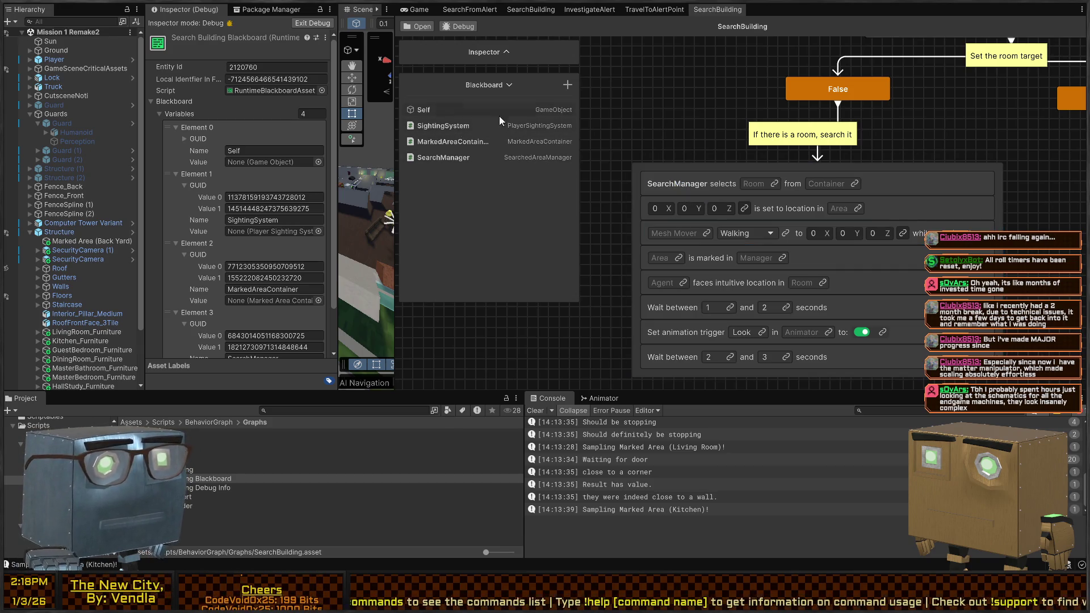
Create a new MarkedArea variable named Room for the selected room.
click(773, 183)
click(742, 258)
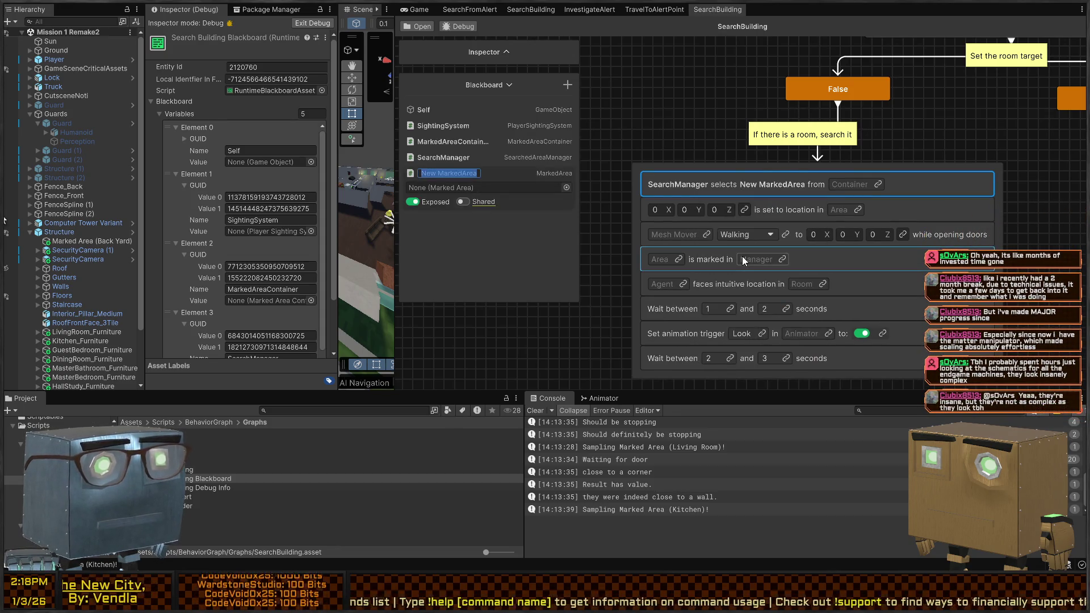
text(Ro)
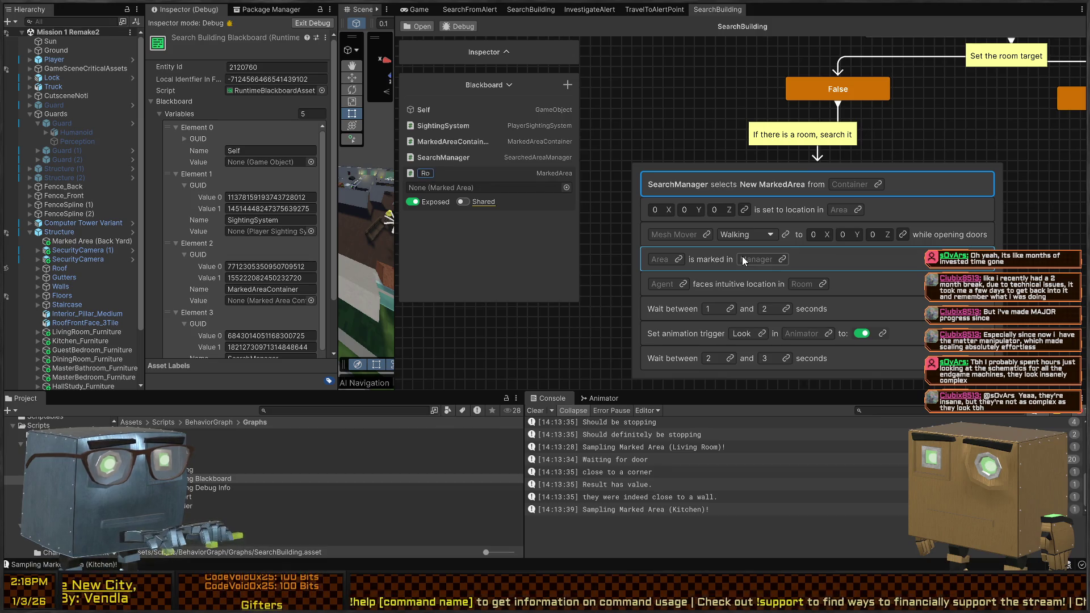
text(om)
key(Return)
mouse_move(430, 180)
mouse_down()
mouse_move(855, 193)
mouse_move(810, 187)
mouse_move(690, 256)
mouse_move(562, 230)
mouse_up()
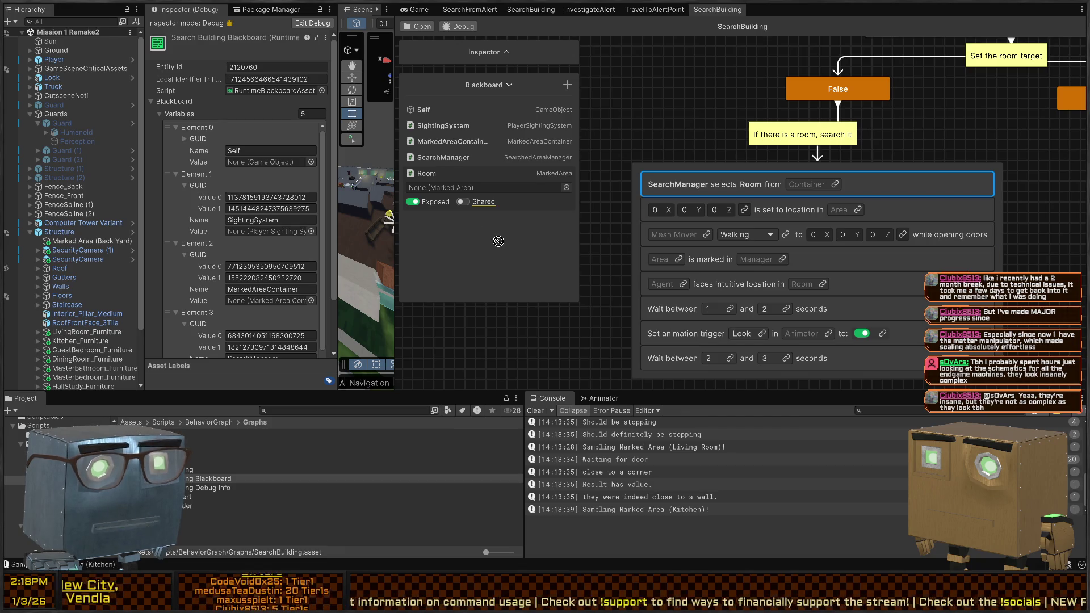
Feed Room into the location, face and marked-in steps, and mark it in SearchManager.
mouse_move(498, 249)
mouse_down()
mouse_move(489, 245)
mouse_move(824, 235)
mouse_move(852, 219)
mouse_move(837, 209)
mouse_up()
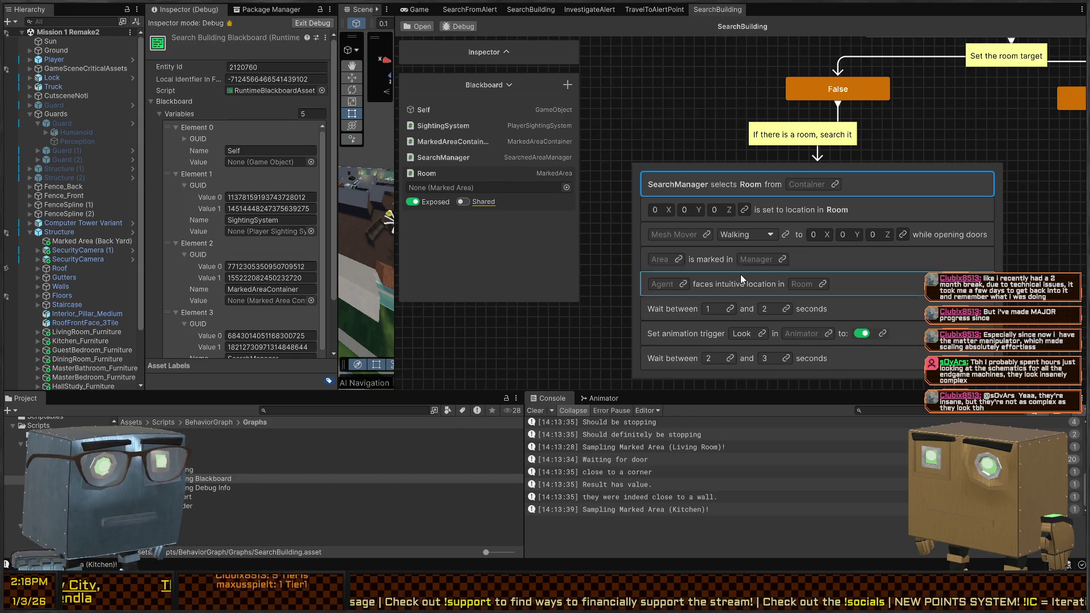
drag(451, 187, 802, 284)
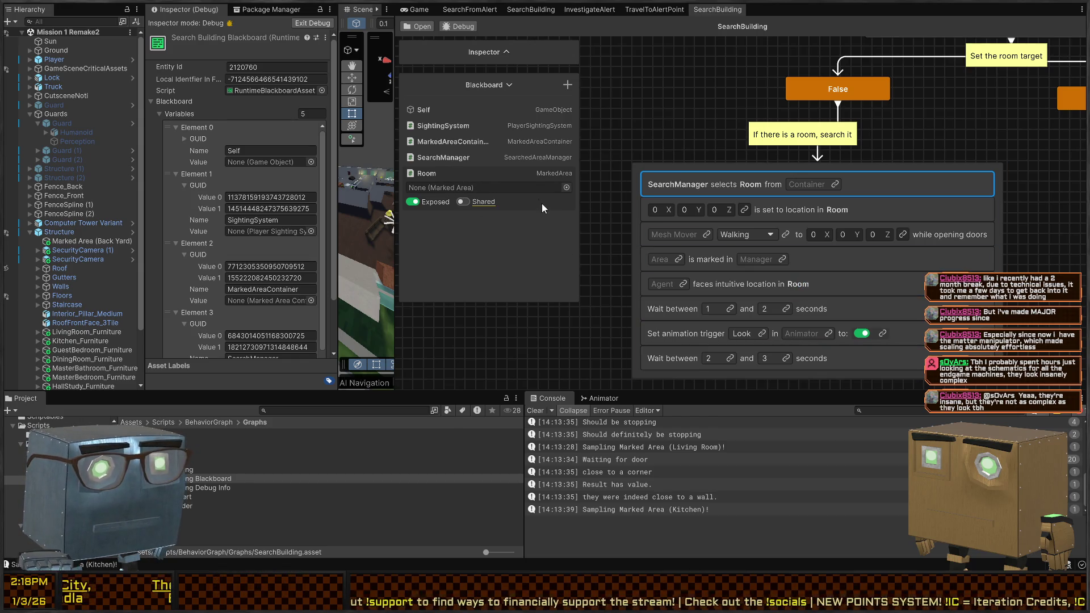
mouse_move(644, 237)
mouse_down()
mouse_move(683, 258)
mouse_move(722, 255)
mouse_up()
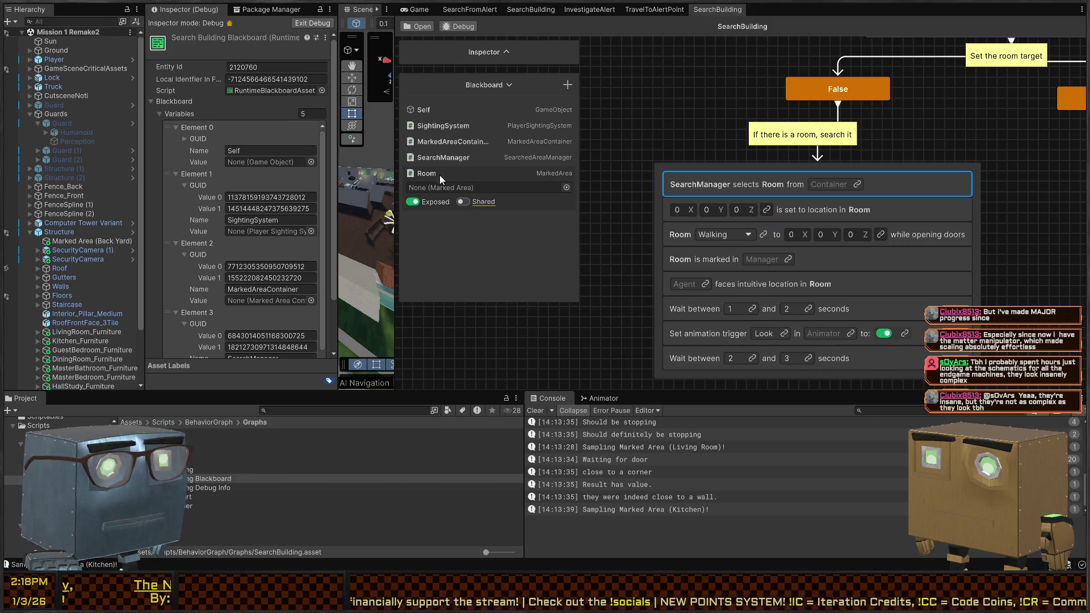
mouse_move(454, 158)
mouse_down()
mouse_move(767, 266)
mouse_move(758, 259)
mouse_up()
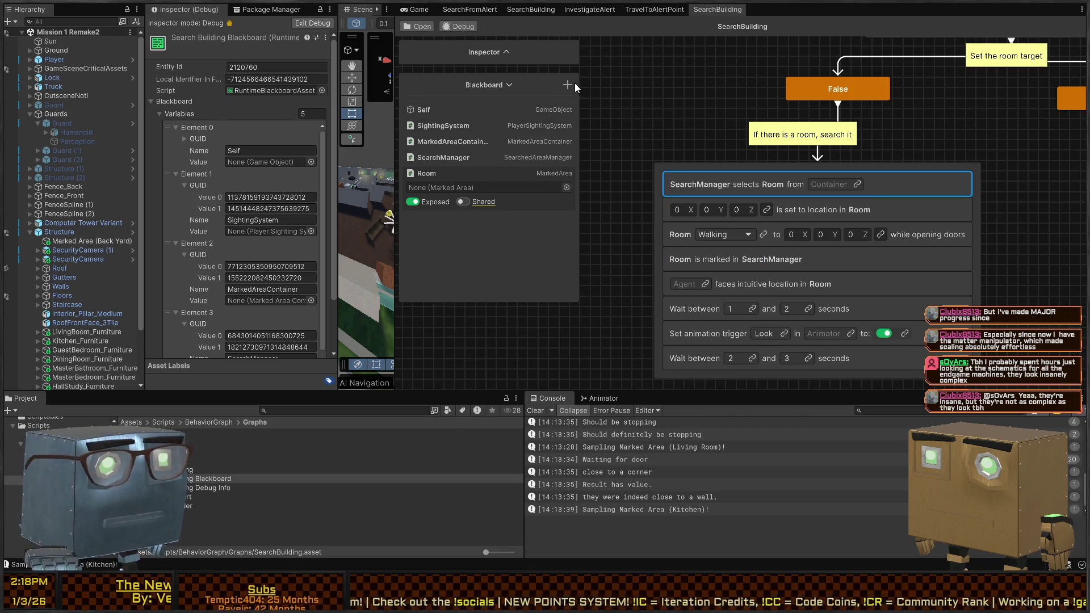
click(877, 233)
Set the walking destination to a new Vector3 variable named Location.
scroll(877, 234, up, 1)
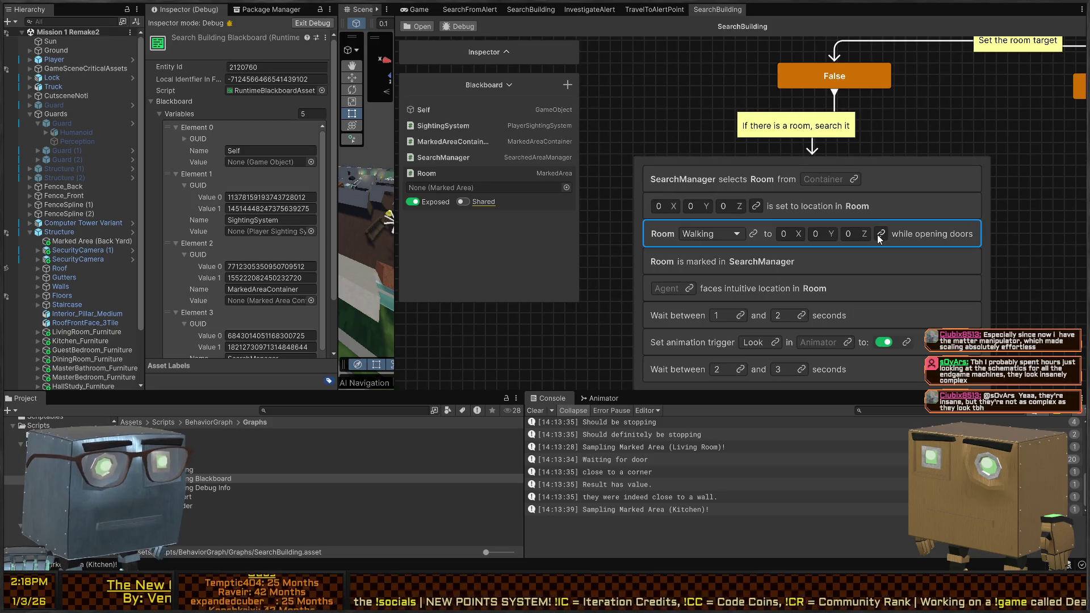
click(879, 235)
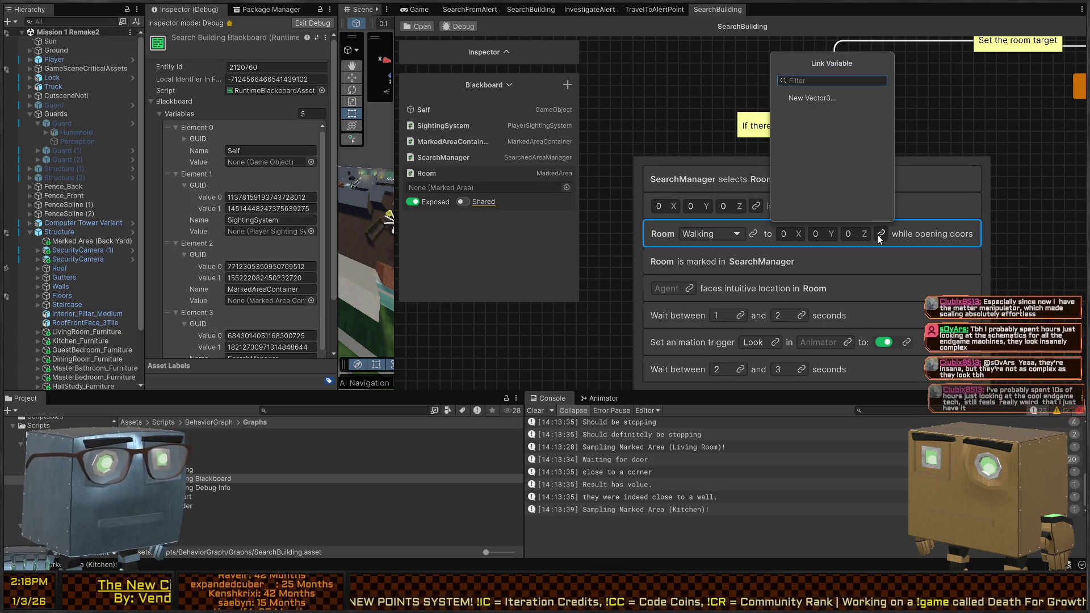
click(835, 98)
text(Location)
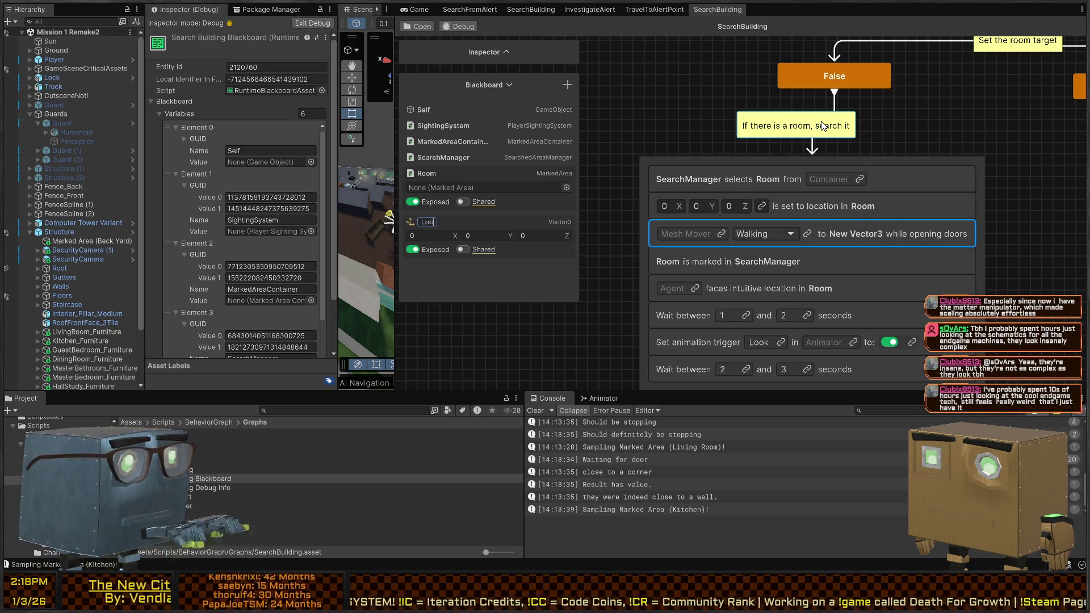
key(Return)
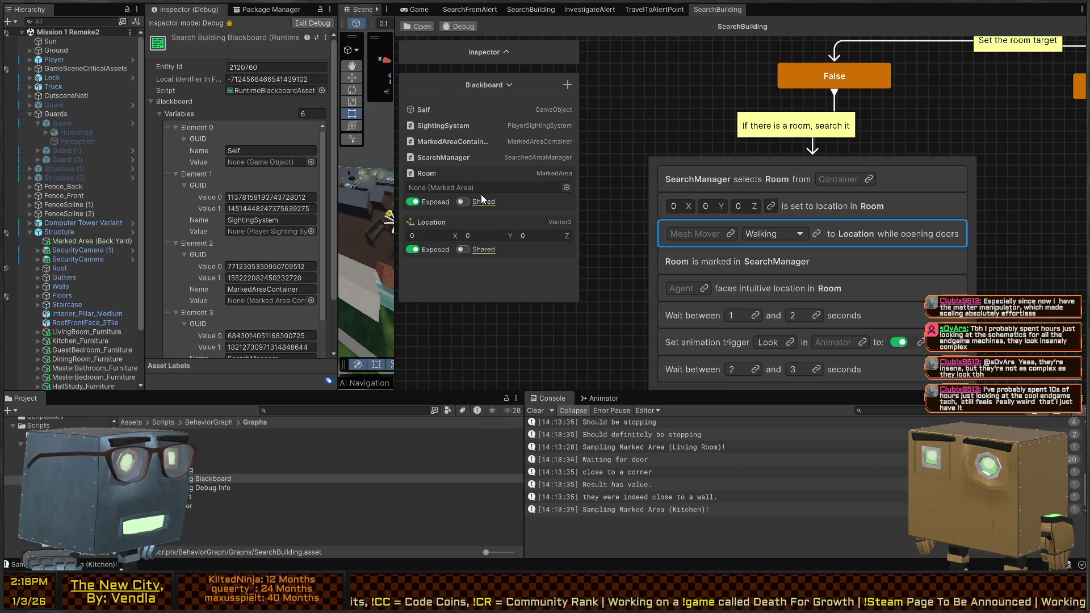
drag(760, 271, 782, 253)
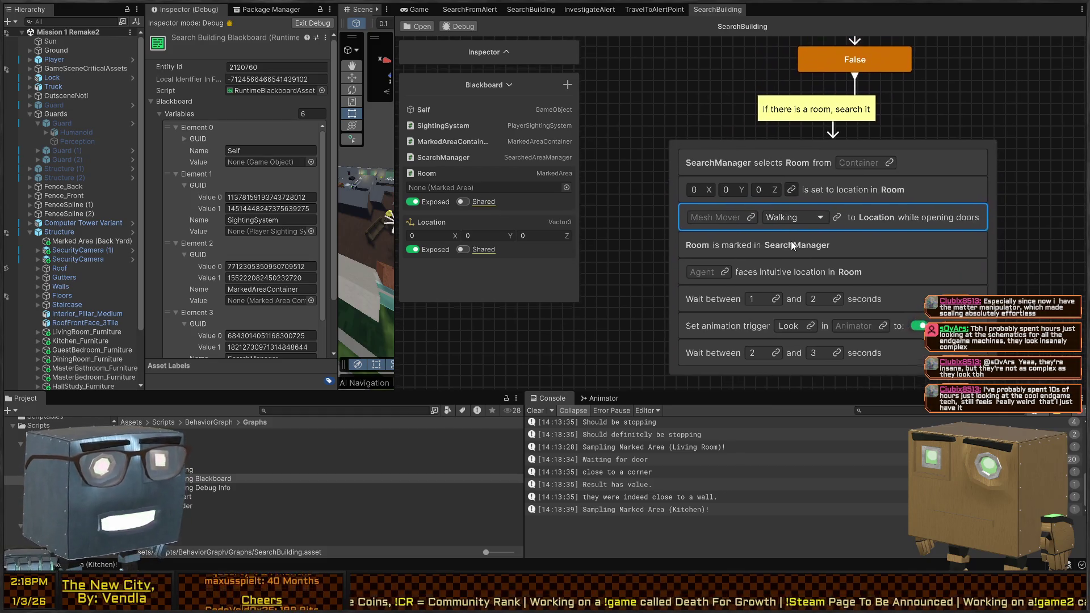
Set the walking mover to a new NavMeshMover variable named NavMeshMover.
click(750, 219)
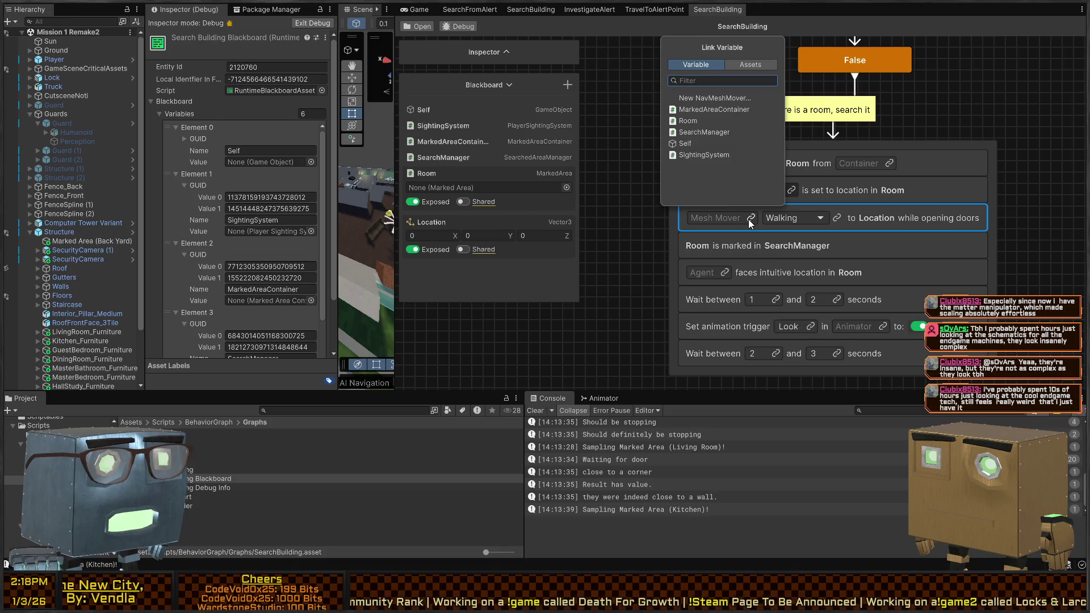
click(716, 97)
text(NavMeshMover)
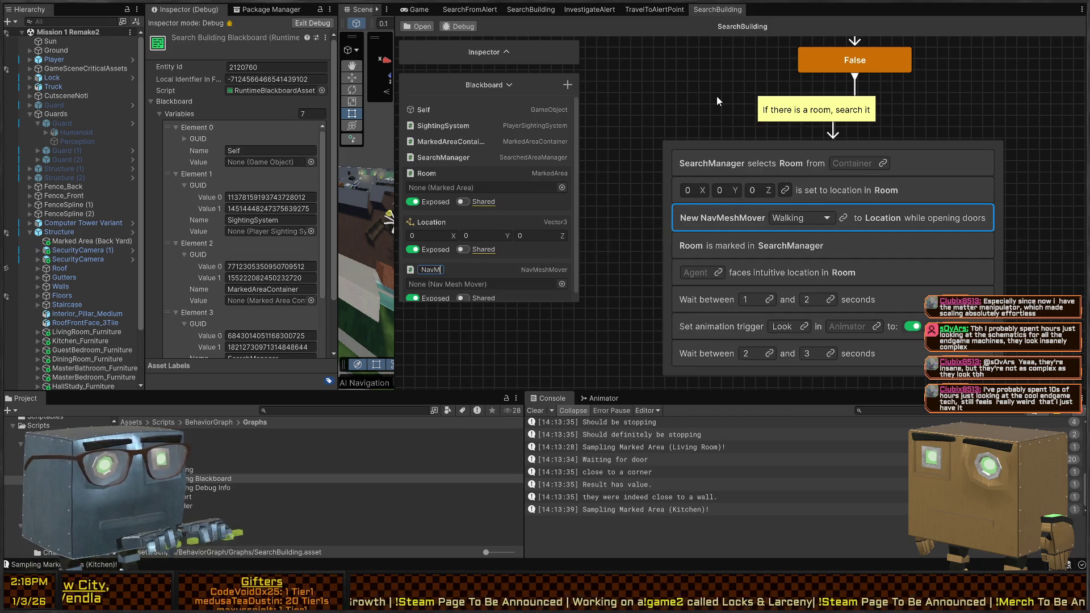
key(Return)
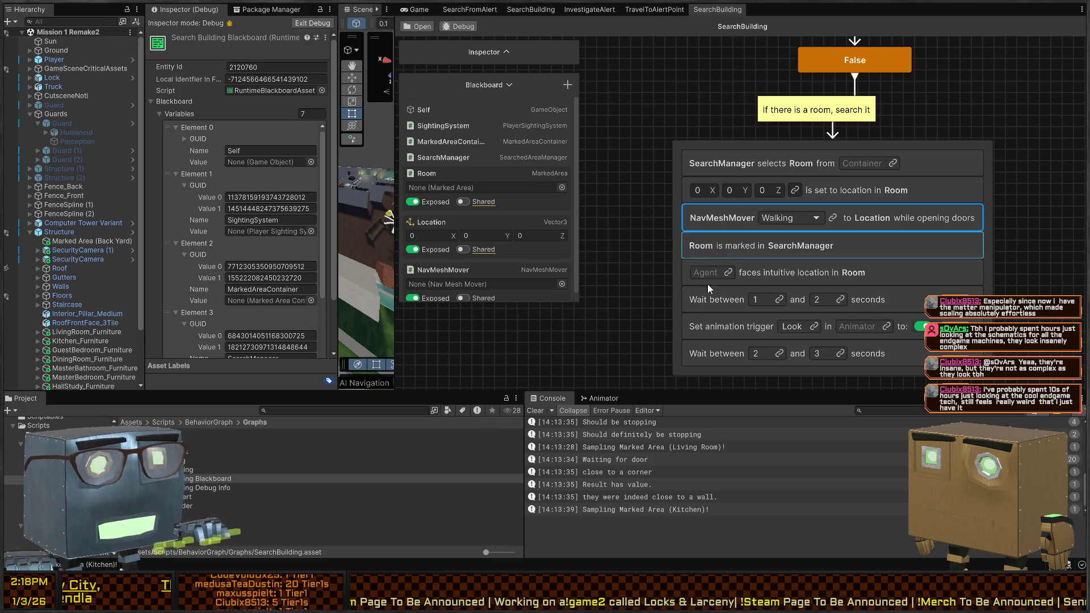
mouse_move(867, 233)
mouse_down()
mouse_move(881, 196)
mouse_move(871, 243)
mouse_up()
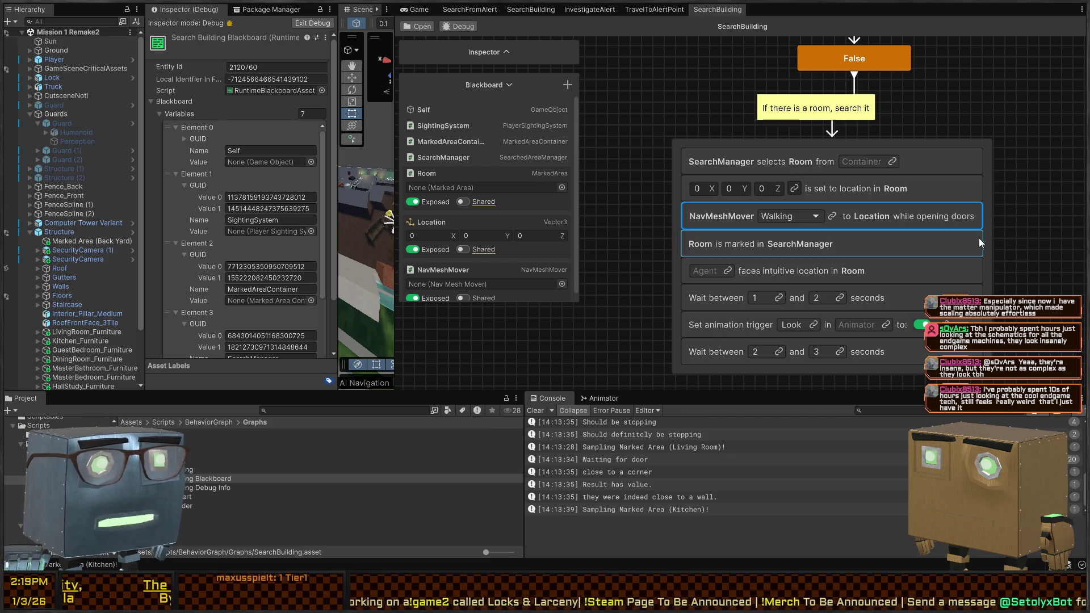
mouse_move(806, 257)
mouse_down()
mouse_move(801, 233)
mouse_move(747, 202)
mouse_up()
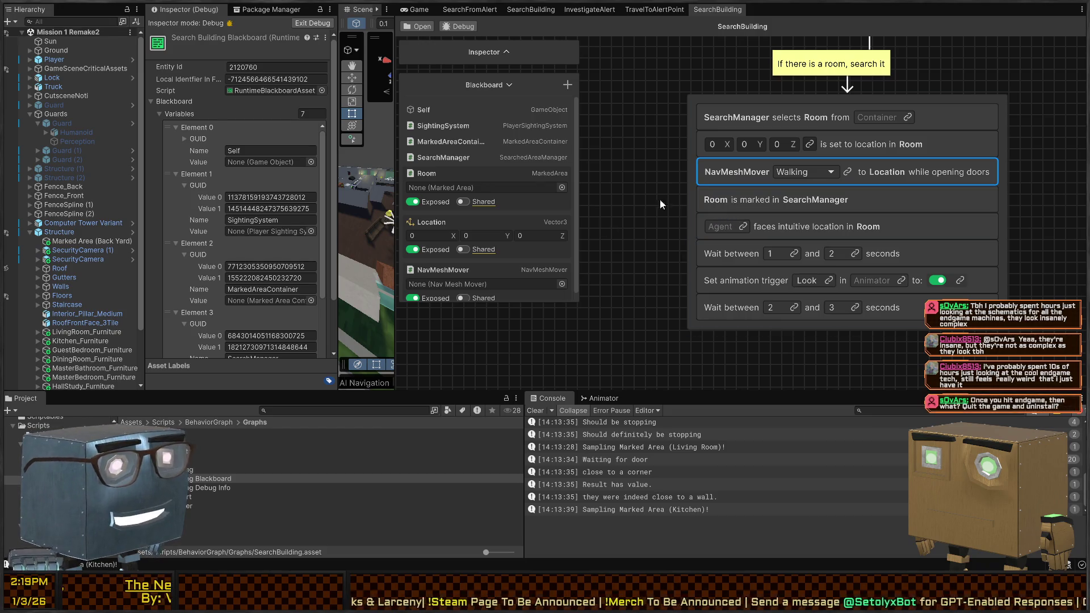
Link the agent field to a new NavMeshAgent variable and the trigger's animator to a new Animator variable.
click(742, 228)
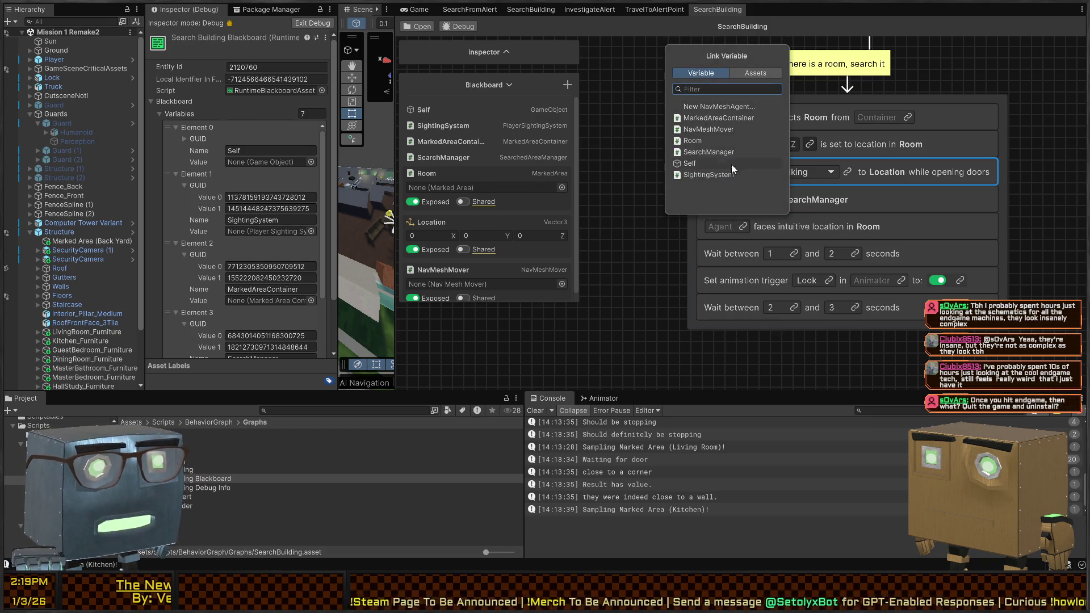
click(724, 107)
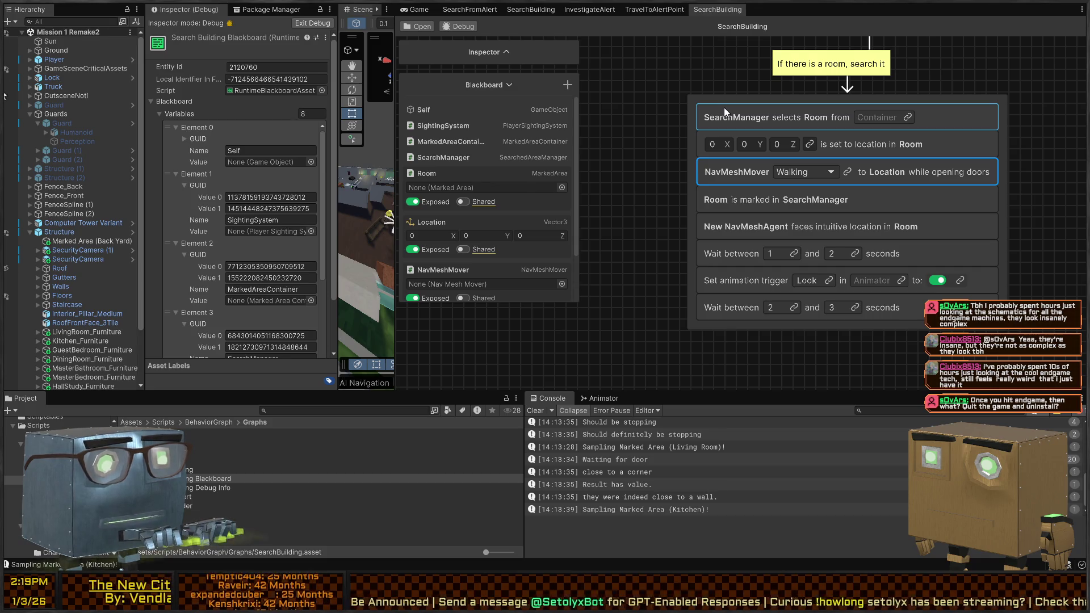
click(763, 295)
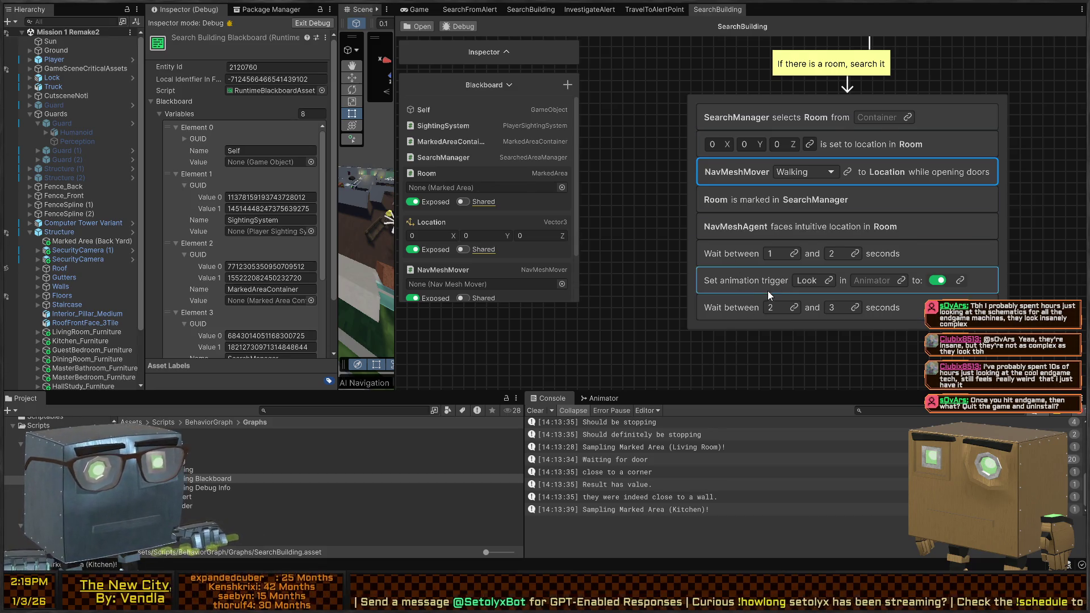
click(902, 292)
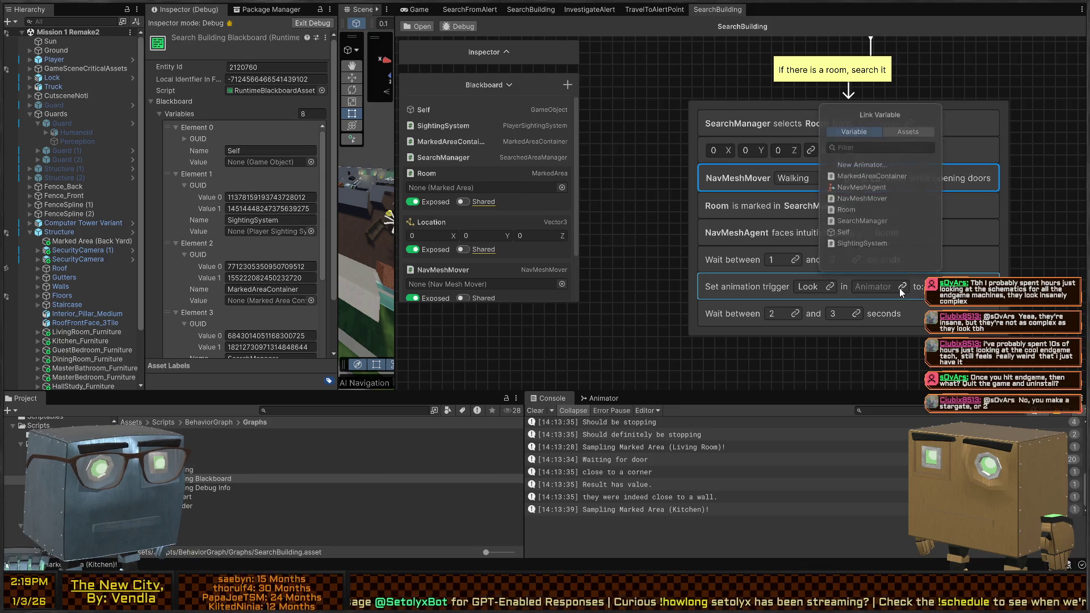
click(876, 167)
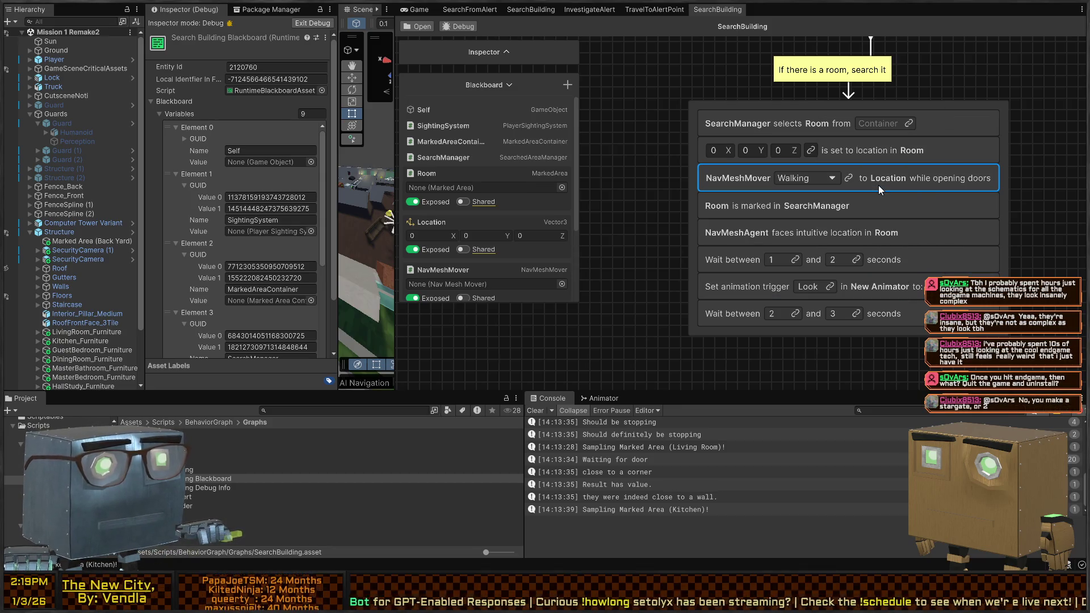
click(830, 284)
Link the room container field to MarkedAreaContainer and zoom out to see both branches.
drag(816, 152, 771, 233)
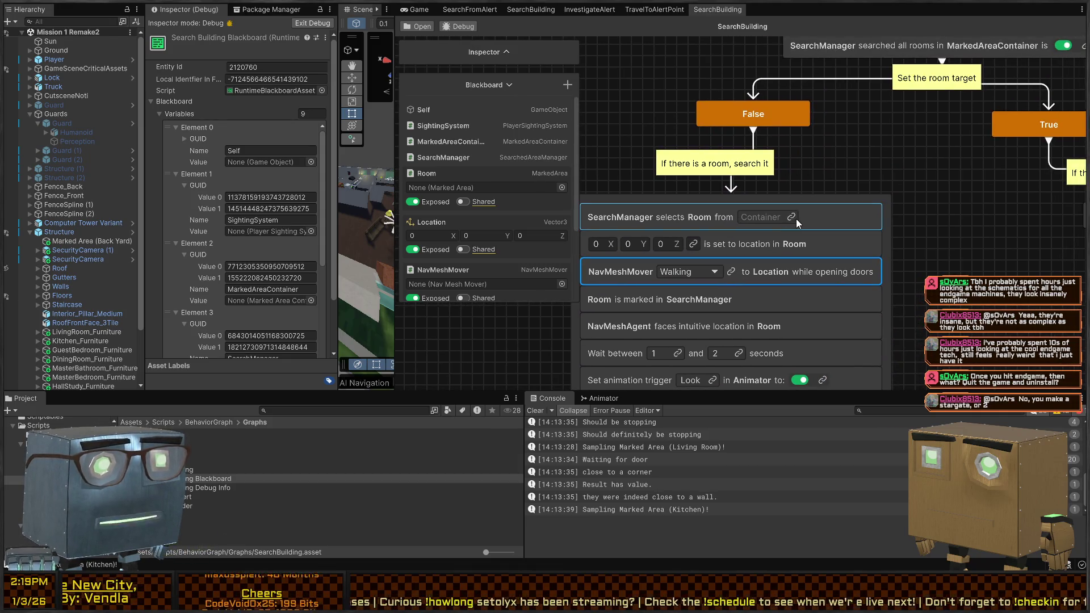
click(796, 218)
click(776, 120)
drag(947, 227, 754, 233)
scroll(755, 233, down, 10)
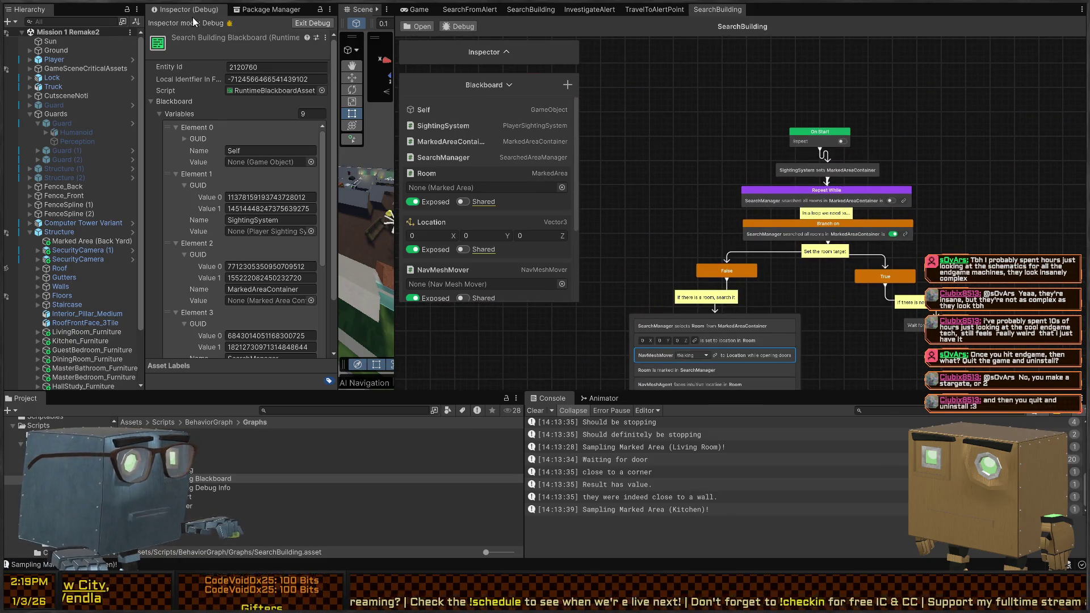
Return the Inspector to normal mode, select Guard, and check its SearchBuilding behavior graph reference.
click(312, 23)
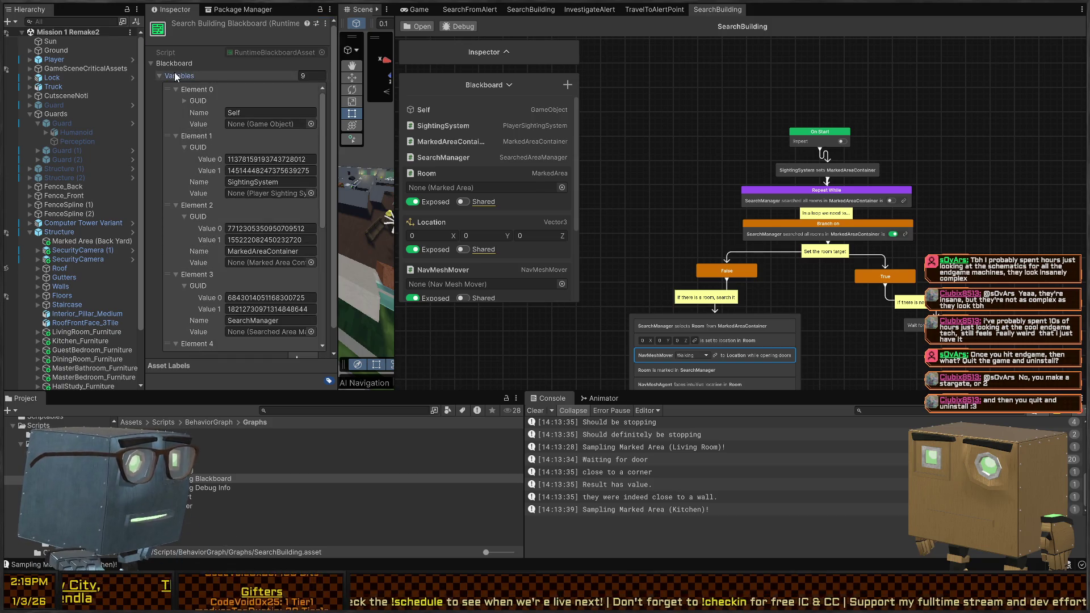
click(59, 232)
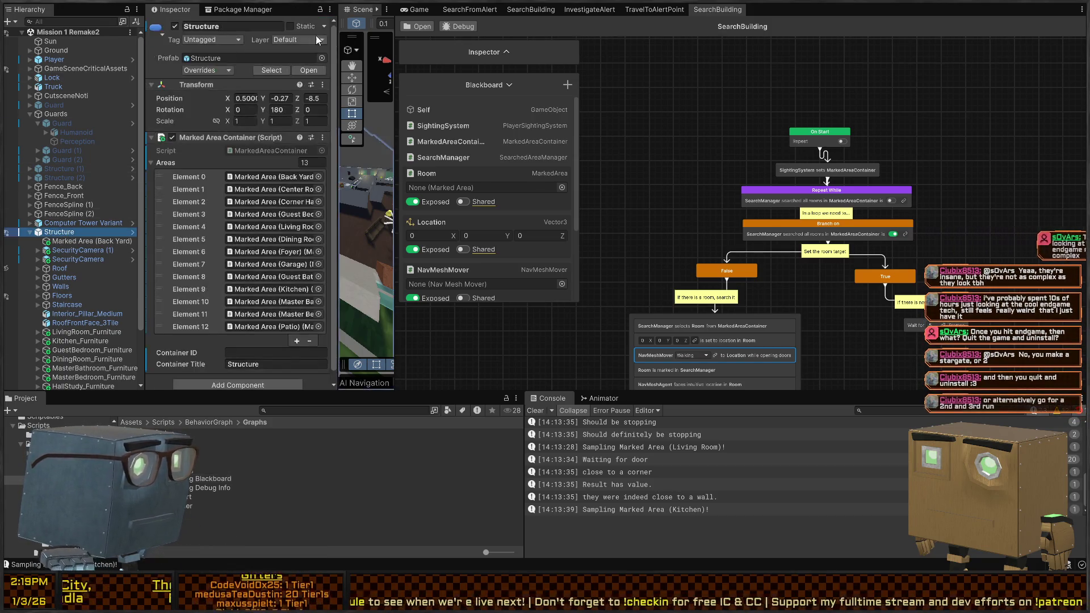
click(418, 9)
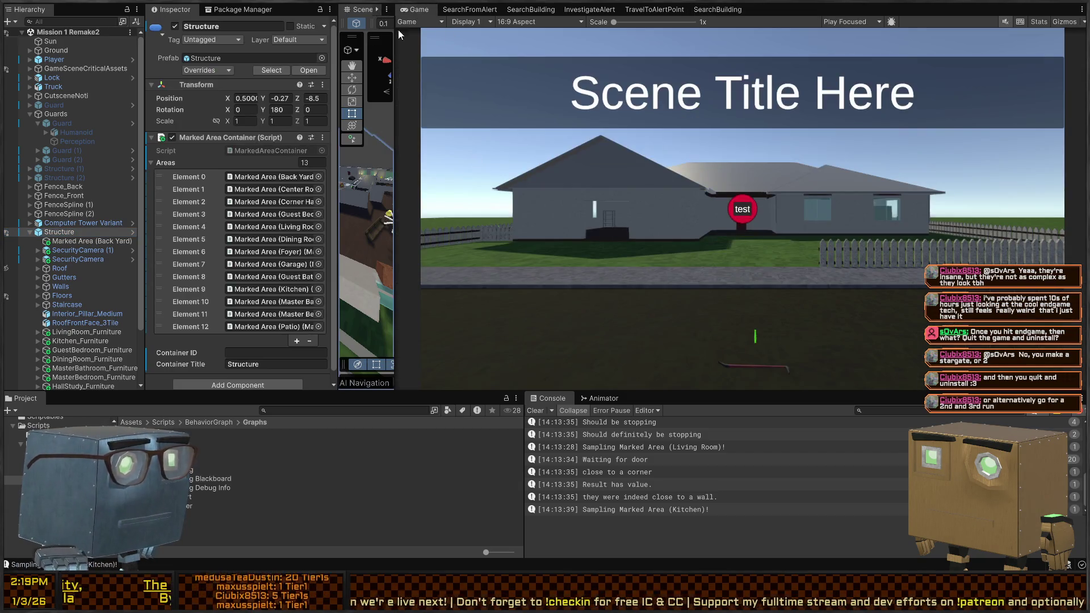
click(66, 105)
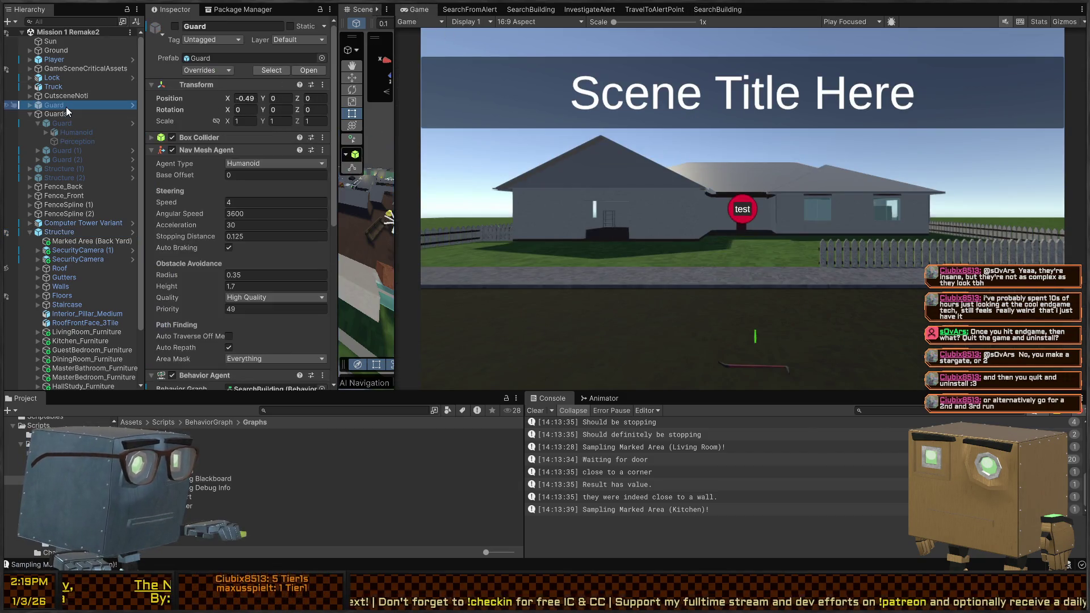
scroll(255, 257, down, 10)
click(274, 145)
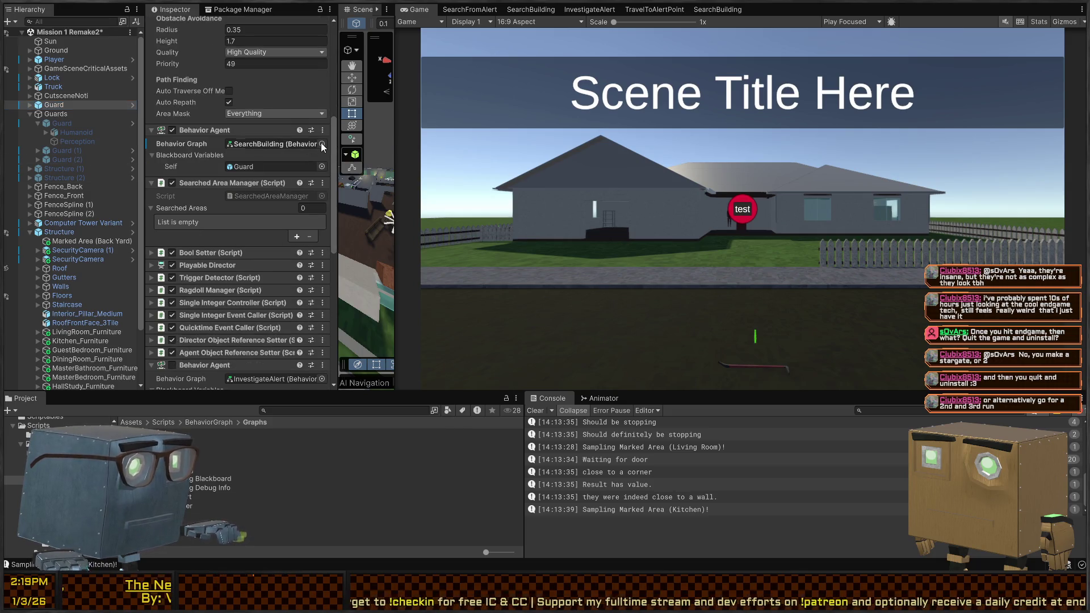
click(256, 146)
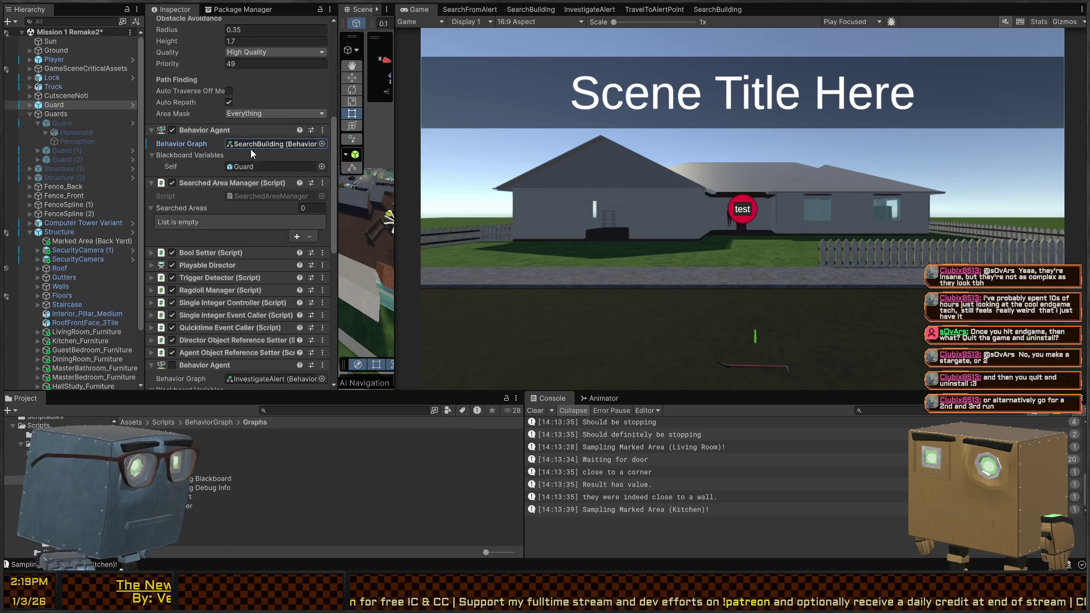
click(721, 9)
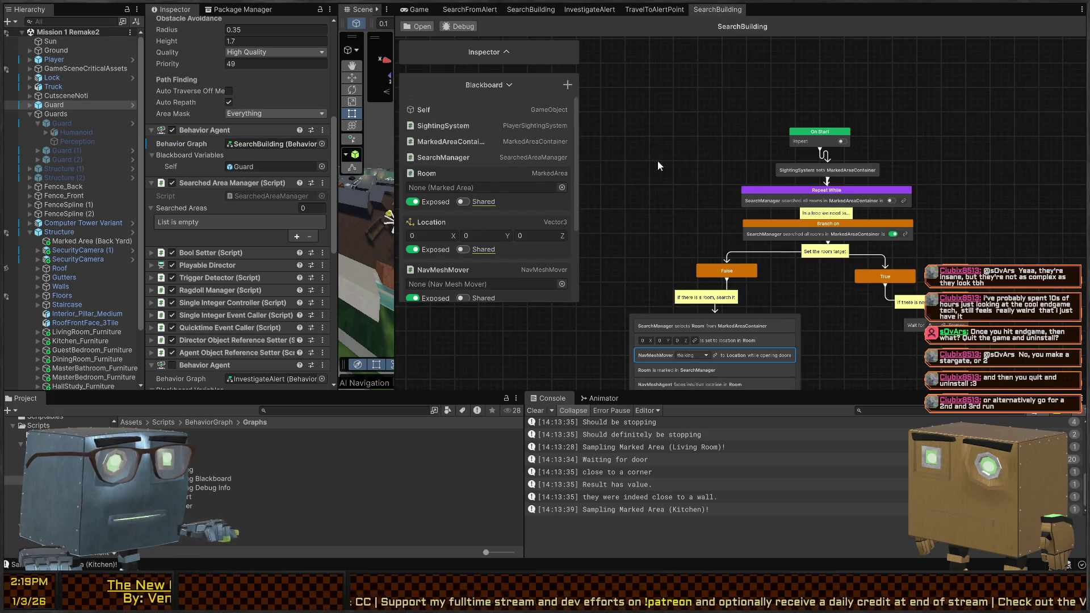
click(183, 161)
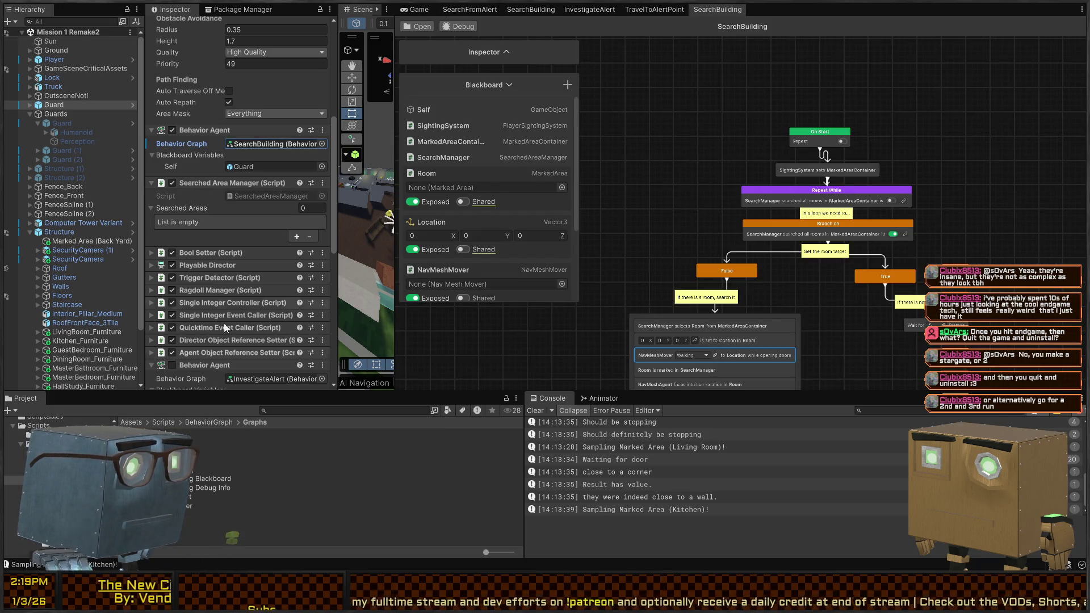
double_click(273, 143)
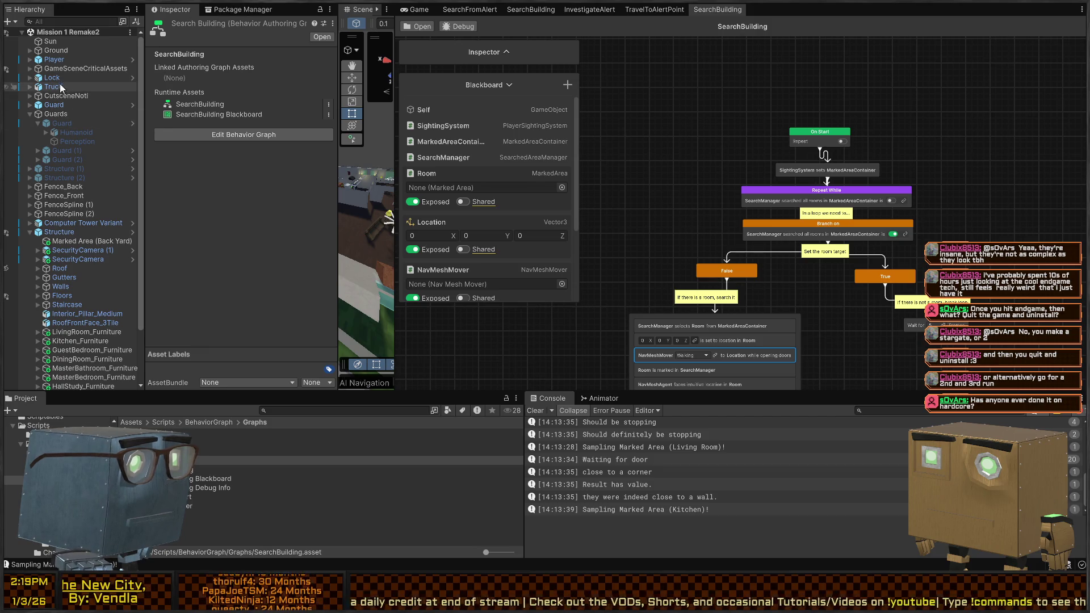
Reselect Guard, refresh its Blackboard Variables list, and locate the SearchBuilding graph asset.
click(60, 115)
click(55, 105)
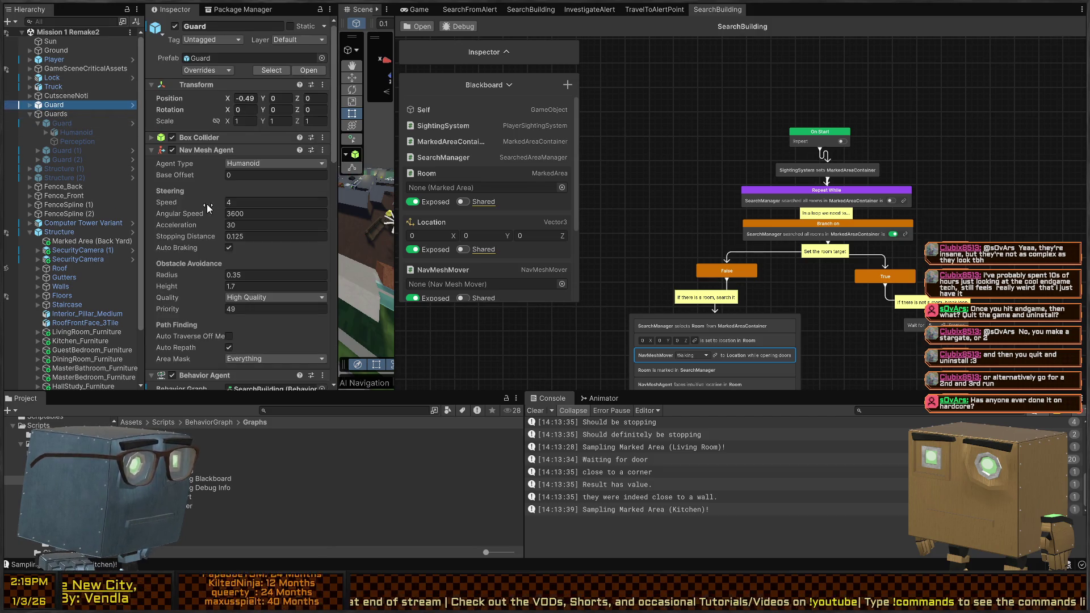
scroll(195, 210, down, 10)
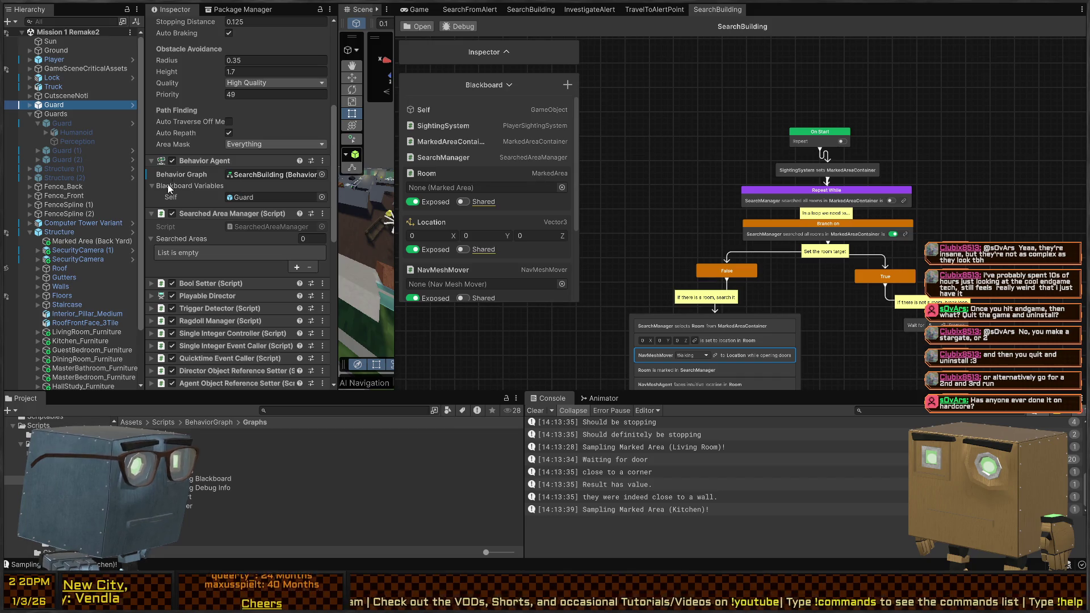
click(152, 186)
click(152, 186)
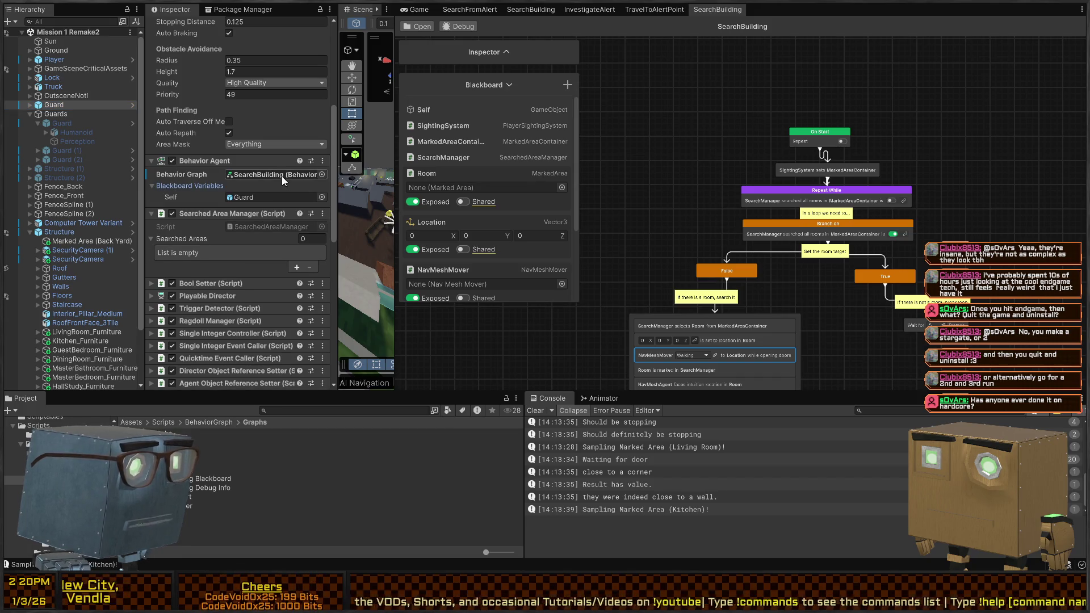
click(282, 176)
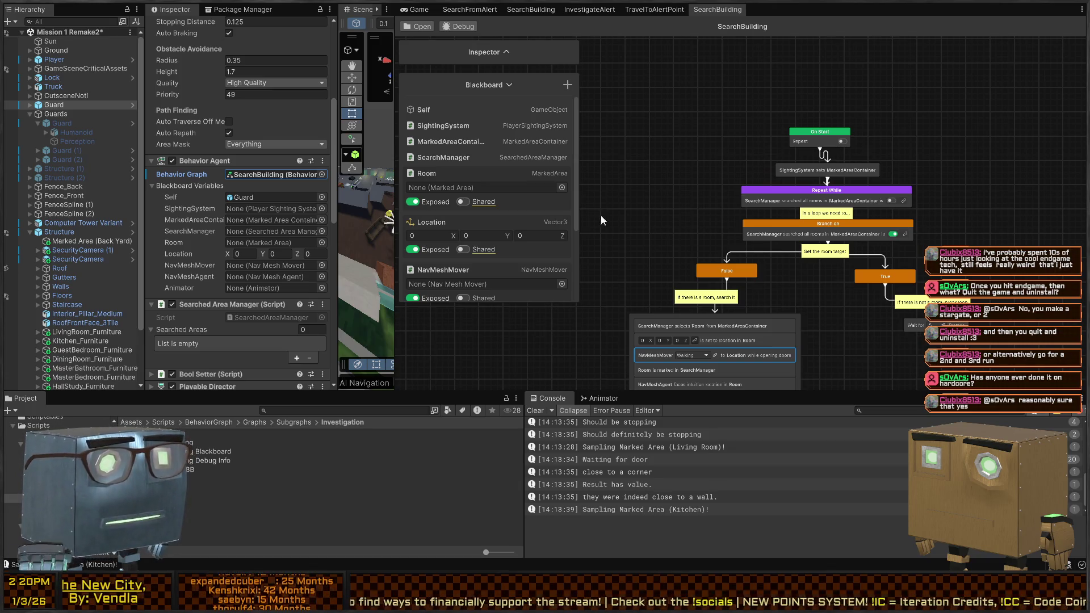
Collapse the Room, Location, NavMeshMover, NavMeshAgent and Animator entries, then enter Play mode.
scroll(784, 131, down, 3)
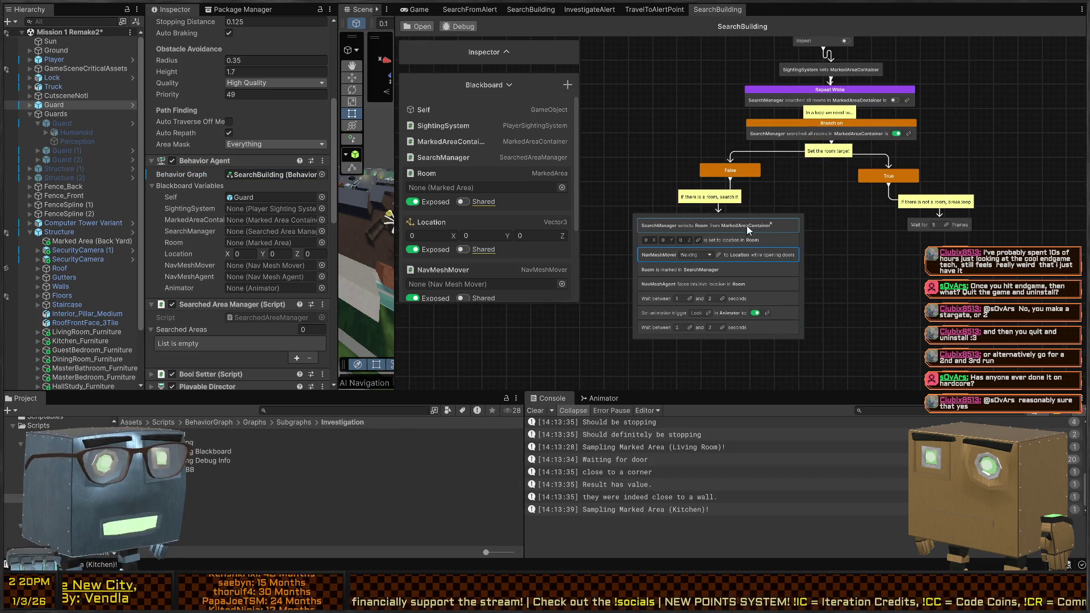
drag(772, 167, 754, 191)
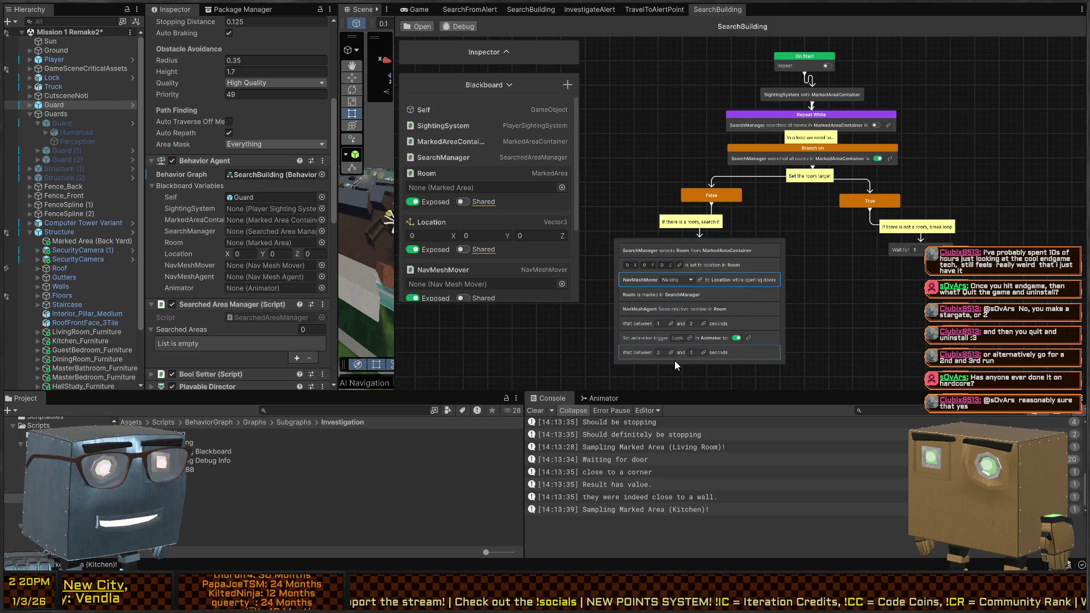
drag(746, 136, 731, 181)
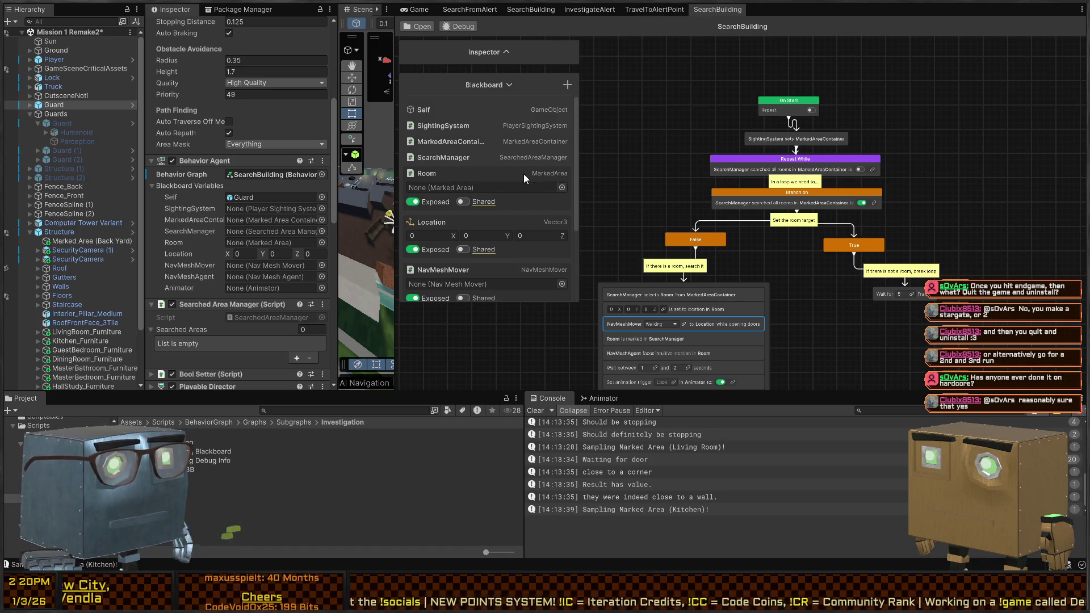
click(455, 175)
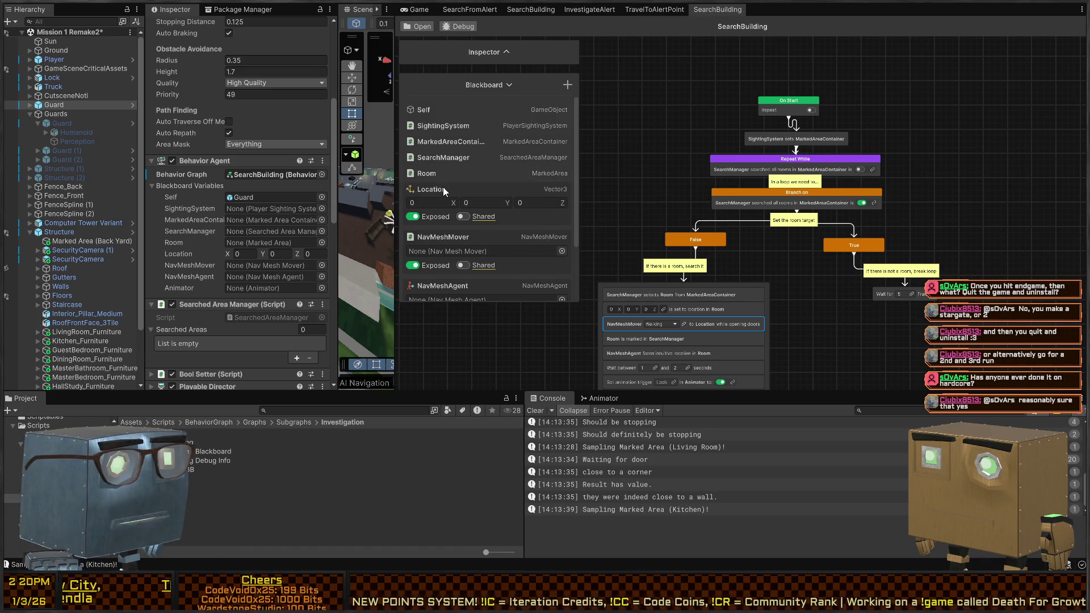
click(443, 186)
click(446, 204)
click(438, 221)
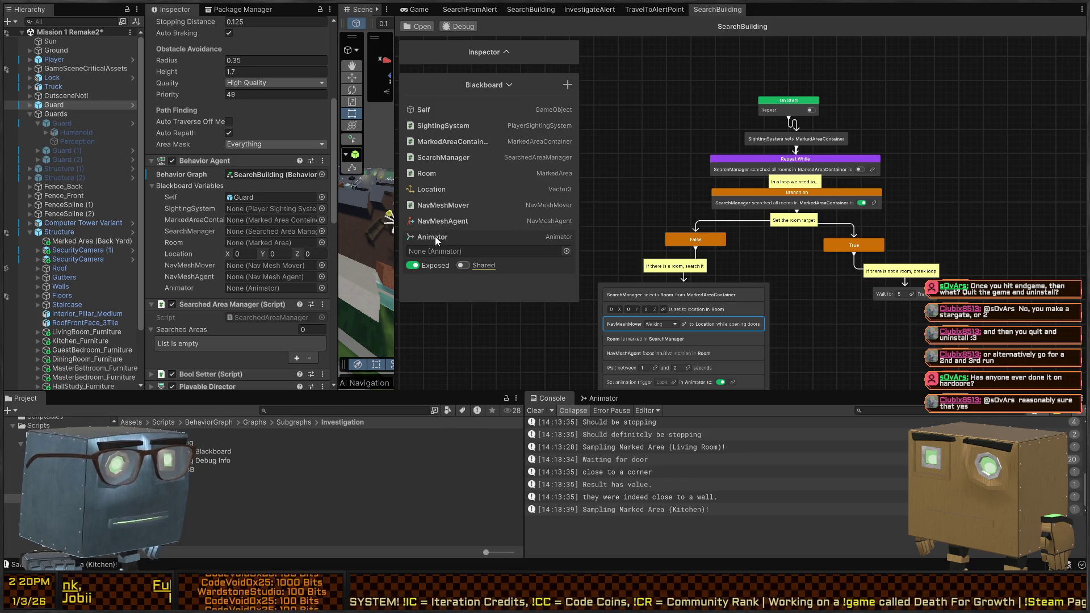
click(435, 237)
click(655, 10)
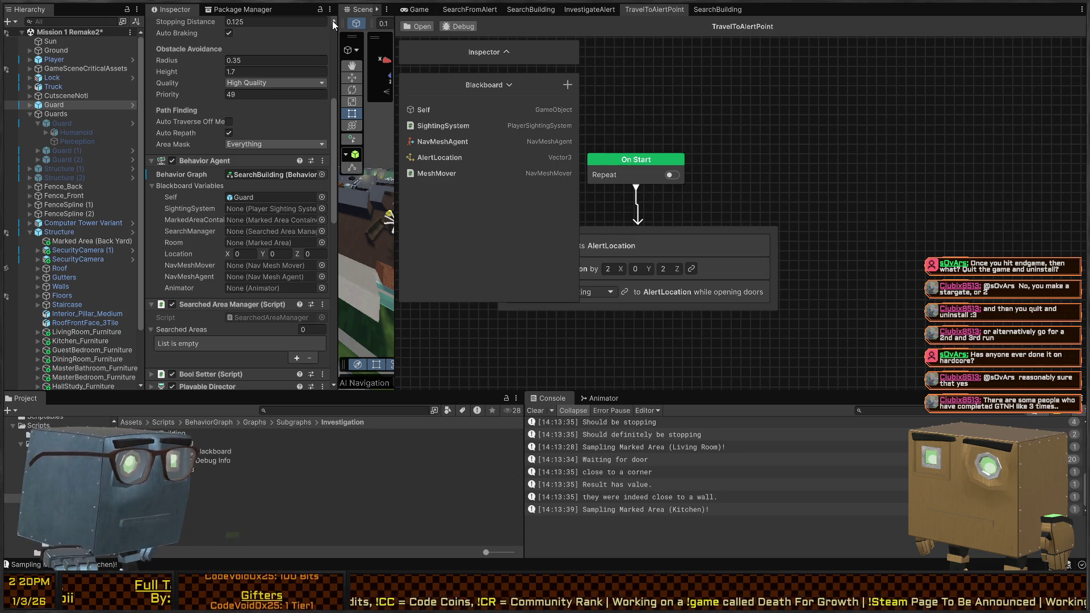
key(ctrl+p)
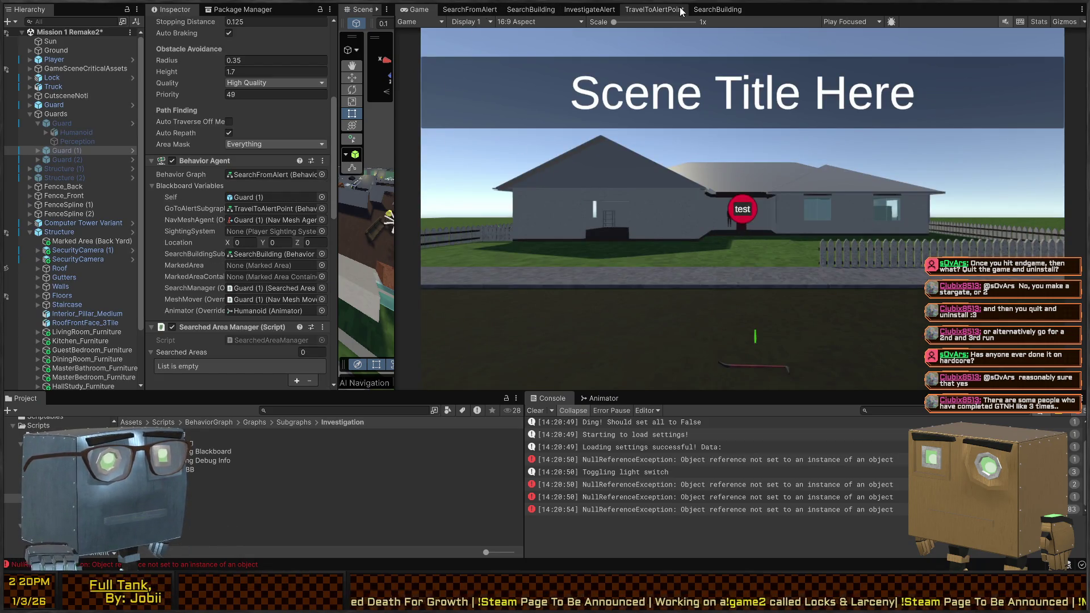
Enlarge the Scene view to see the guard standing near the fence.
drag(396, 24, 770, 24)
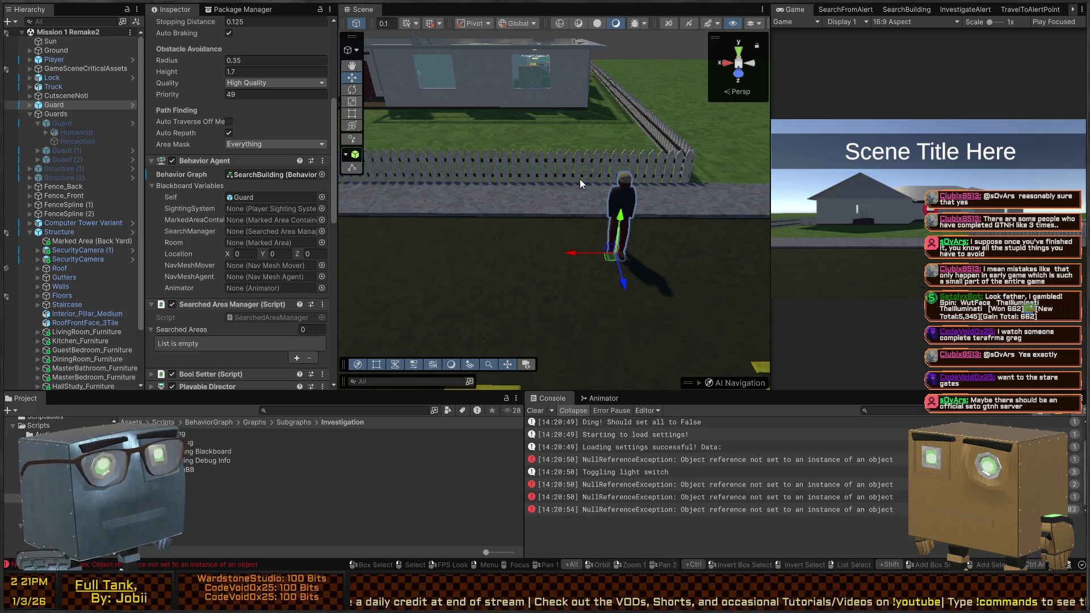
Assign the Guard's SearchManager, SightingSystem and MarkedAreaContainer blackboard variables.
click(784, 461)
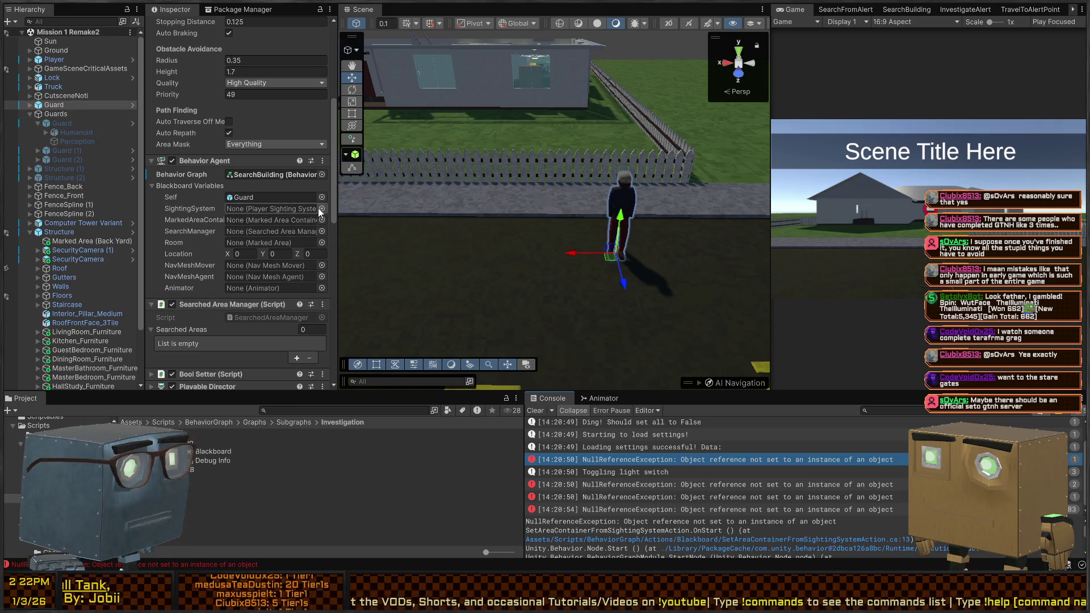
mouse_move(54, 104)
mouse_down()
mouse_move(136, 162)
mouse_move(270, 221)
mouse_move(264, 233)
mouse_up()
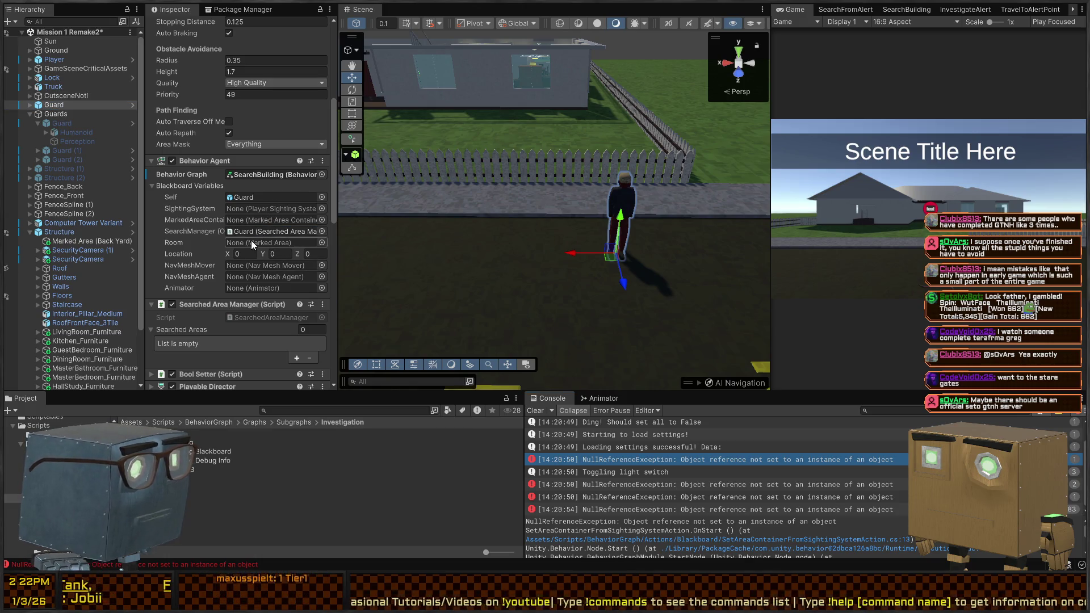
click(29, 105)
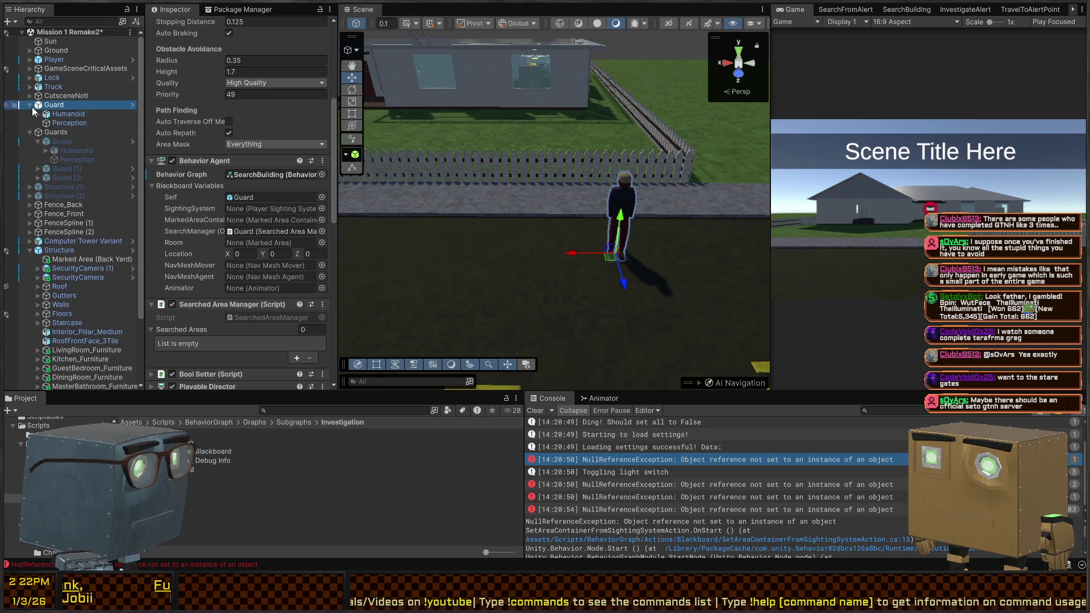
mouse_move(69, 123)
mouse_down()
mouse_move(91, 142)
mouse_move(270, 211)
mouse_move(62, 120)
mouse_up()
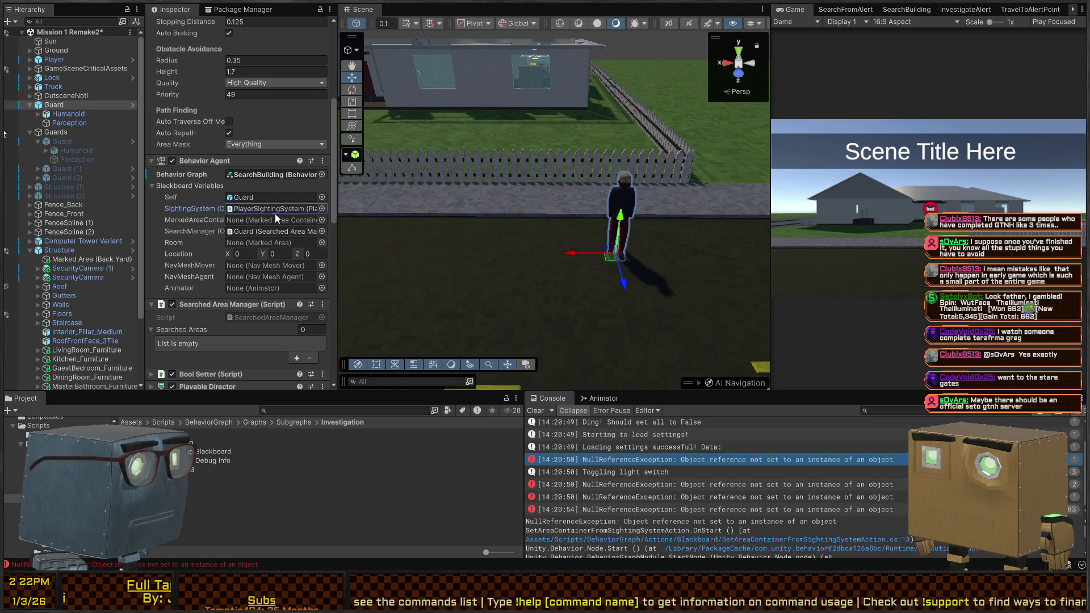
click(321, 220)
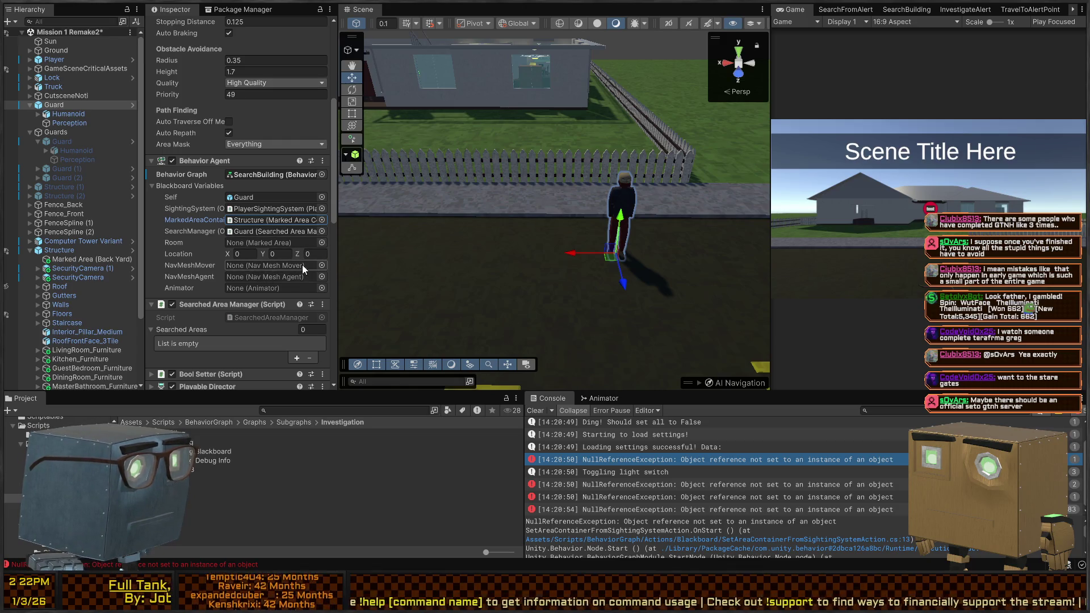
Bind Guard to NavMeshMover and NavMeshAgent, and Humanoid to Animator.
mouse_move(54, 105)
mouse_down()
mouse_move(272, 219)
mouse_move(277, 267)
mouse_up()
drag(56, 105, 301, 276)
mouse_move(64, 107)
mouse_down()
mouse_move(272, 281)
mouse_move(245, 289)
mouse_up()
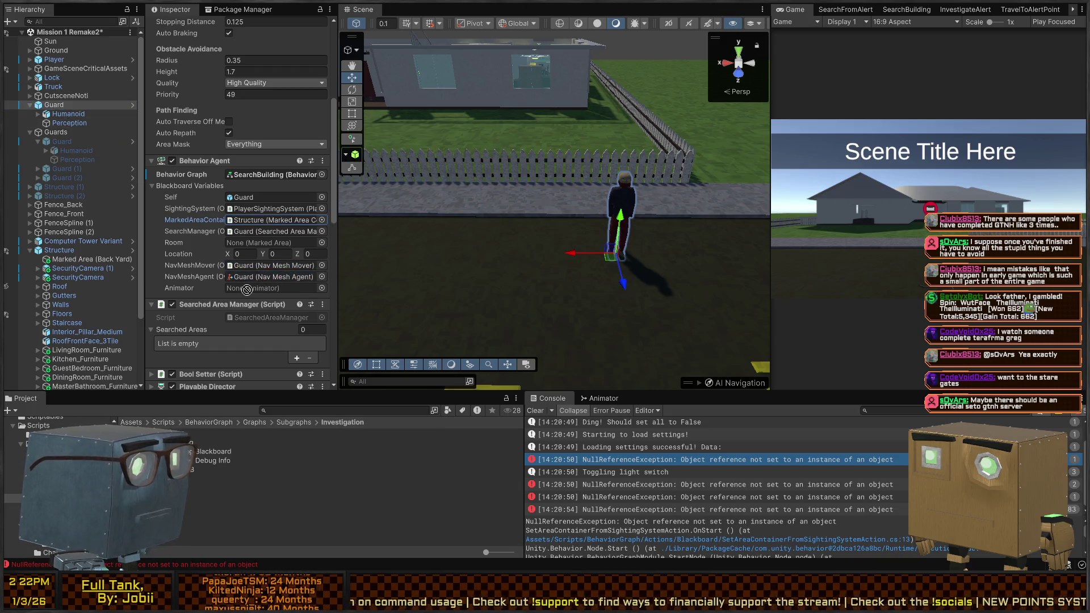
drag(68, 114, 246, 288)
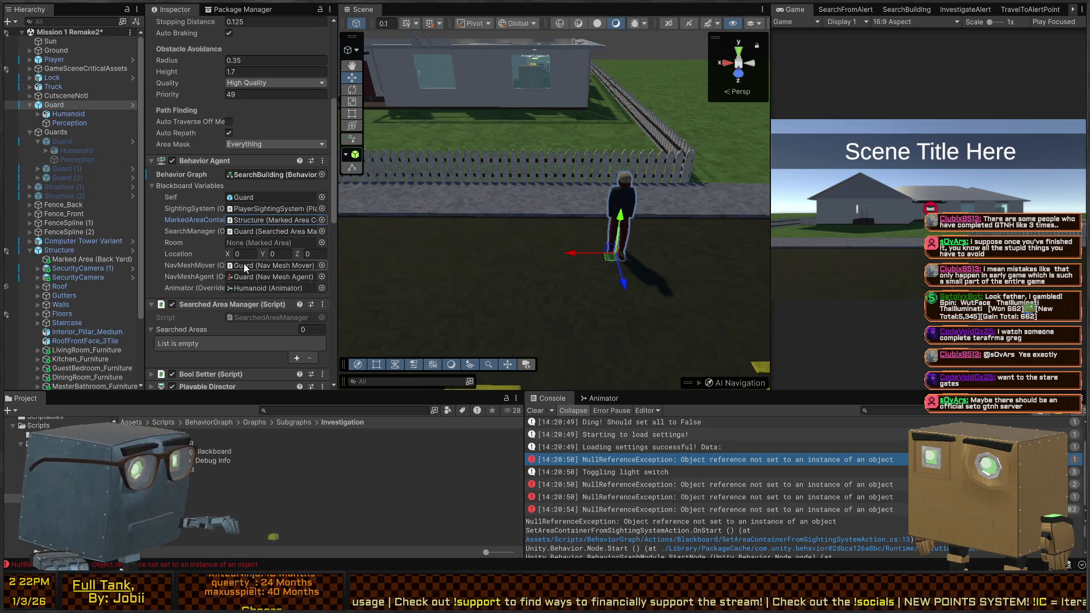
Save the scene and start the play-test.
key(ctrl+s)
key(ctrl+p)
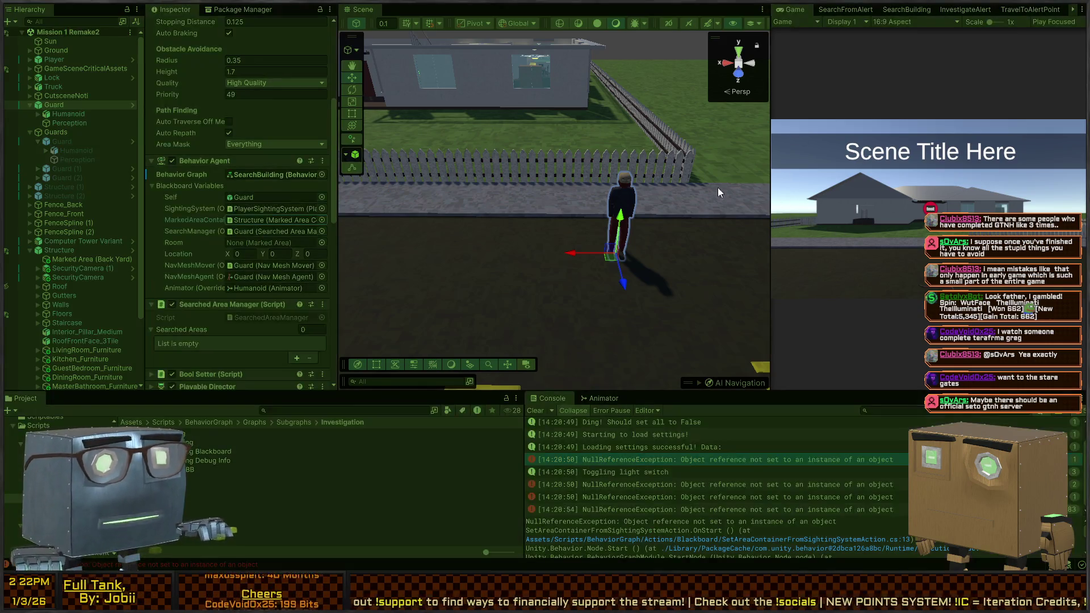
mouse_move(687, 219)
mouse_down()
mouse_move(653, 282)
mouse_move(664, 318)
mouse_move(639, 339)
mouse_move(521, 319)
mouse_move(516, 292)
mouse_move(616, 306)
mouse_move(605, 292)
mouse_up()
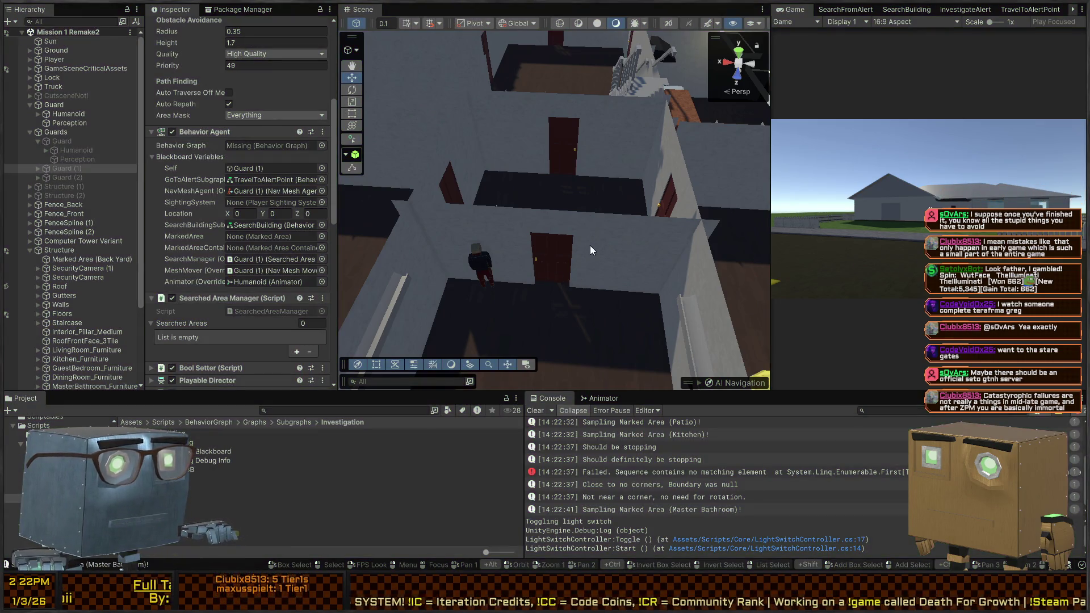
Follow Guard's SightingSystem reference to PlayerSightingSystem, which lists Guard, Guard (1) and Guard (2).
drag(636, 222, 420, 232)
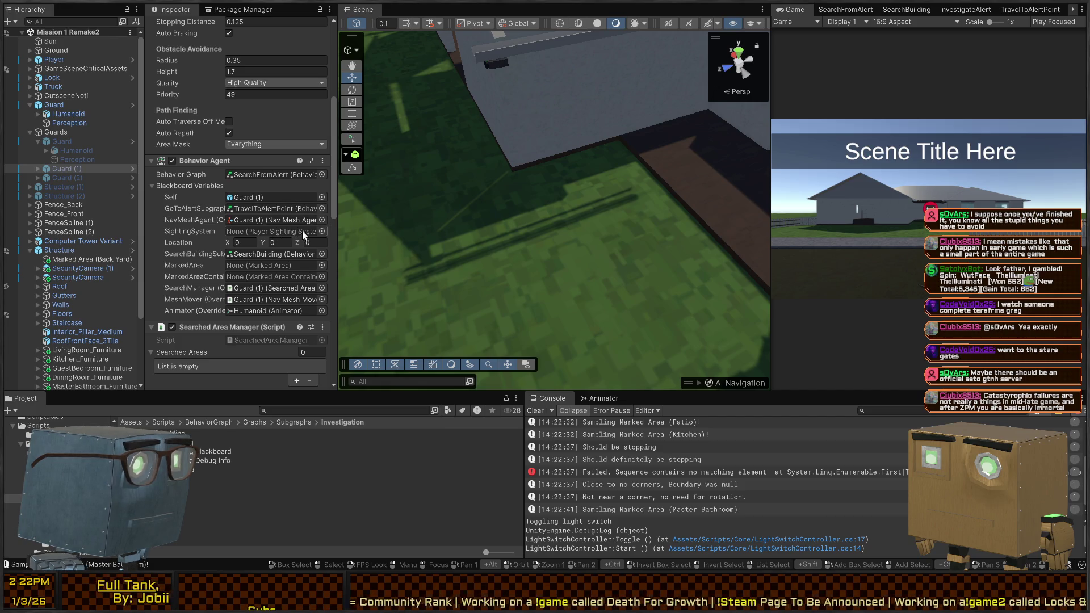
click(57, 104)
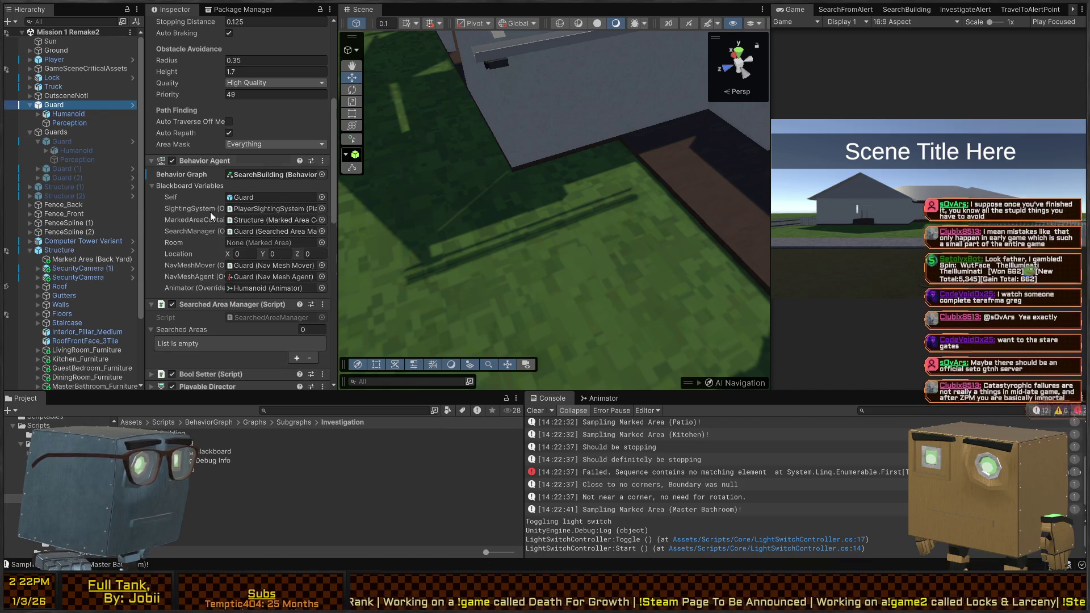
click(274, 208)
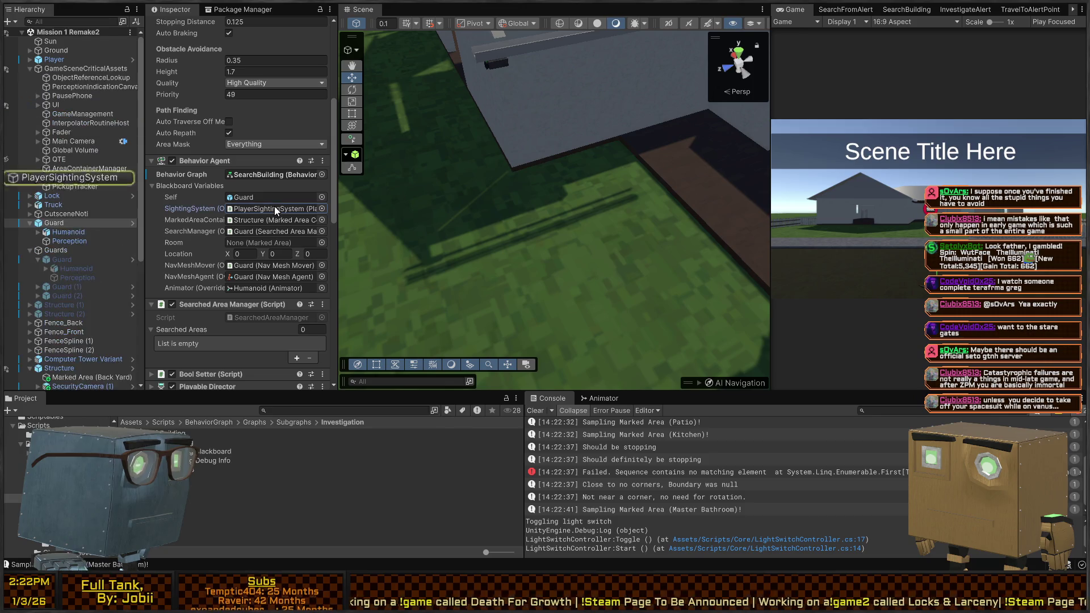
click(87, 179)
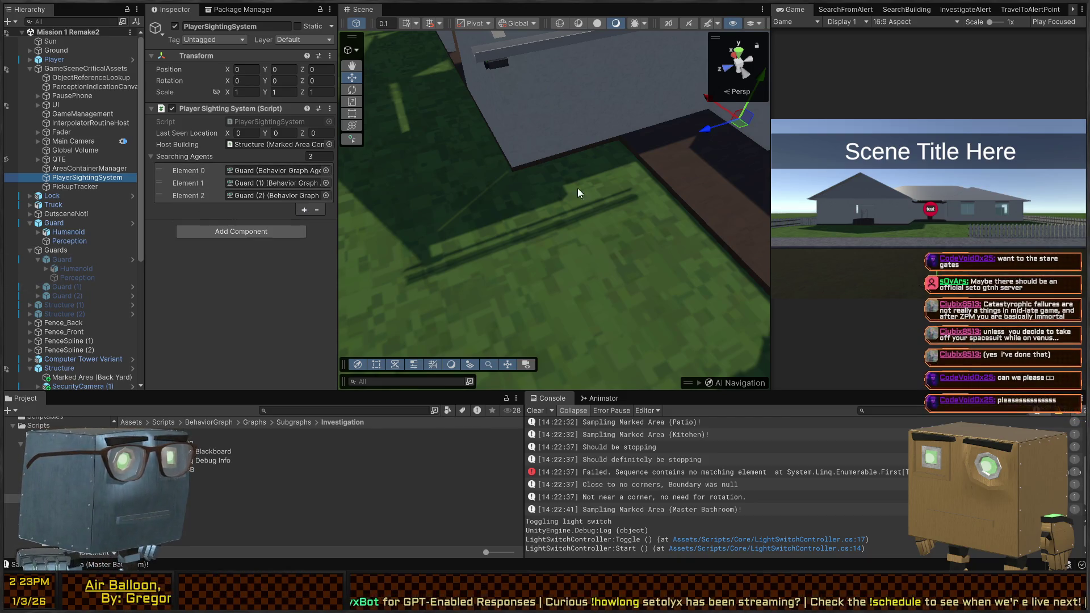
Fly around the house to inspect its walls and door, then restart Play mode.
key(s)
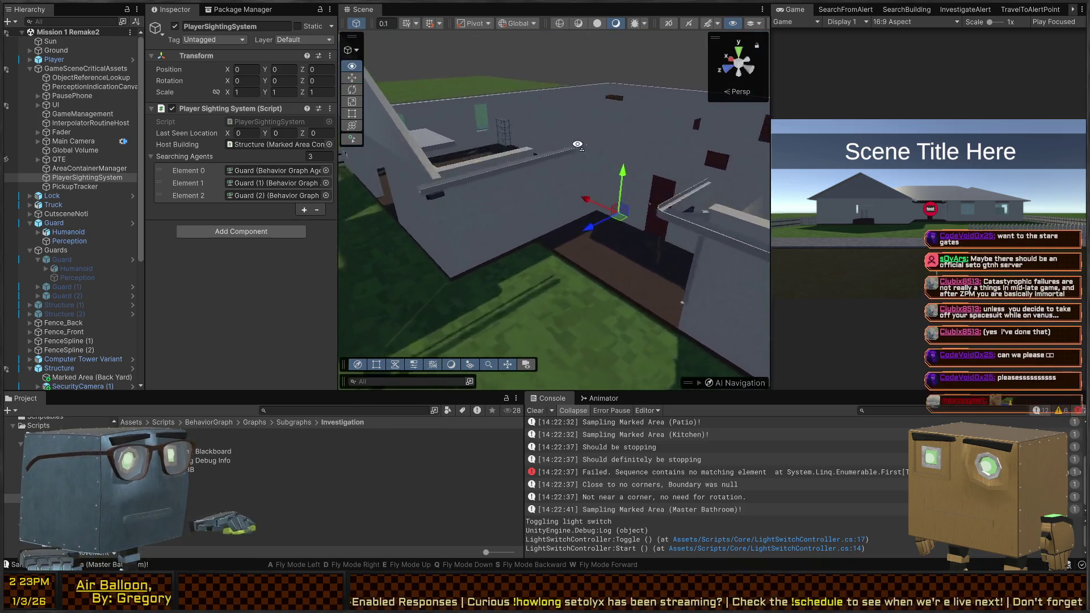
key(s)
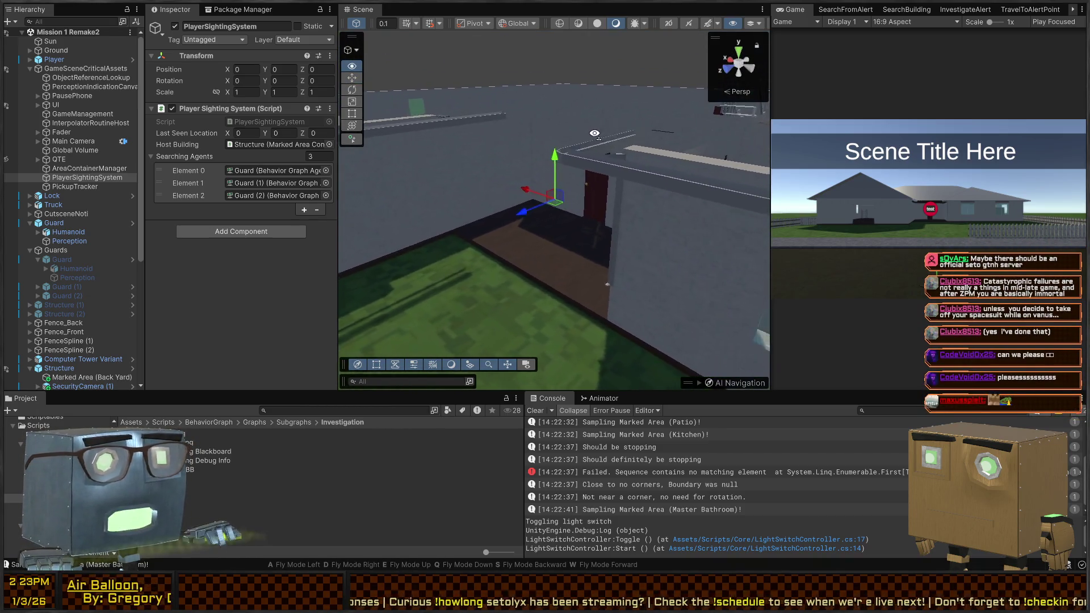
key(w)
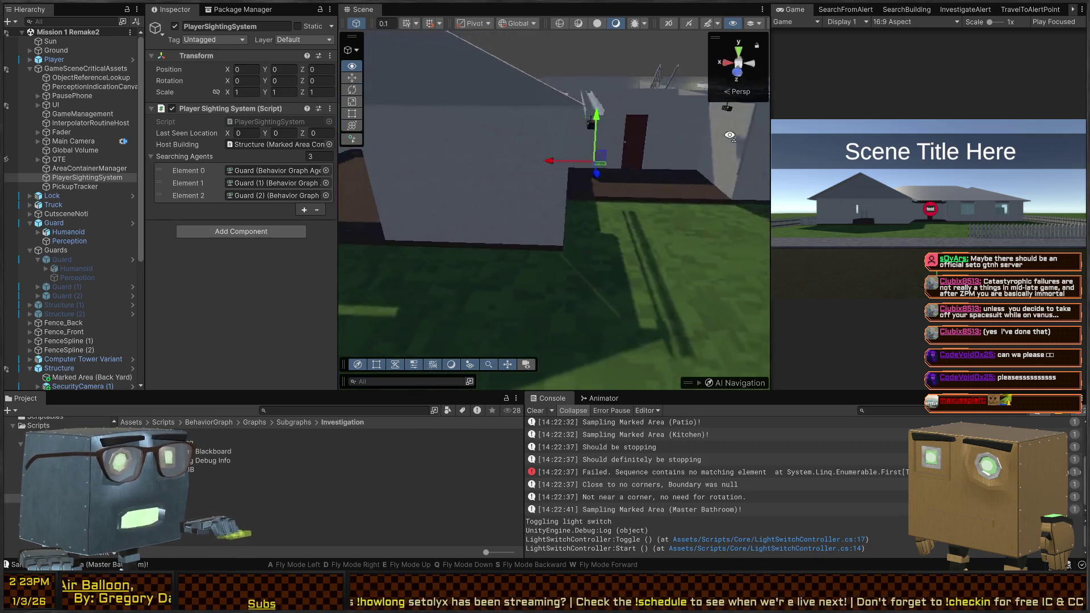
key(s)
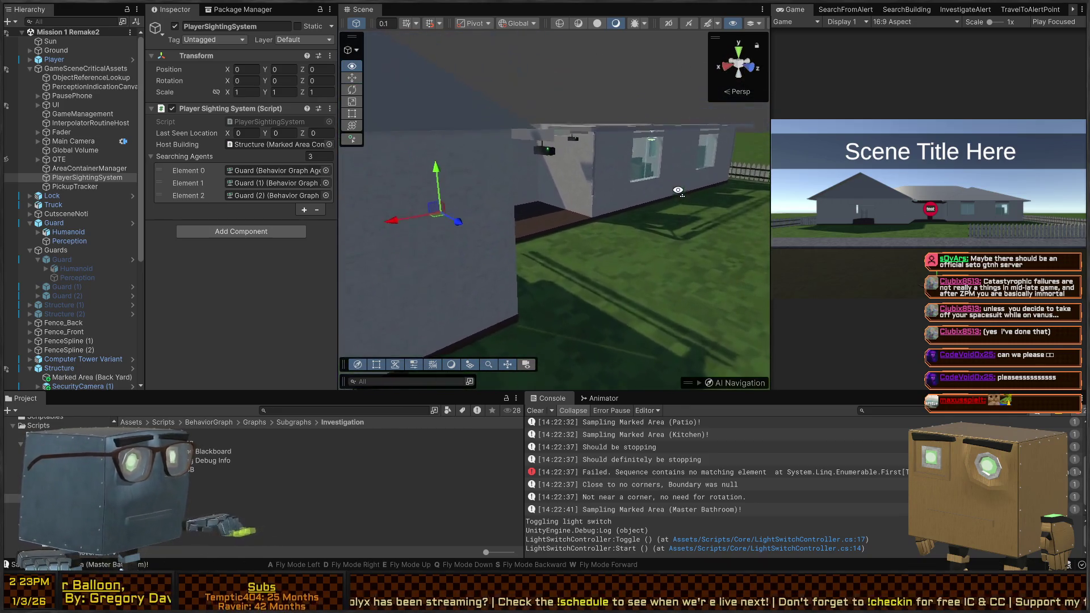
key(s)
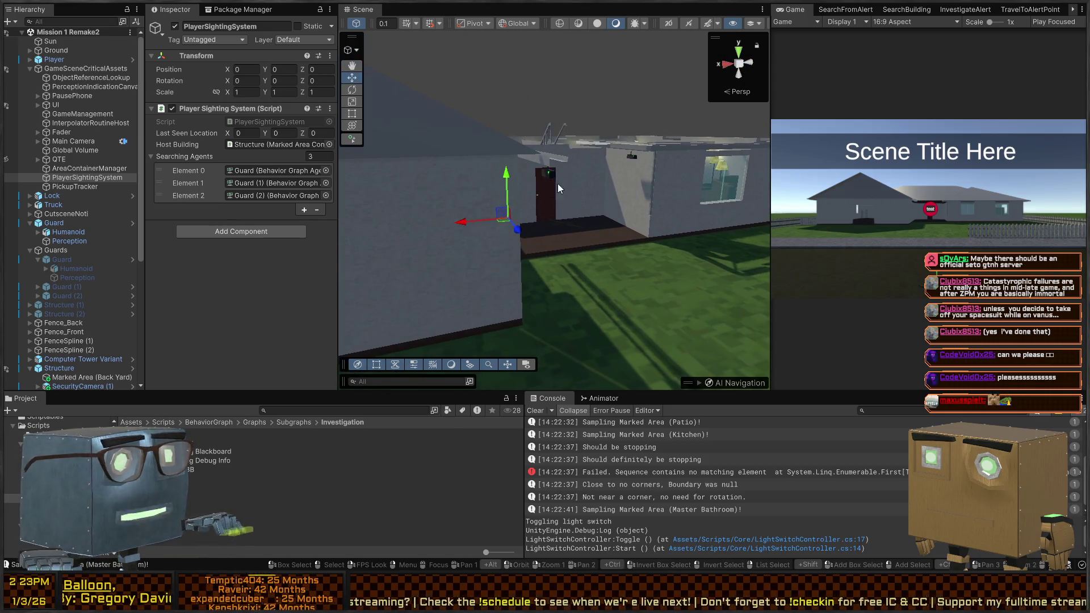
key(a)
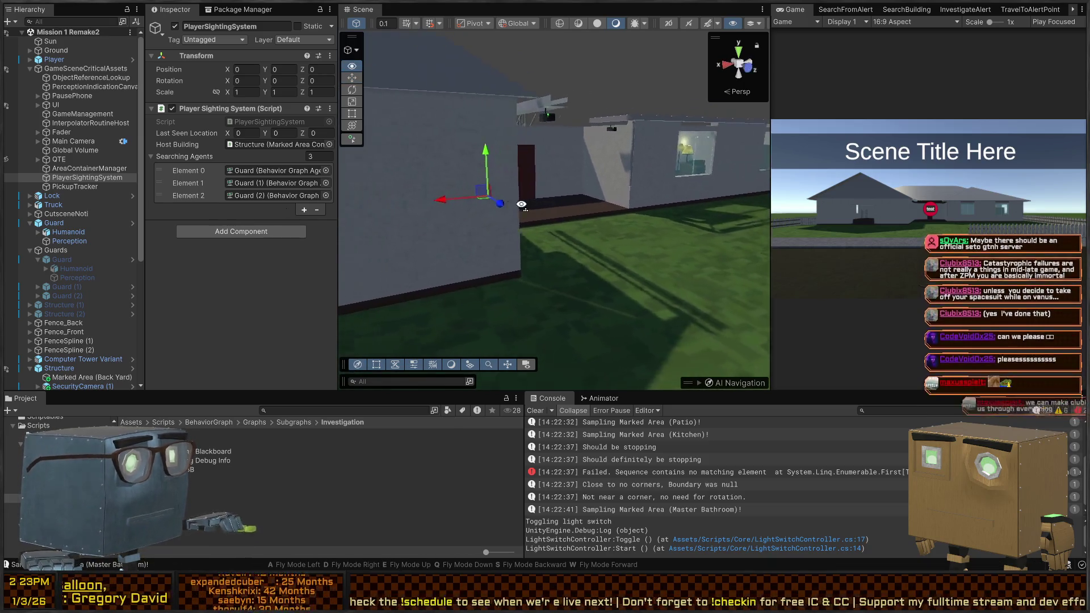
key(d)
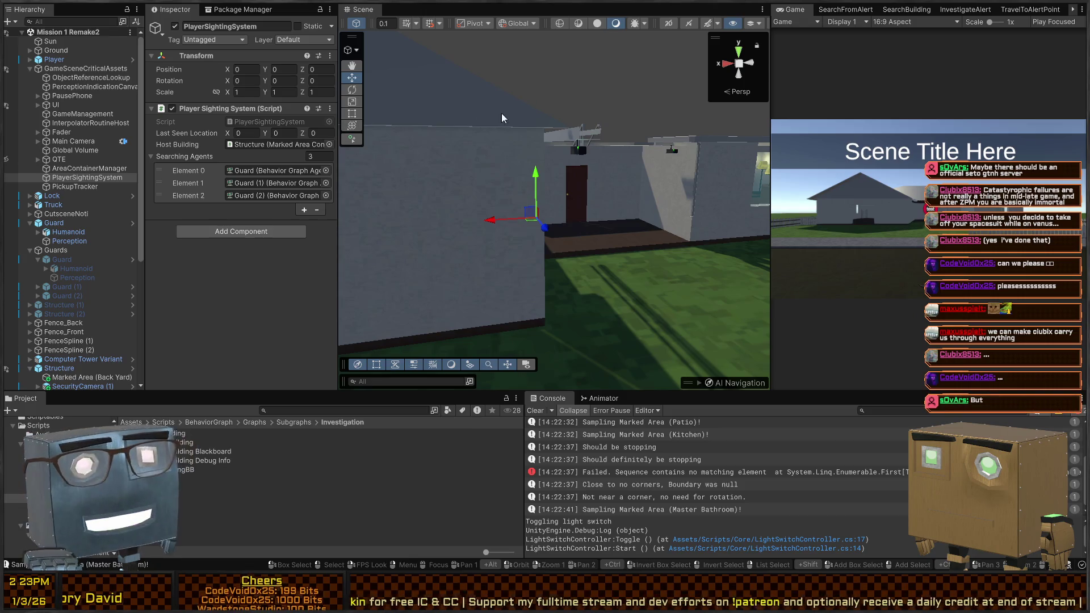
drag(546, 243, 650, 236)
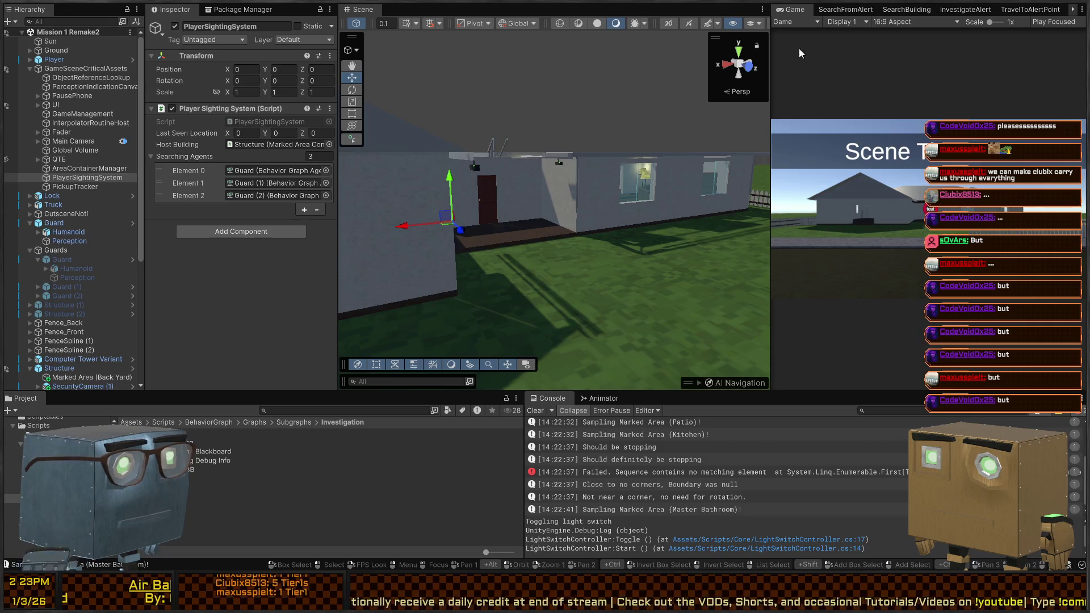
mouse_move(386, 212)
mouse_down()
mouse_move(555, 255)
mouse_move(406, 265)
mouse_up()
drag(608, 237, 662, 216)
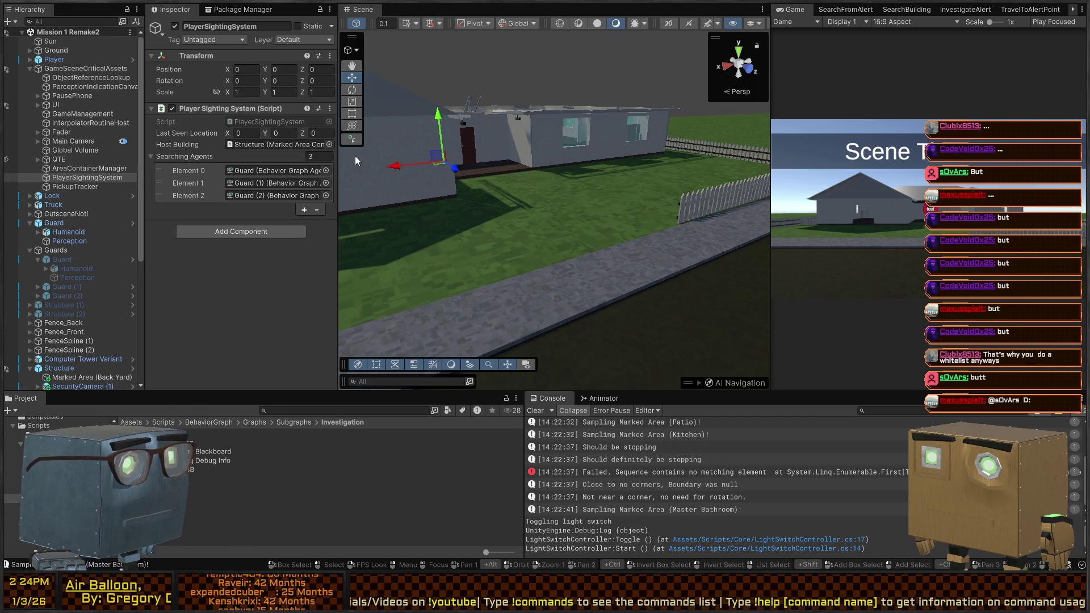
key(ctrl+p)
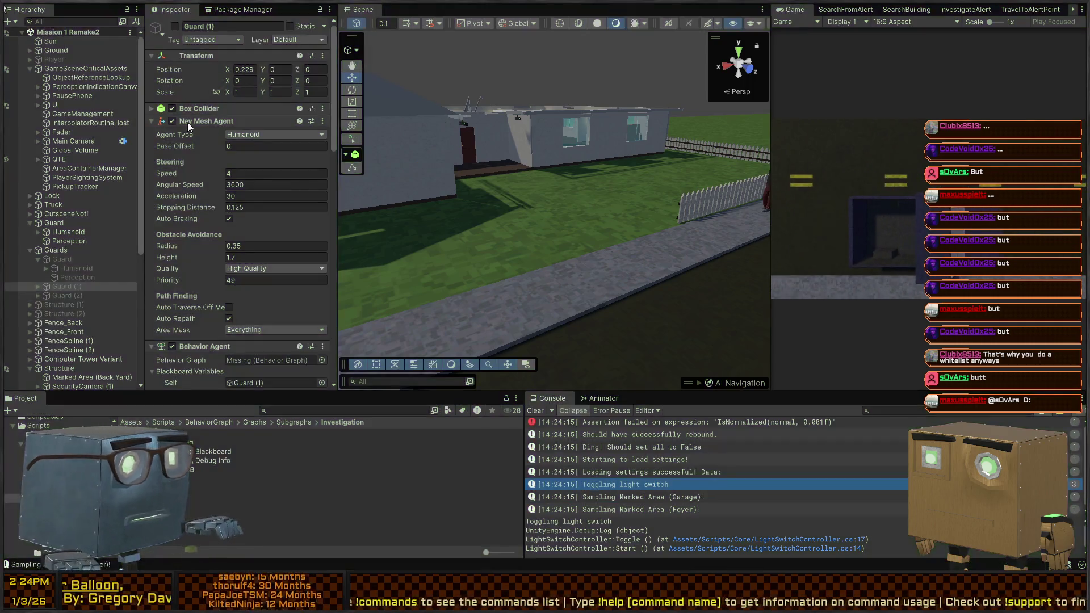
During play, fly over the house and place the PlayerSightingSystem on a room floor.
click(74, 179)
right_click(557, 188)
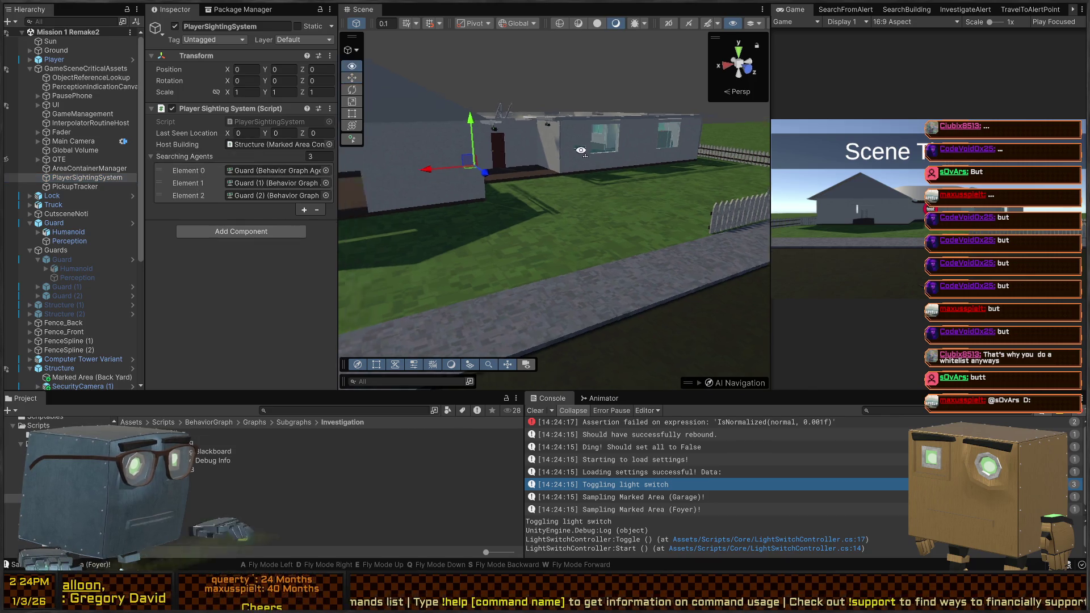
key(w)
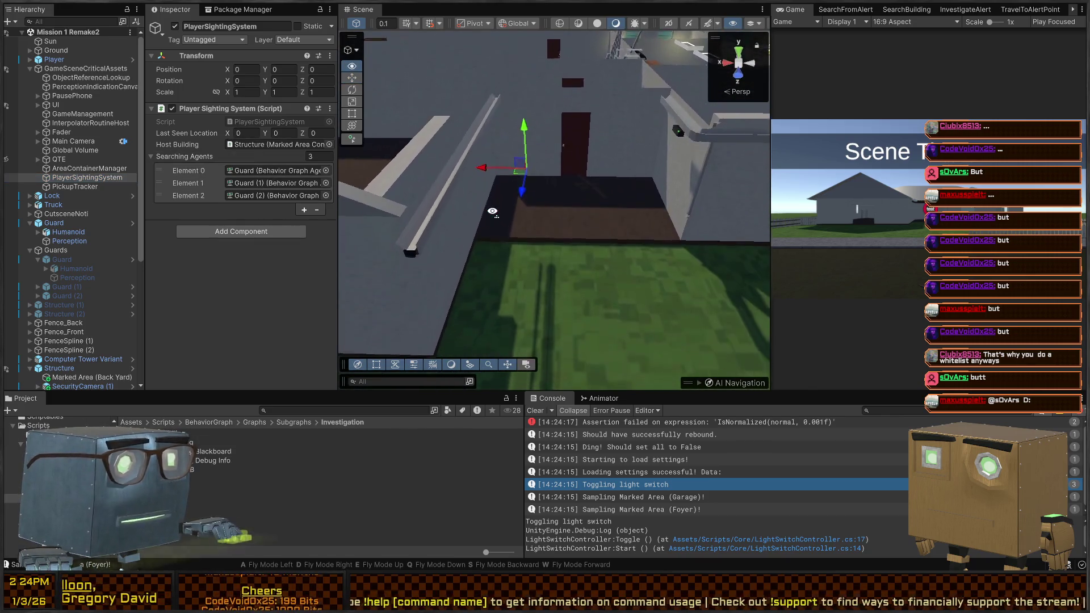
mouse_move(537, 194)
mouse_down()
mouse_move(529, 250)
mouse_move(562, 267)
mouse_move(586, 313)
mouse_move(583, 302)
mouse_up()
drag(588, 265, 602, 269)
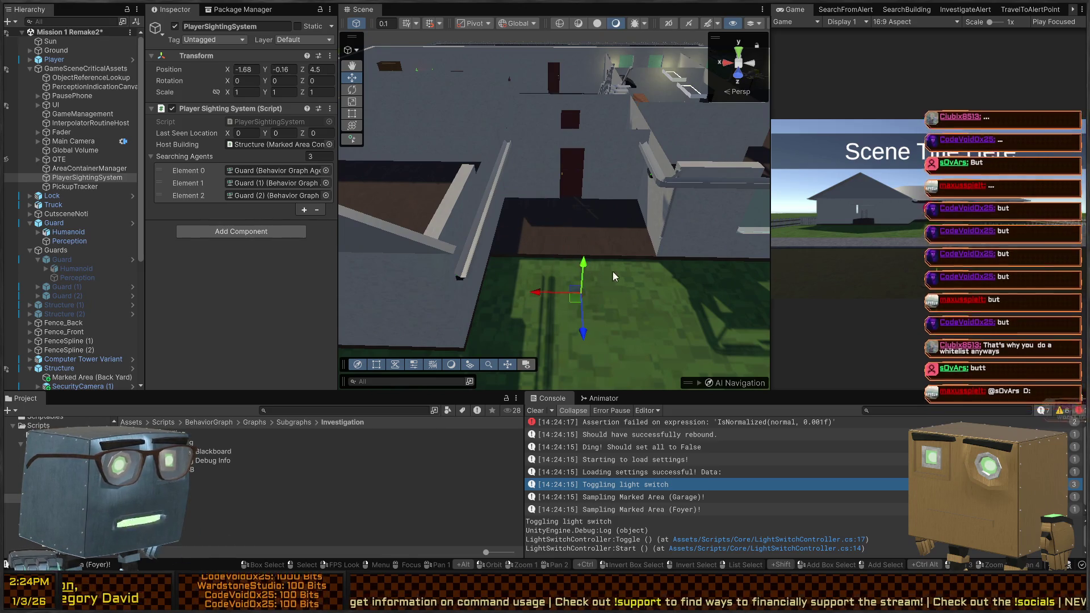
key(w)
drag(557, 224, 563, 163)
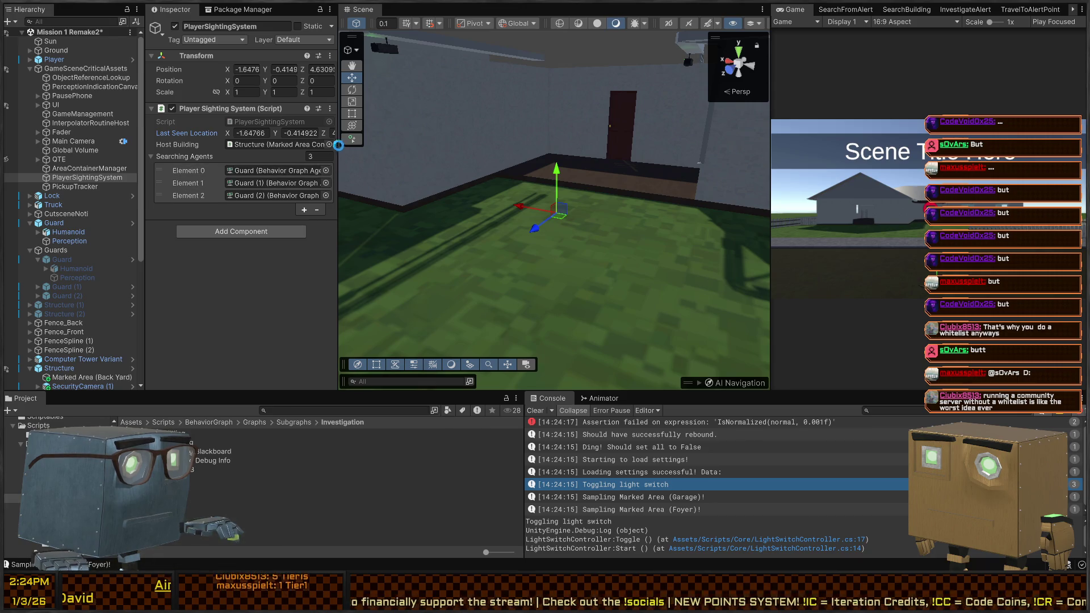
mouse_move(536, 201)
mouse_down()
mouse_move(672, 234)
mouse_move(596, 233)
mouse_up()
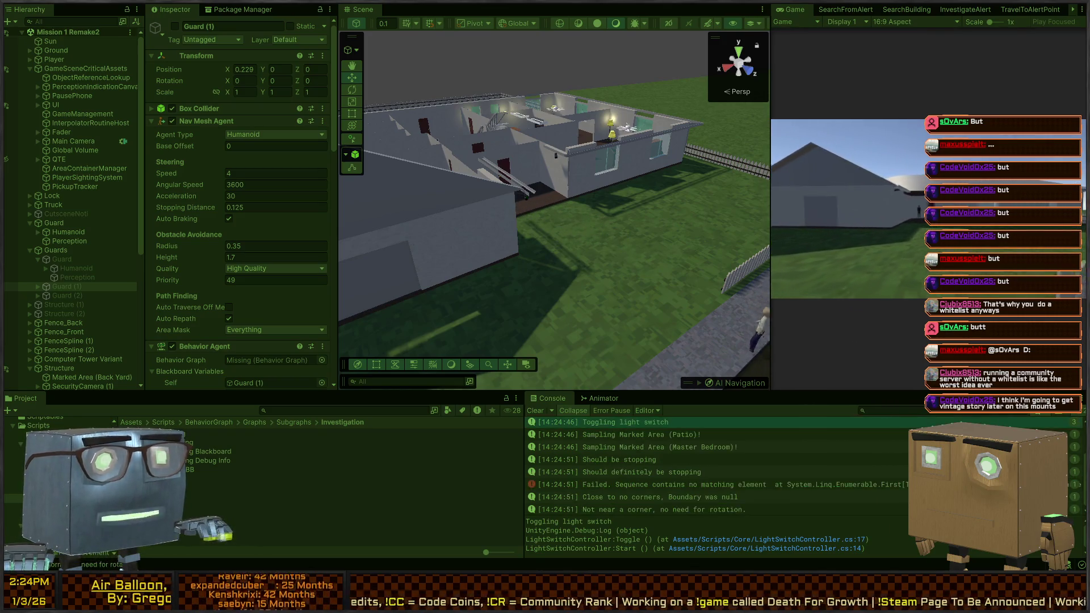
Stop the play-test and inspect the 'Should definitely be stopping' log and the failed sequence error.
key(ctrl+p)
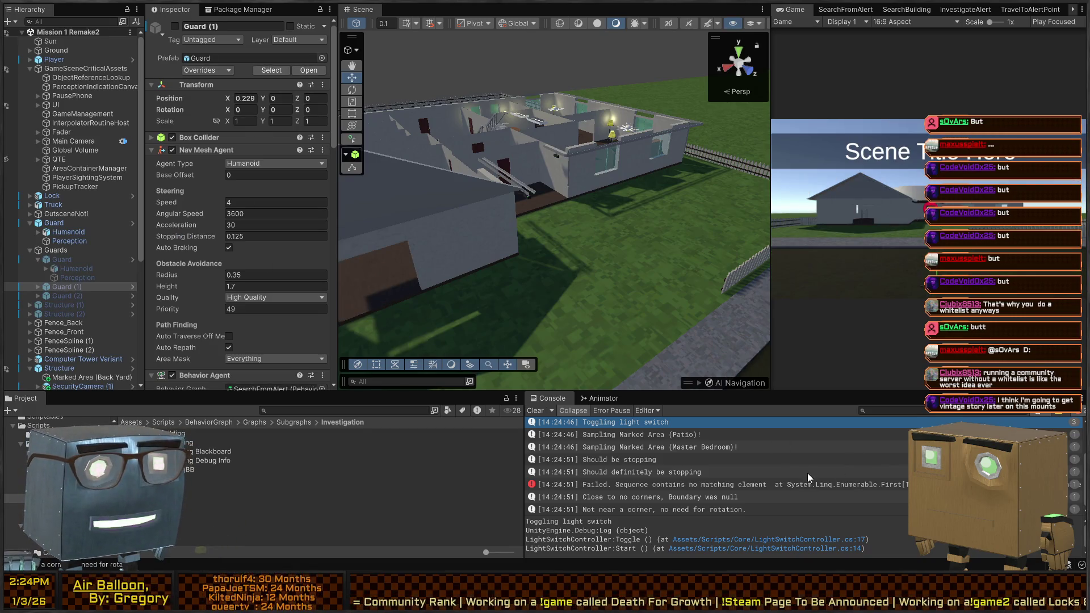
click(779, 473)
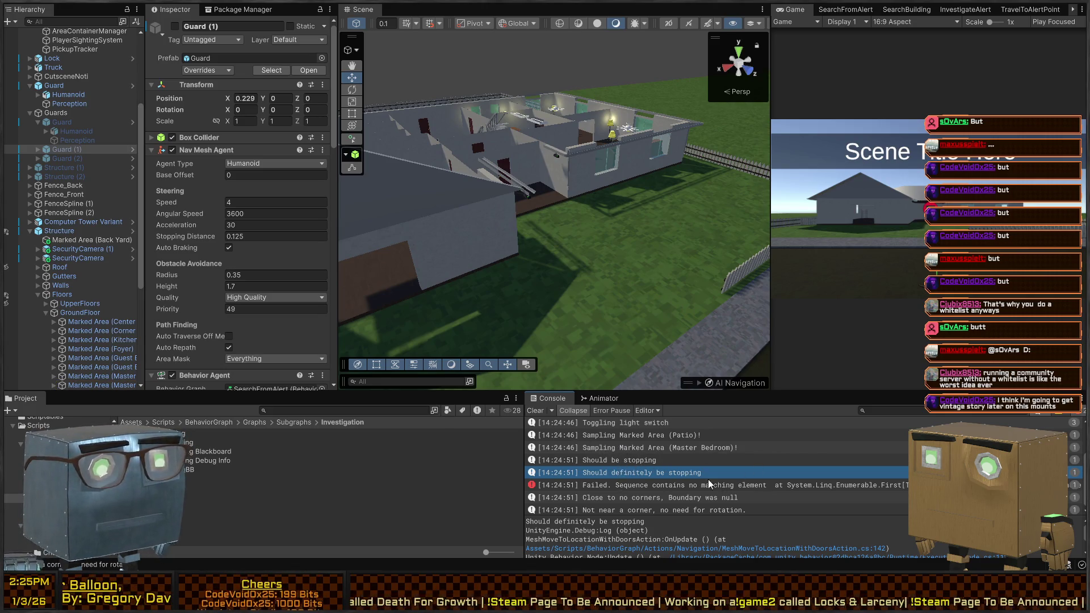
scroll(683, 459, down, 1)
click(757, 486)
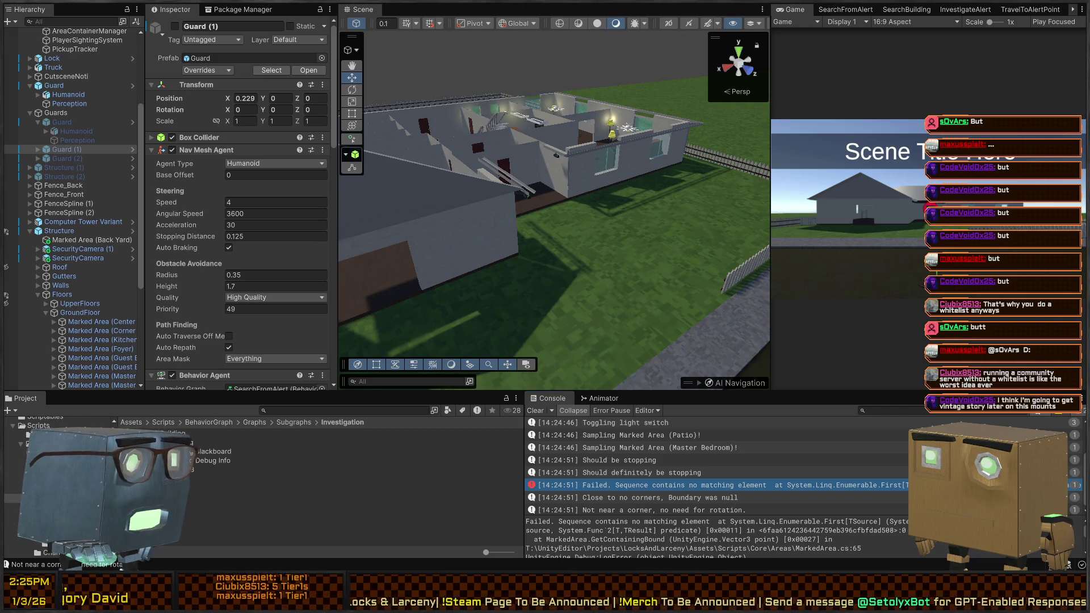
Select the Marked Area (Master Bedroom), widen the Hierarchy, and locate the object behind the console error.
mouse_move(591, 187)
mouse_down()
mouse_move(599, 192)
mouse_move(508, 238)
mouse_up()
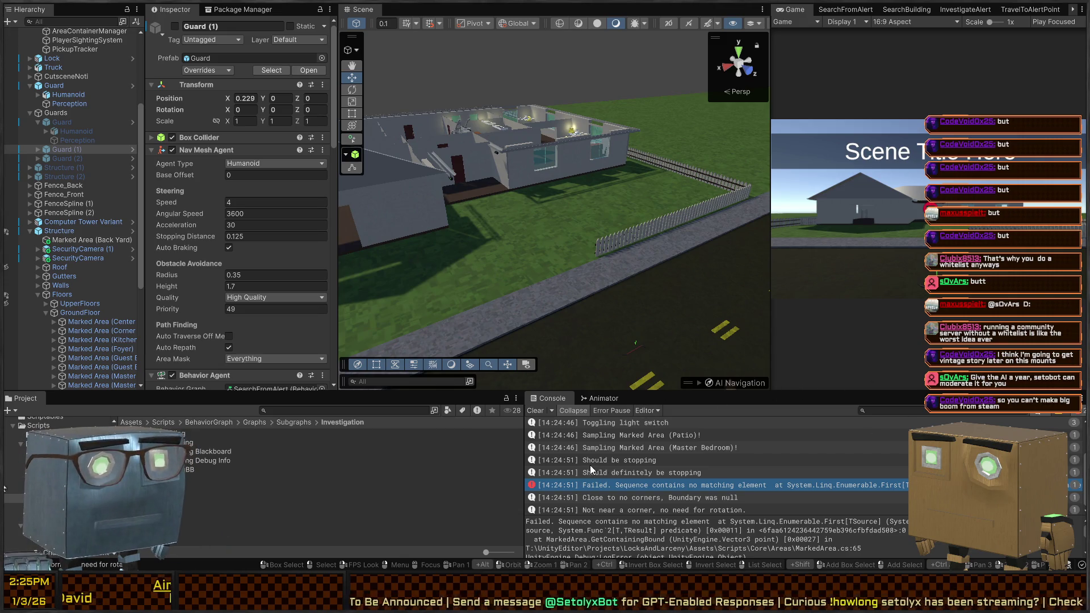
scroll(597, 464, down, 1)
scroll(775, 483, up, 1)
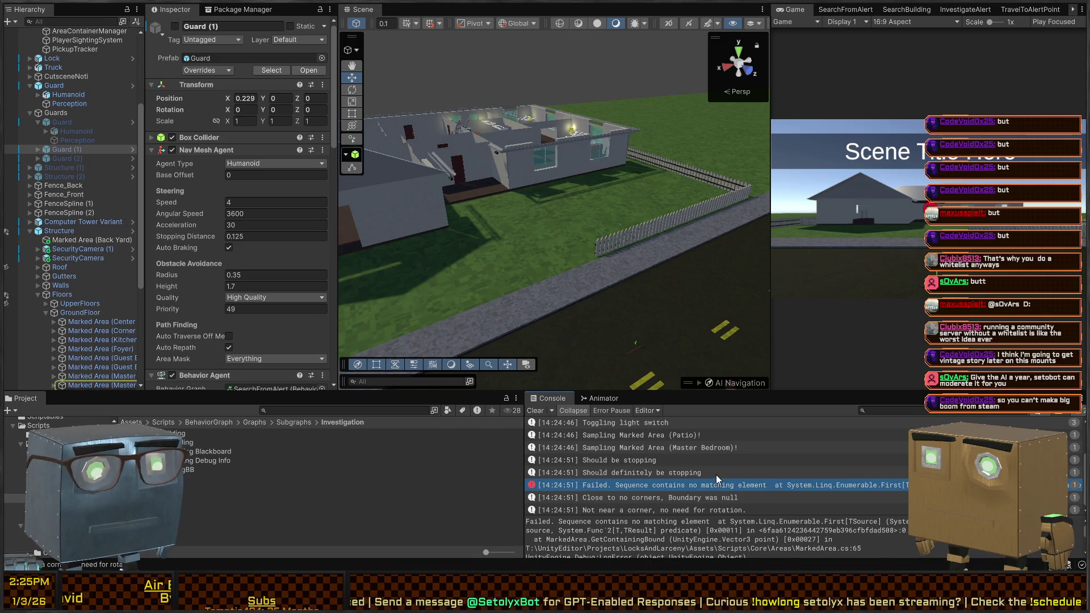
scroll(96, 313, down, 3)
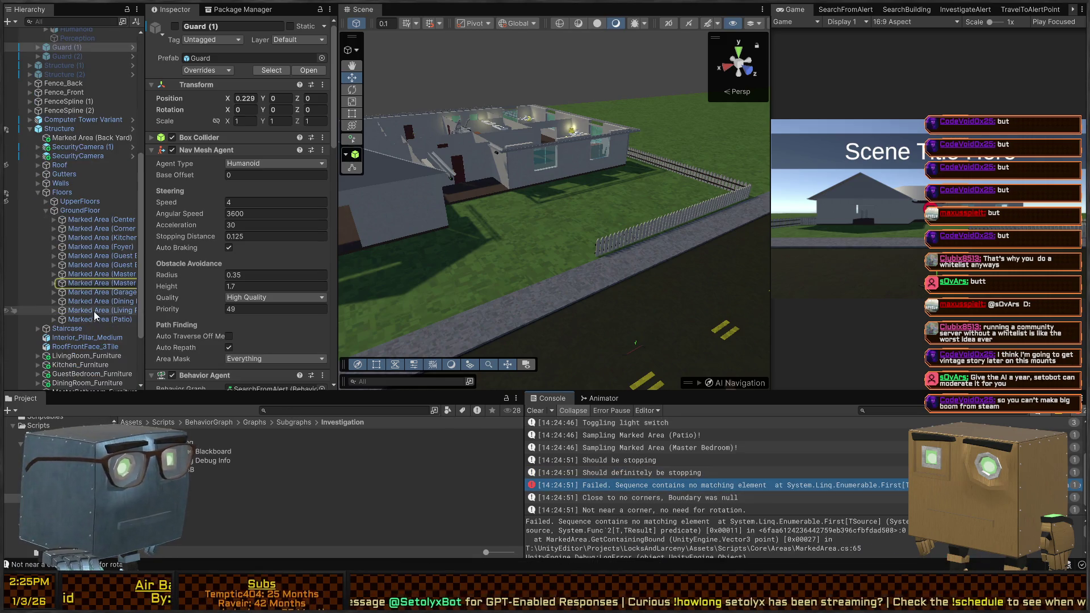
click(96, 284)
drag(146, 335, 175, 336)
click(810, 484)
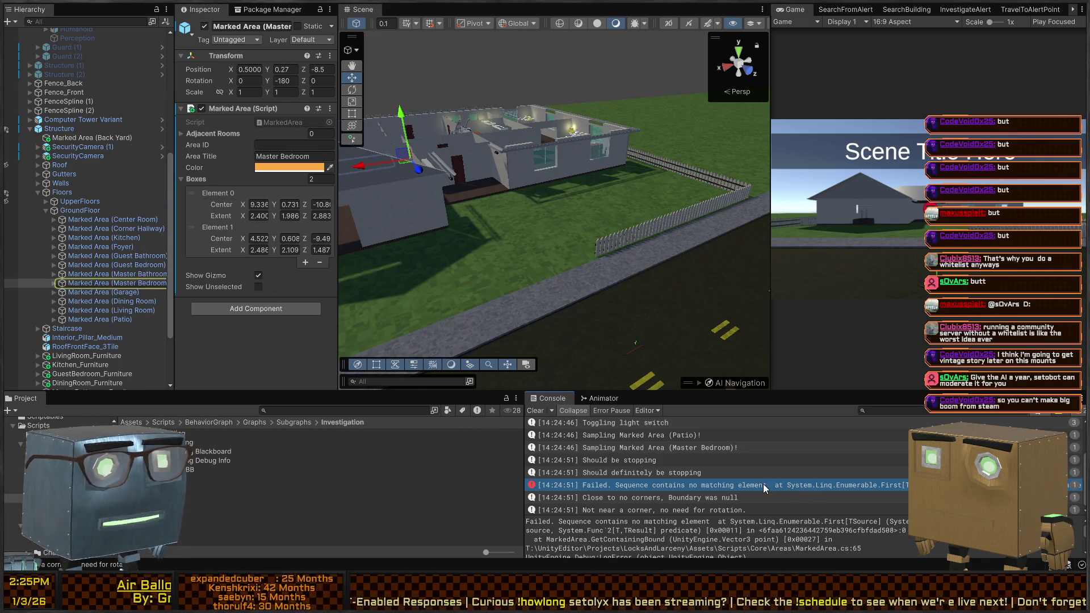
mouse_move(609, 271)
mouse_down()
mouse_move(555, 273)
mouse_move(479, 338)
mouse_move(598, 251)
mouse_up()
key(w)
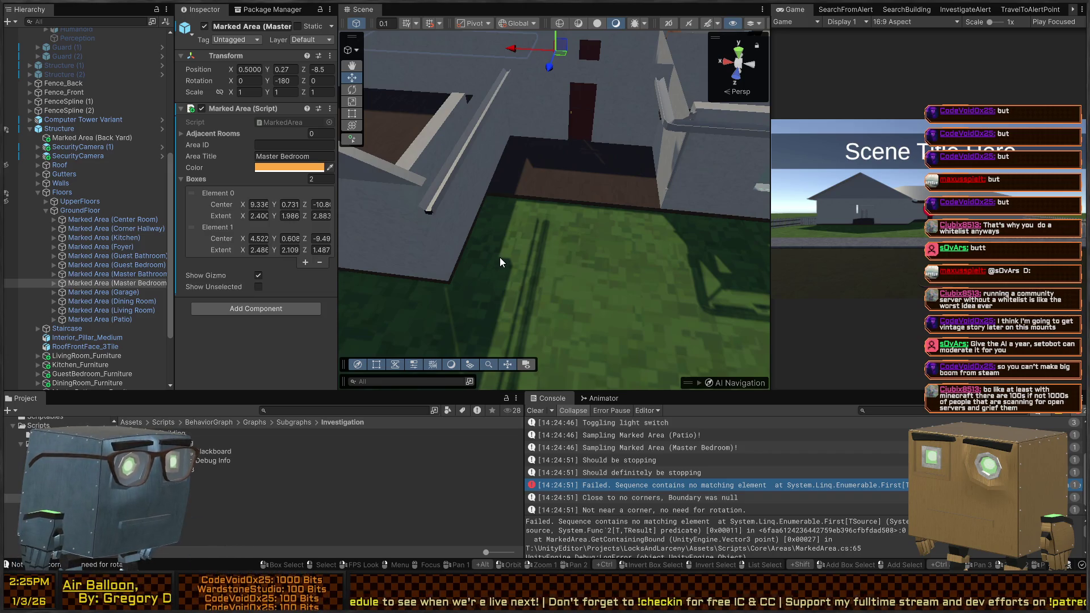
View the rooms from above, select the Master Bathroom and Center Room marked areas, then switch to Visual Studio.
drag(533, 234, 571, 232)
key(e)
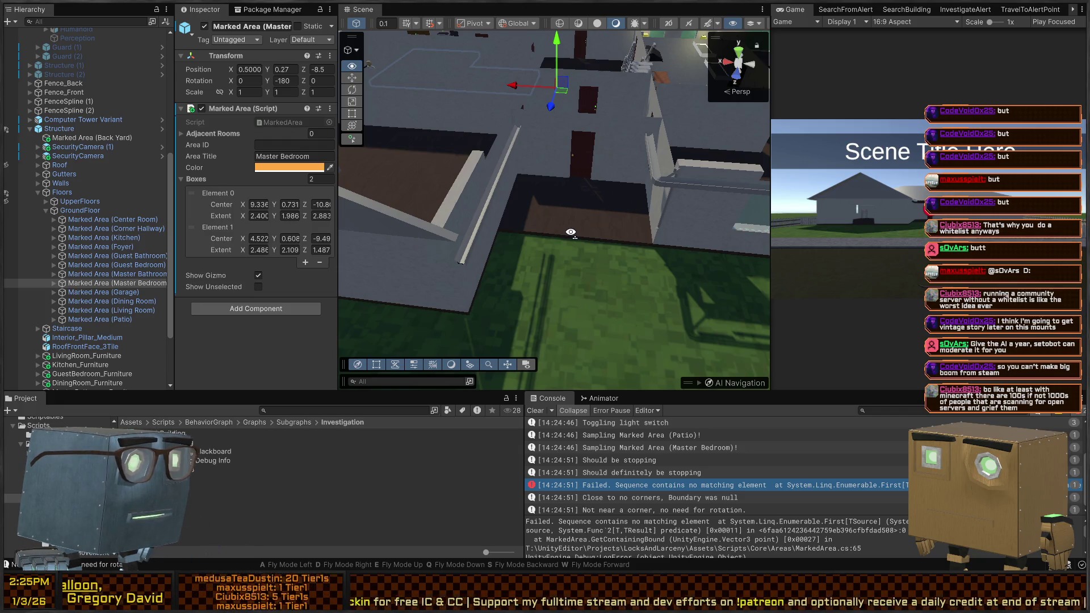
key(w)
mouse_move(573, 233)
mouse_down()
mouse_move(657, 239)
mouse_move(611, 252)
mouse_up()
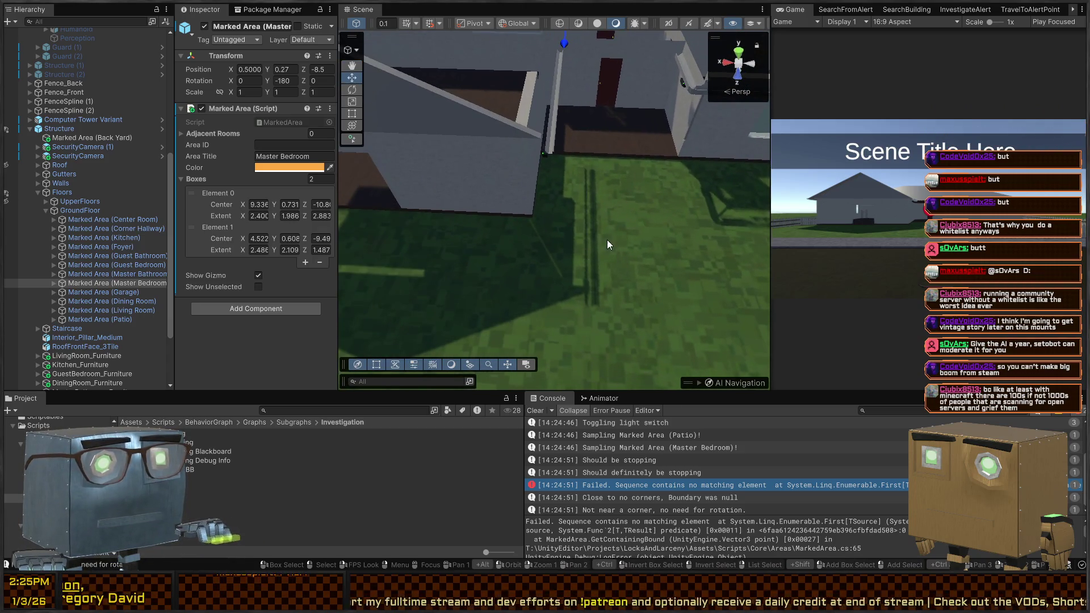
click(94, 275)
click(93, 221)
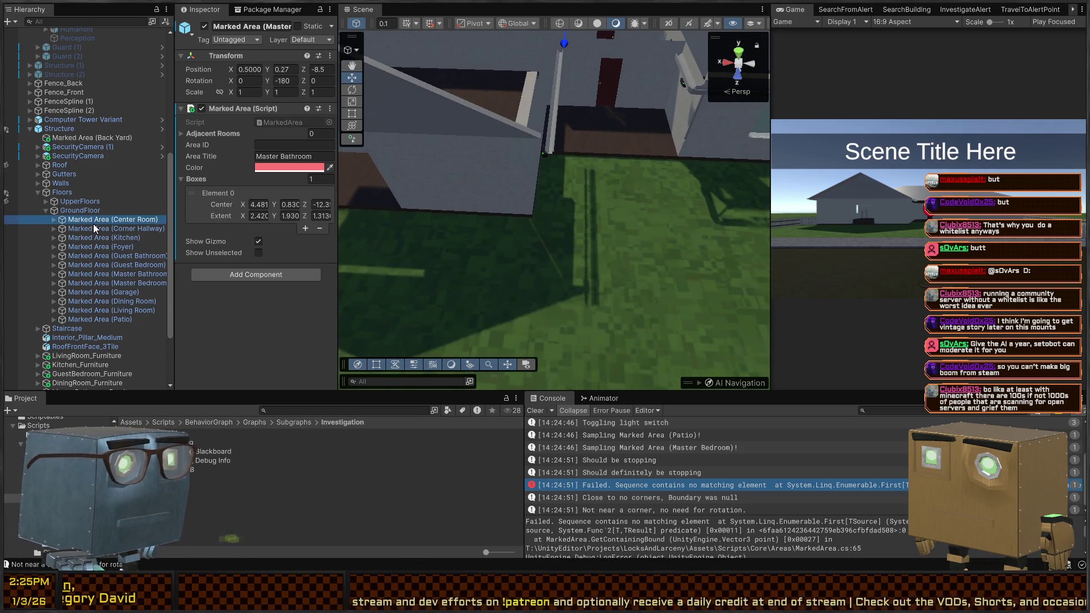
key(s)
mouse_move(486, 254)
mouse_down()
mouse_move(578, 176)
mouse_move(556, 181)
mouse_move(724, 245)
mouse_up()
key(w)
scroll(636, 474, down, 1)
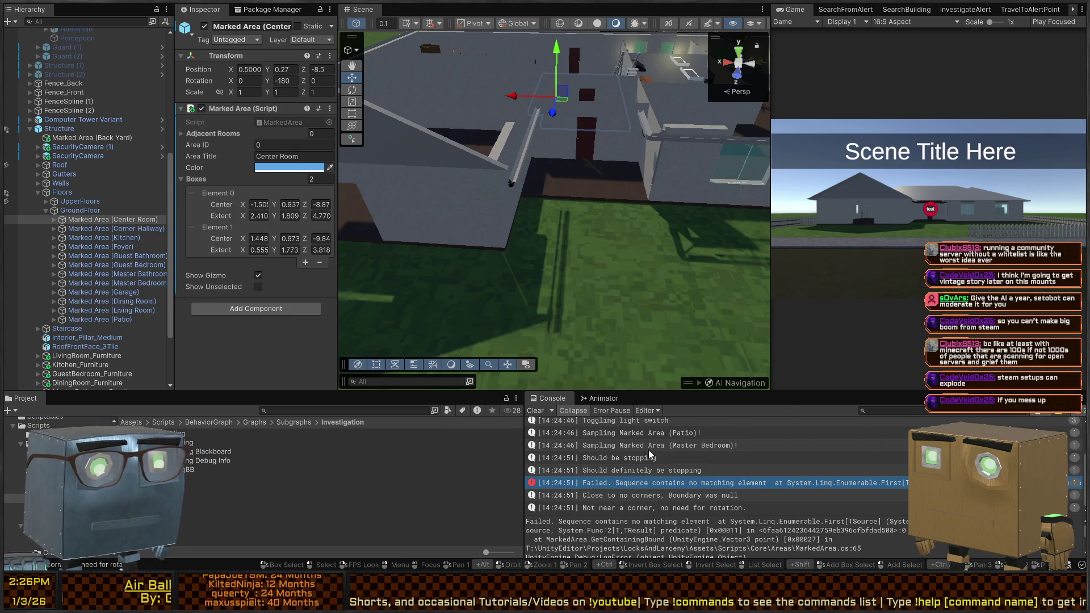
key(alt+Tab)
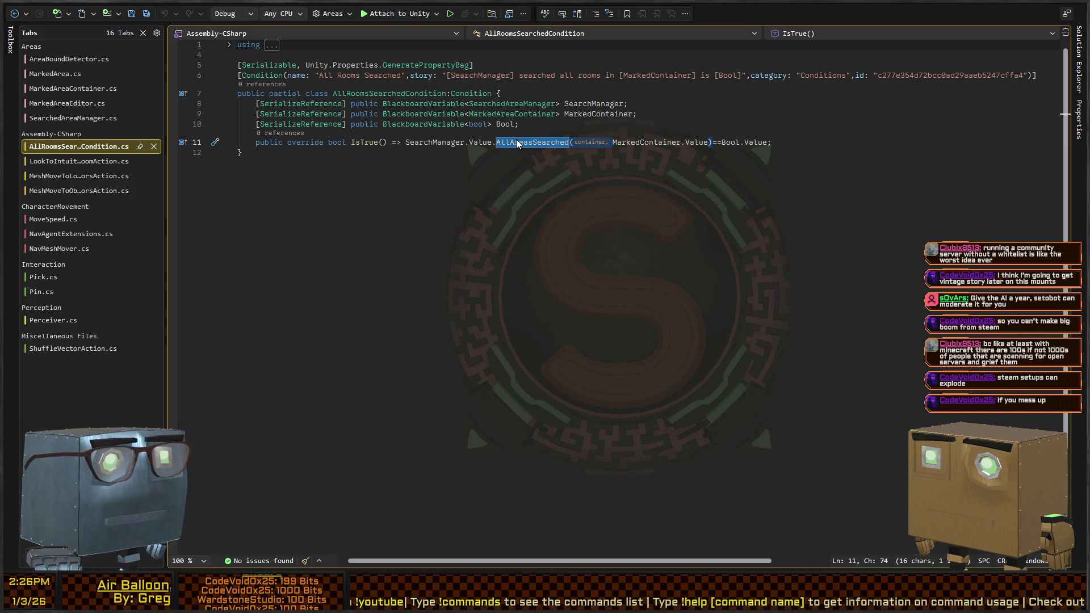
Switch from the AllRoomsSearchedCondition code back to the Unity Editor.
key(alt+Tab)
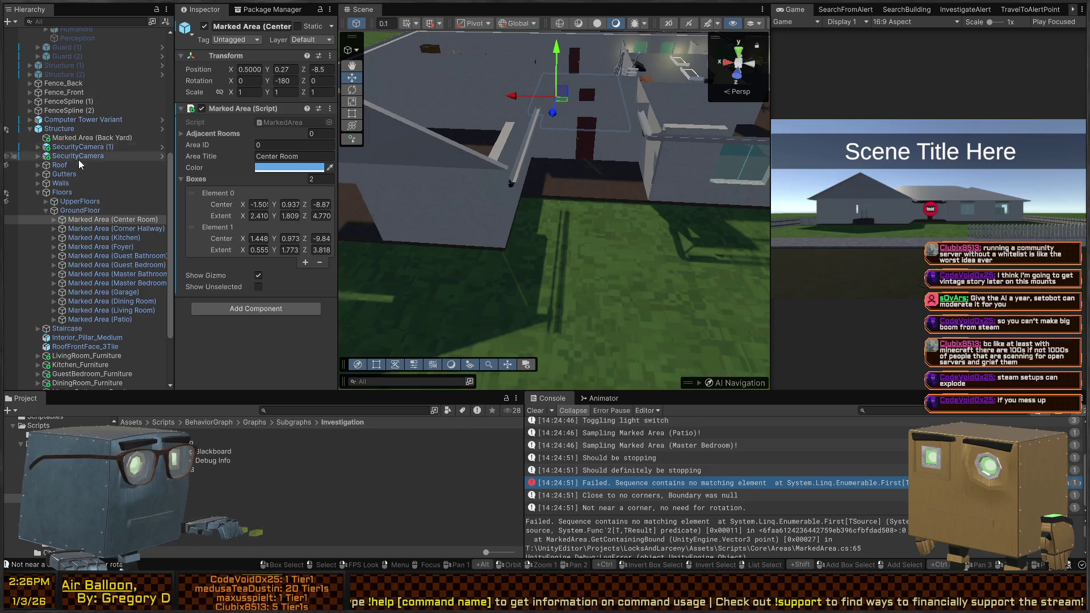
Inspect the Player, Guard and PlayerSightingSystem components with a widened Inspector.
scroll(67, 131, up, 10)
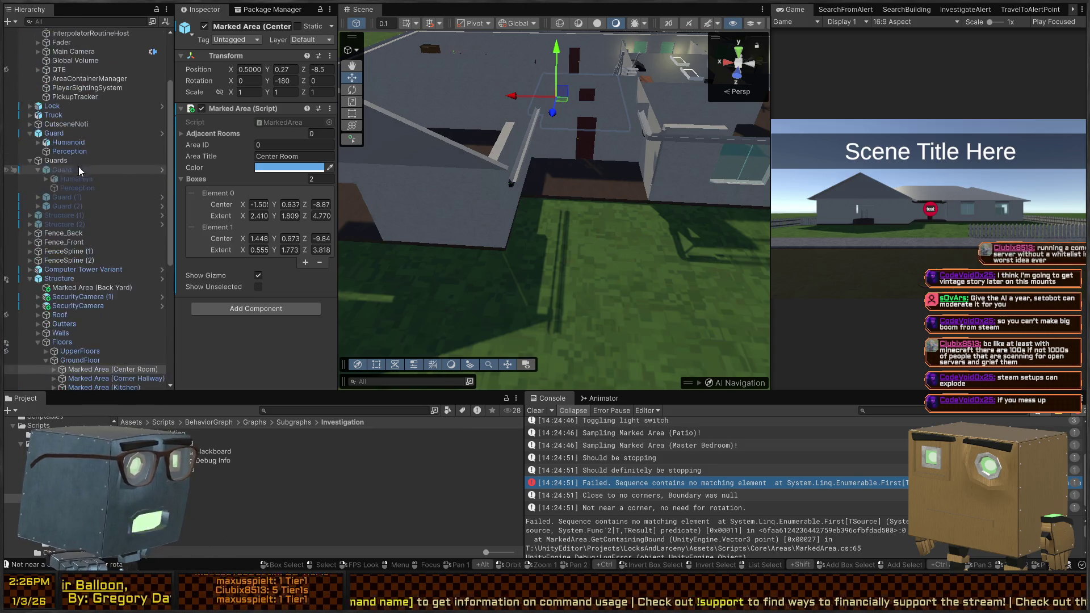
click(54, 60)
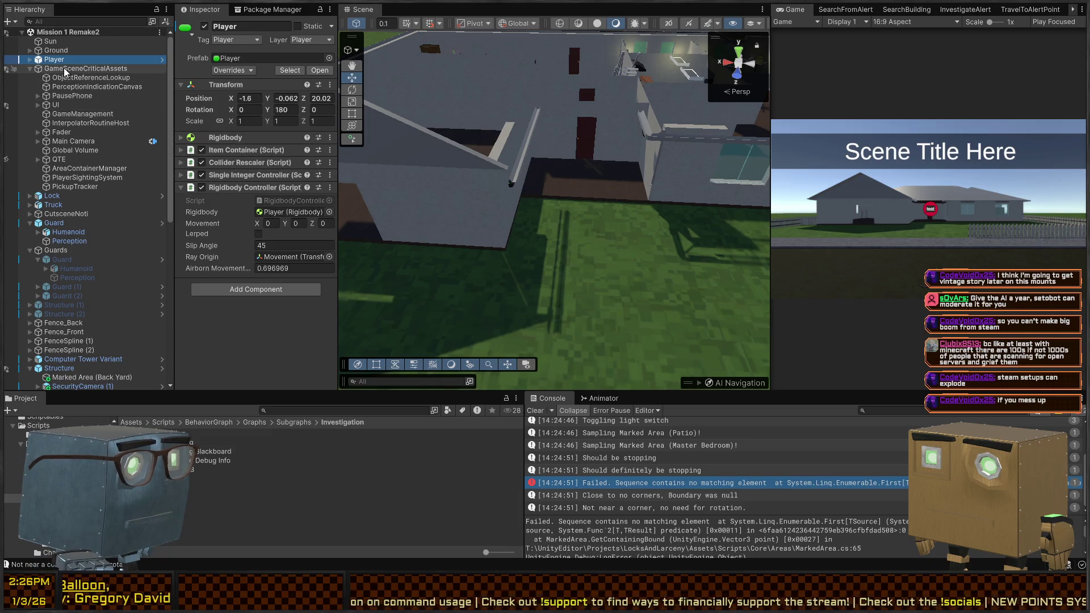
click(59, 224)
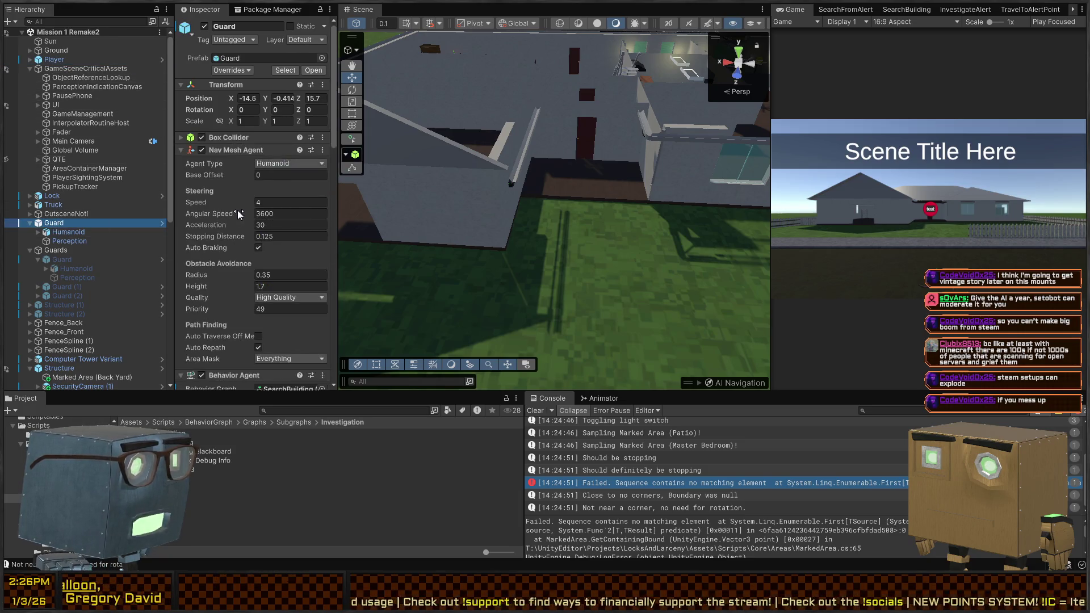
scroll(226, 217, down, 5)
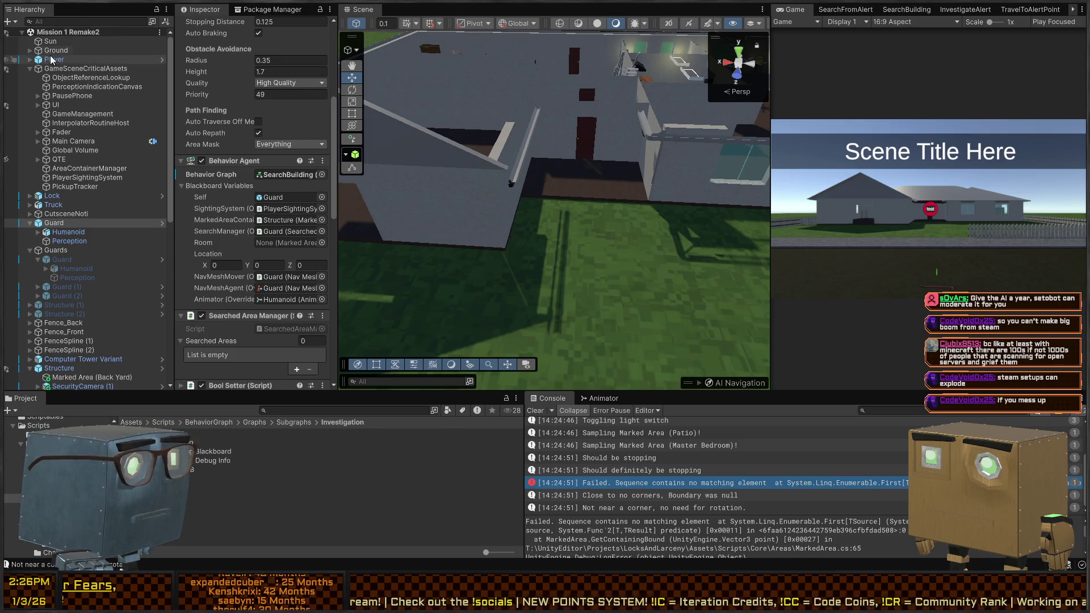
click(71, 179)
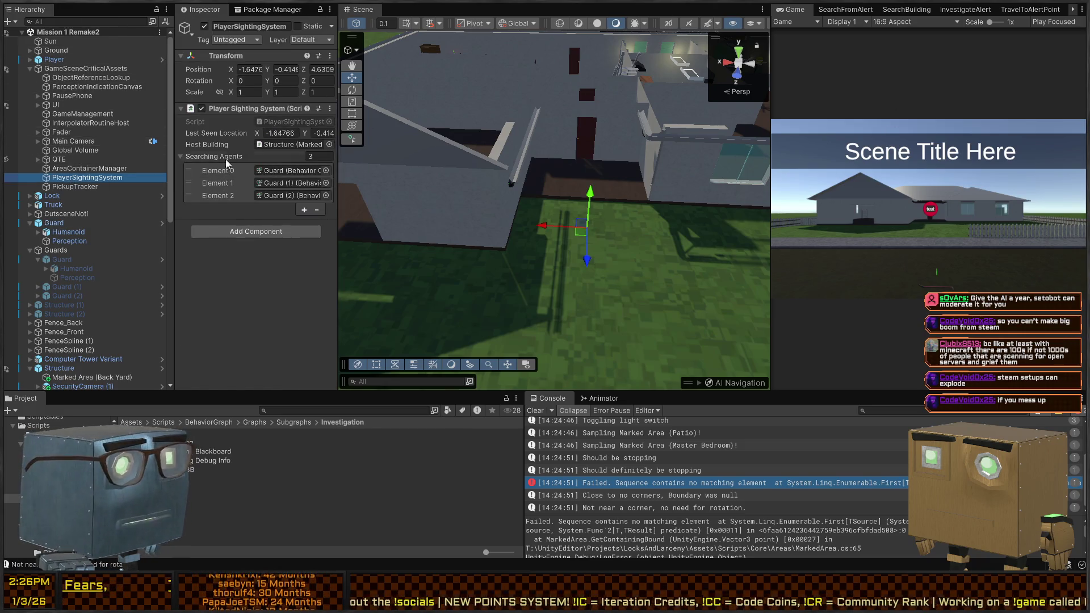
drag(339, 141, 476, 147)
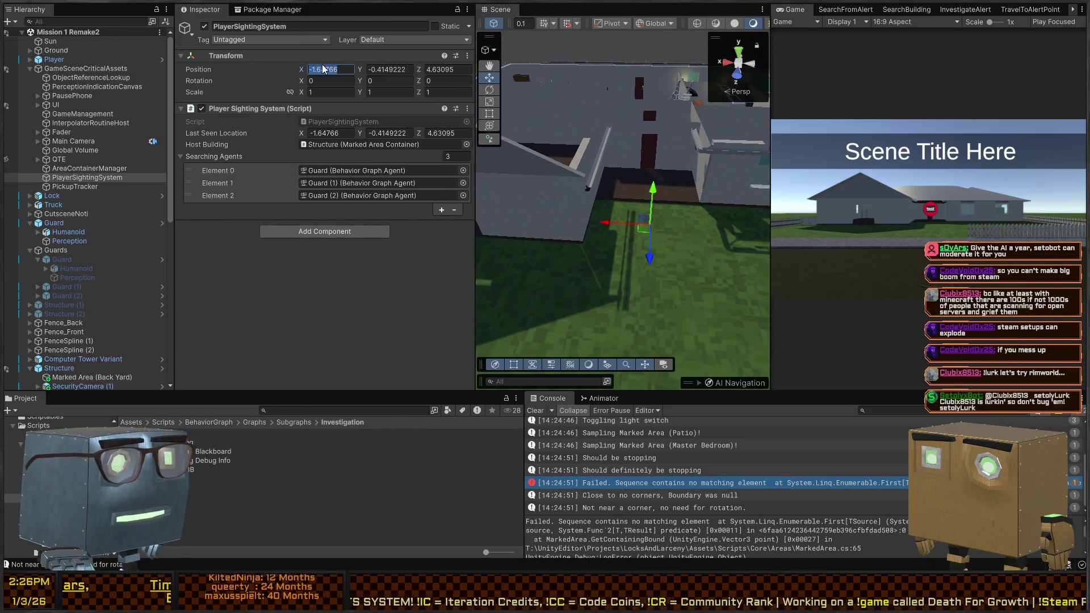
Confirm the PlayerSightingSystem position X and Z values and start play mode.
key(Return)
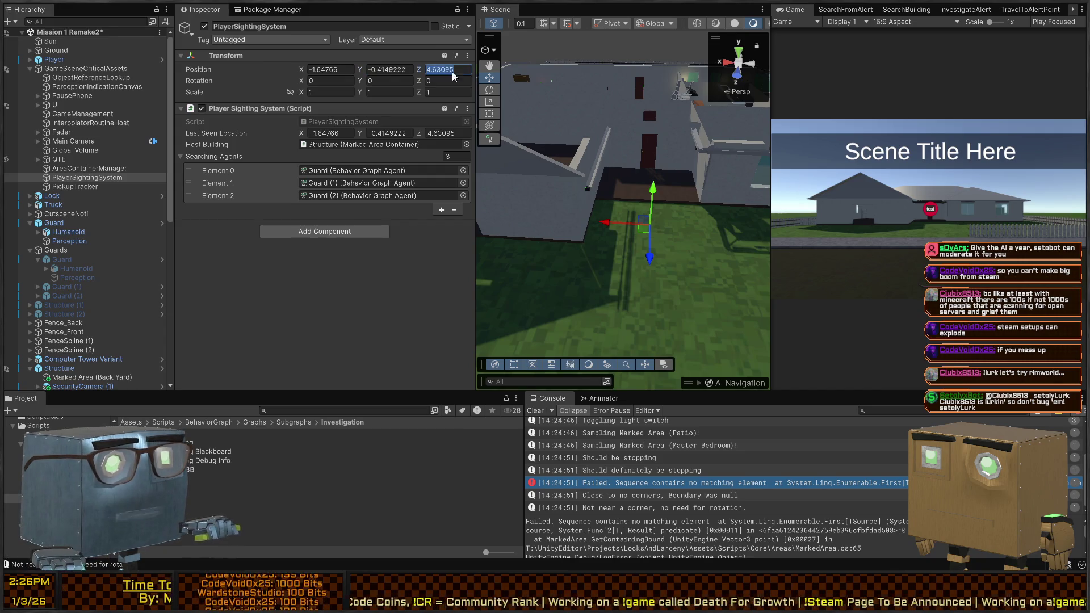
key(Return)
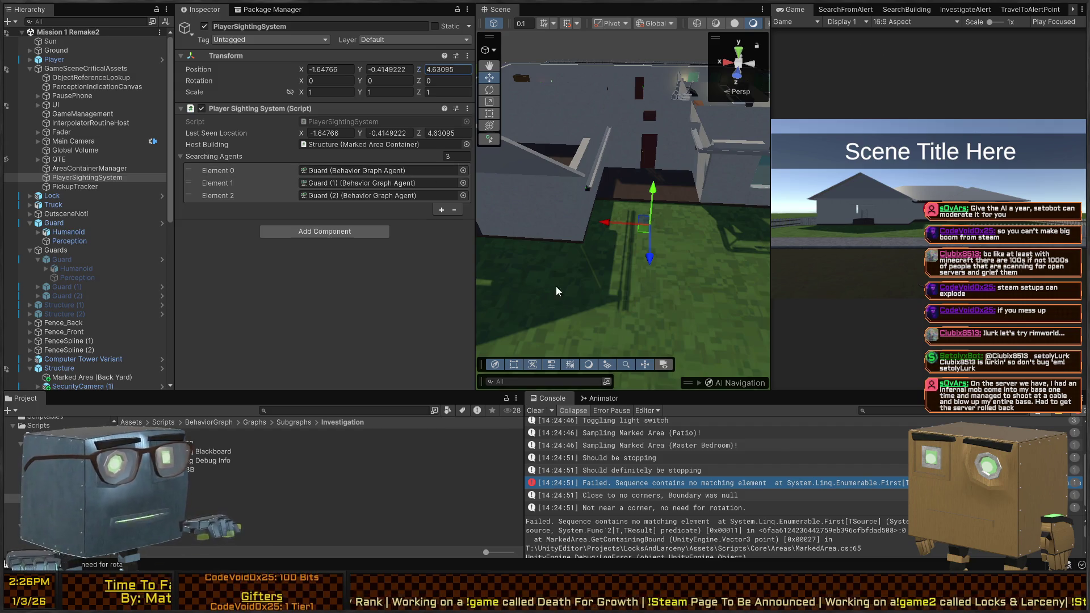
key(ctrl+p)
mouse_move(687, 240)
mouse_down()
mouse_move(601, 240)
mouse_move(810, 216)
mouse_move(855, 226)
mouse_move(762, 239)
mouse_up()
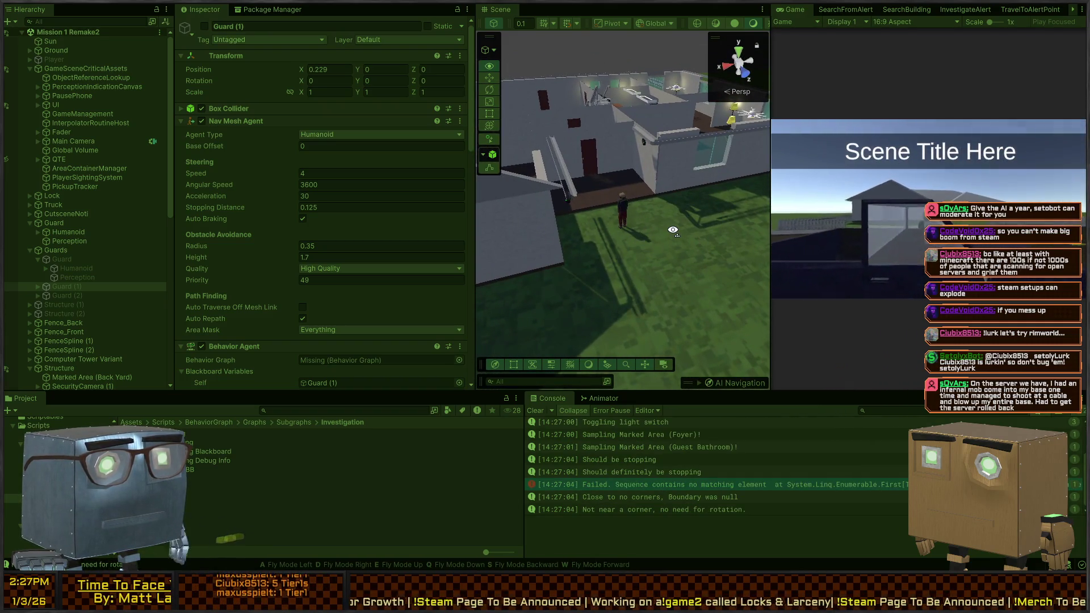
Open the 'Sequence contains no matching element' error at MarkedArea.cs line 65, then return to Unity.
key(w)
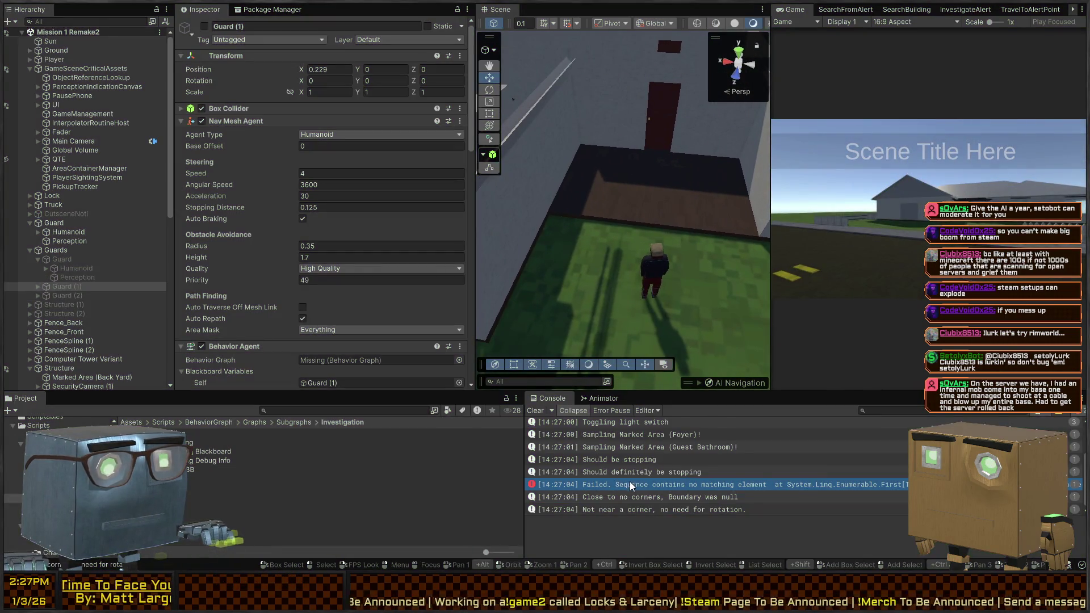
click(632, 486)
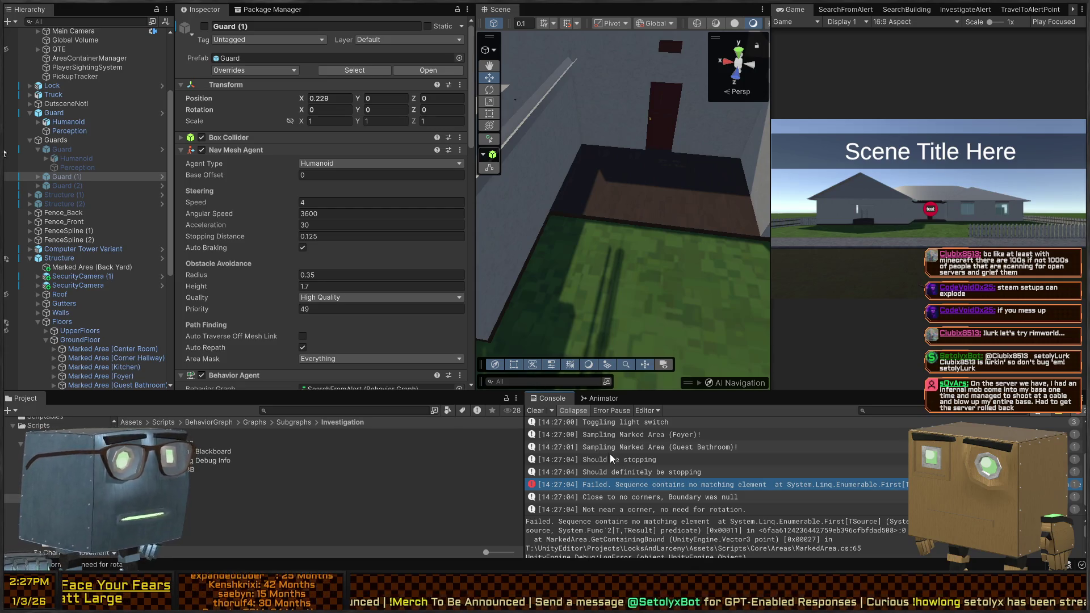
double_click(657, 488)
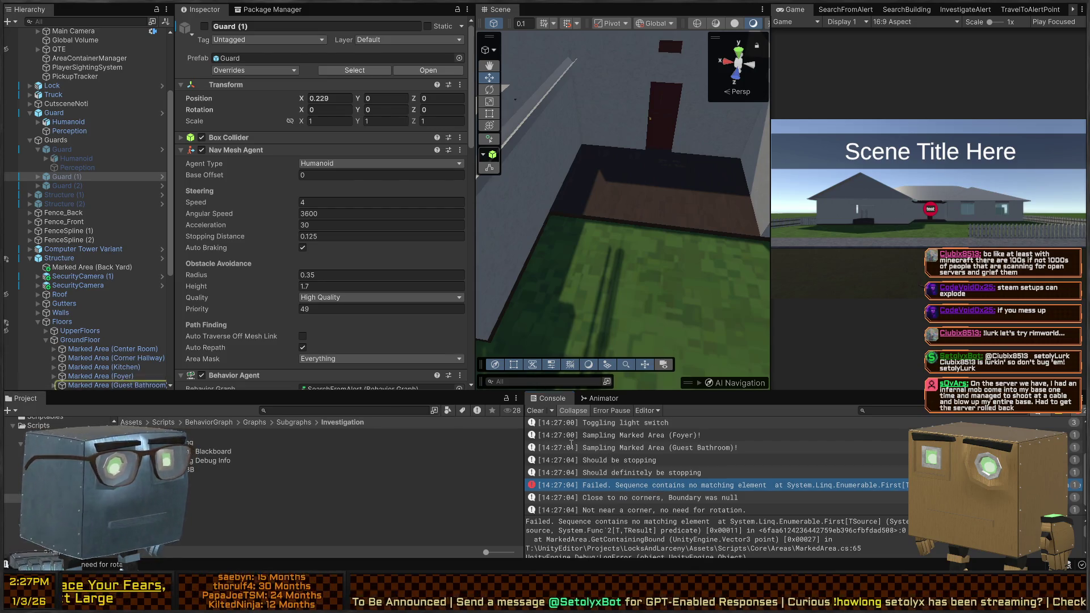
scroll(354, 300, down, 4)
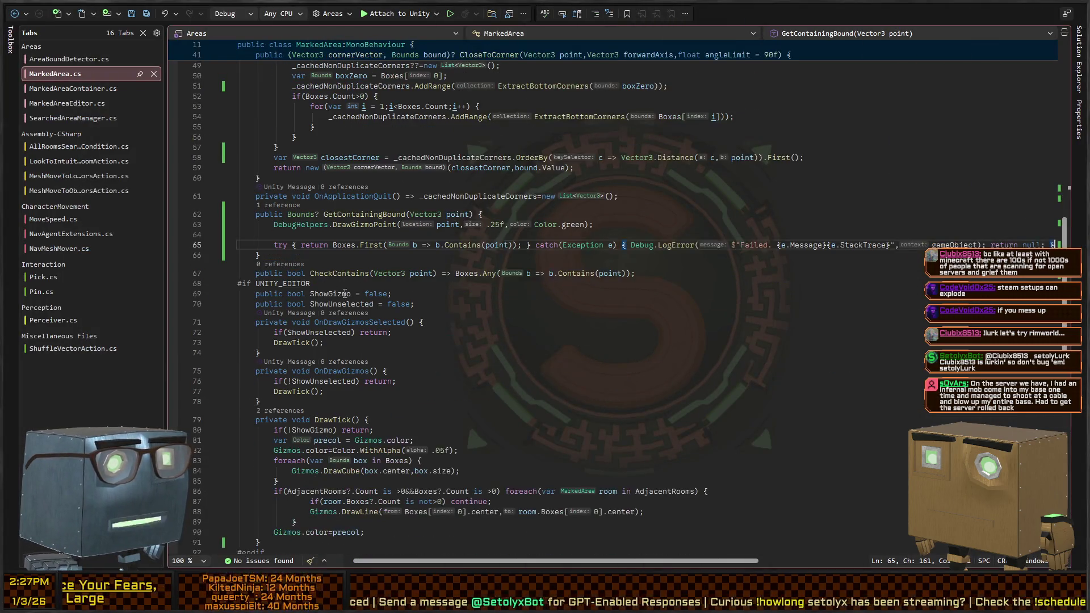
key(alt+Tab)
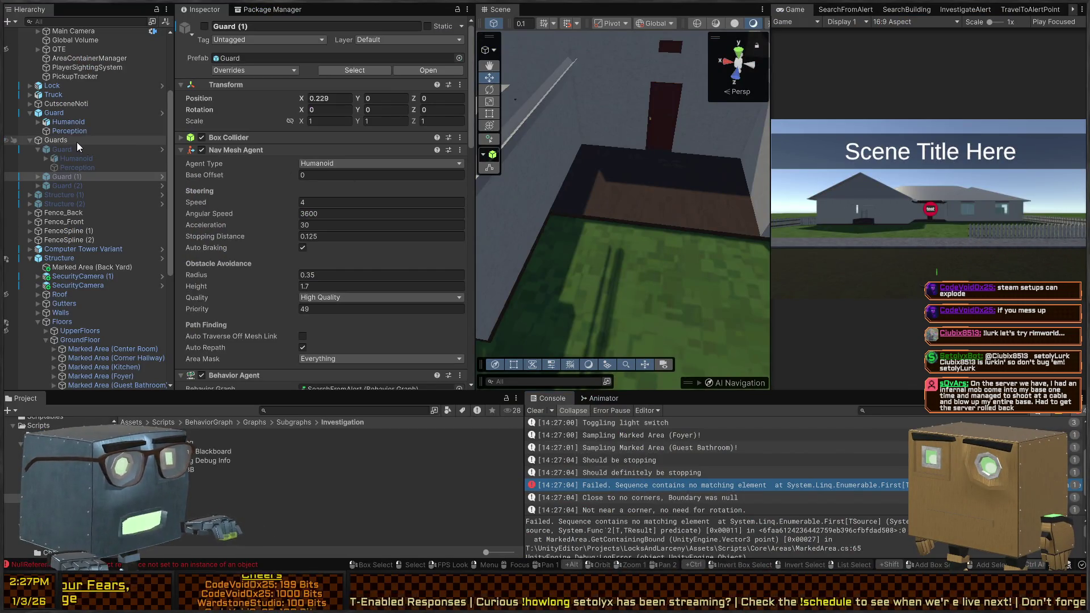
Frame the Guard in the Scene and reveal the Guest Bathroom marked area.
double_click(43, 113)
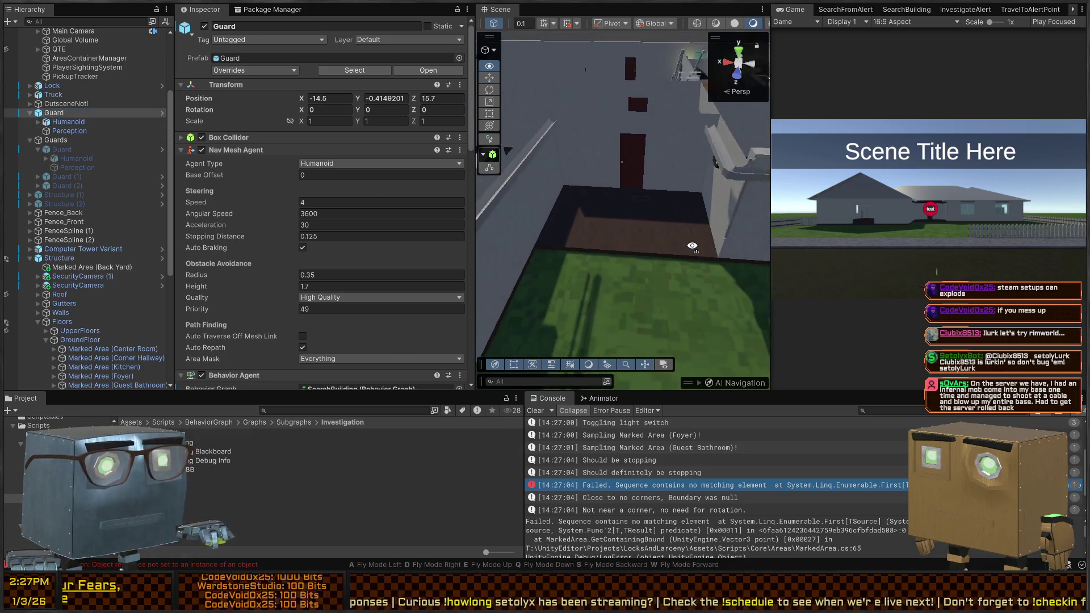
click(639, 477)
scroll(711, 539, down, 1)
Open the SearchFromAlert graph and close the InvestigateAlert and duplicate SearchBuilding graph tabs.
click(846, 10)
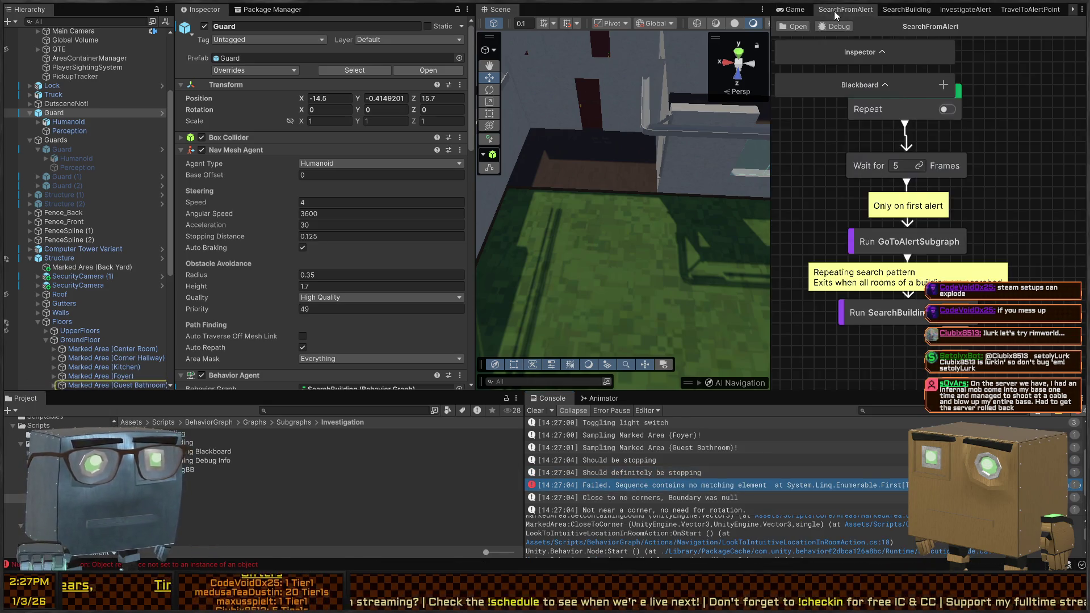
click(941, 15)
middle_click(942, 15)
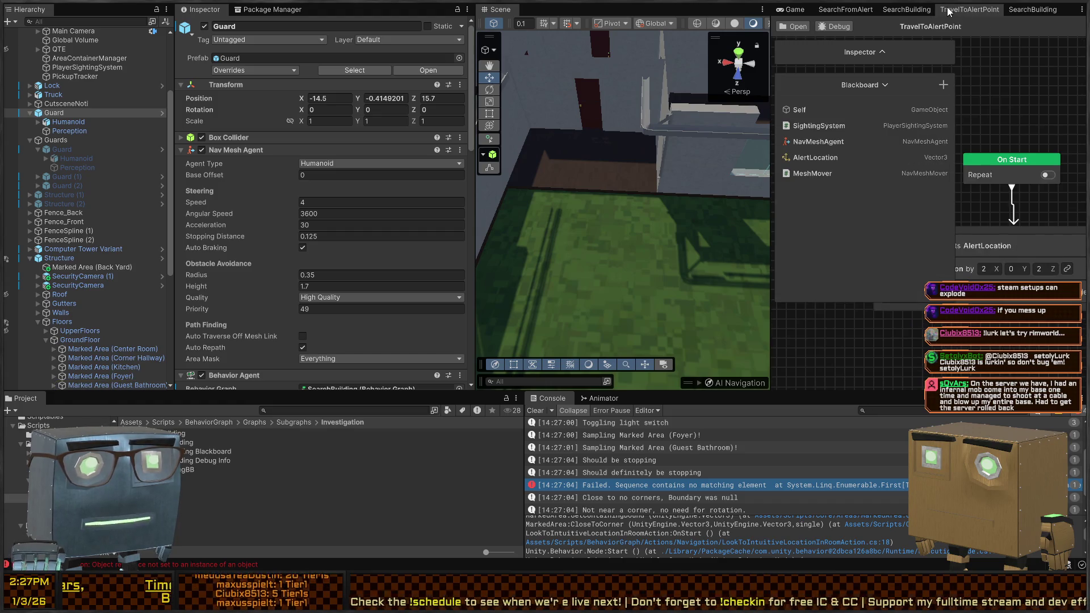
middle_click(911, 16)
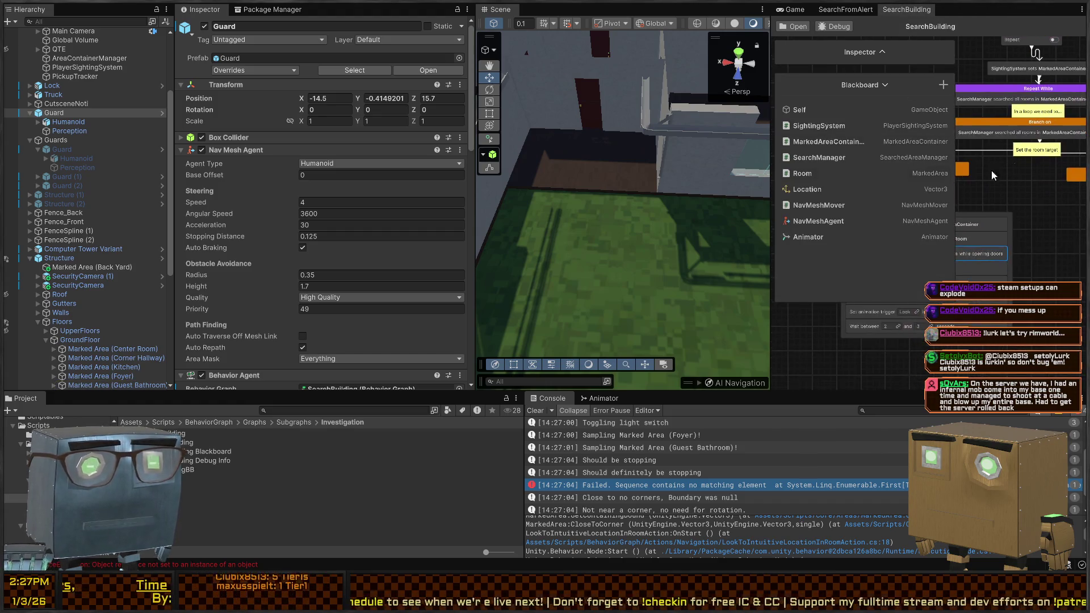
Enlarge the behaviour graph panel and dock the Game view beside the Console.
mouse_move(773, 120)
mouse_down()
mouse_move(497, 150)
mouse_move(116, 136)
mouse_up()
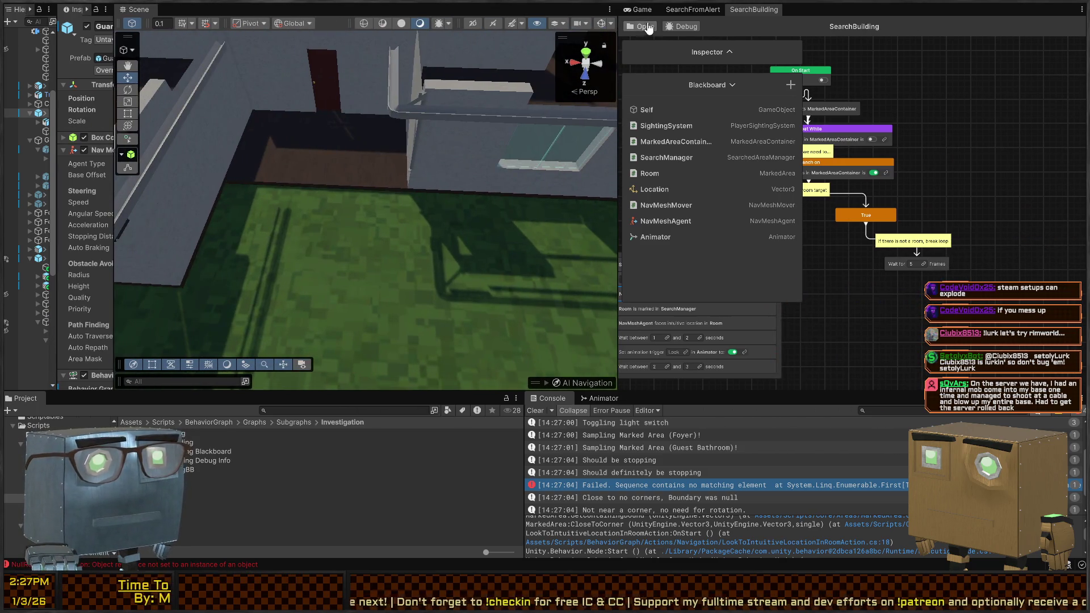
drag(640, 11, 594, 11)
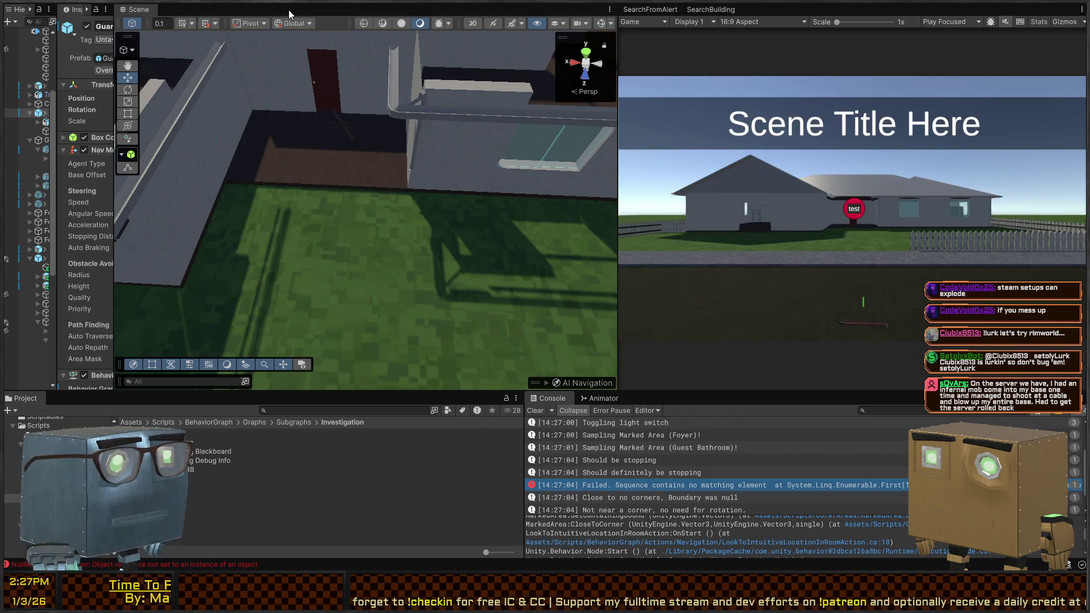
drag(291, 15, 137, 25)
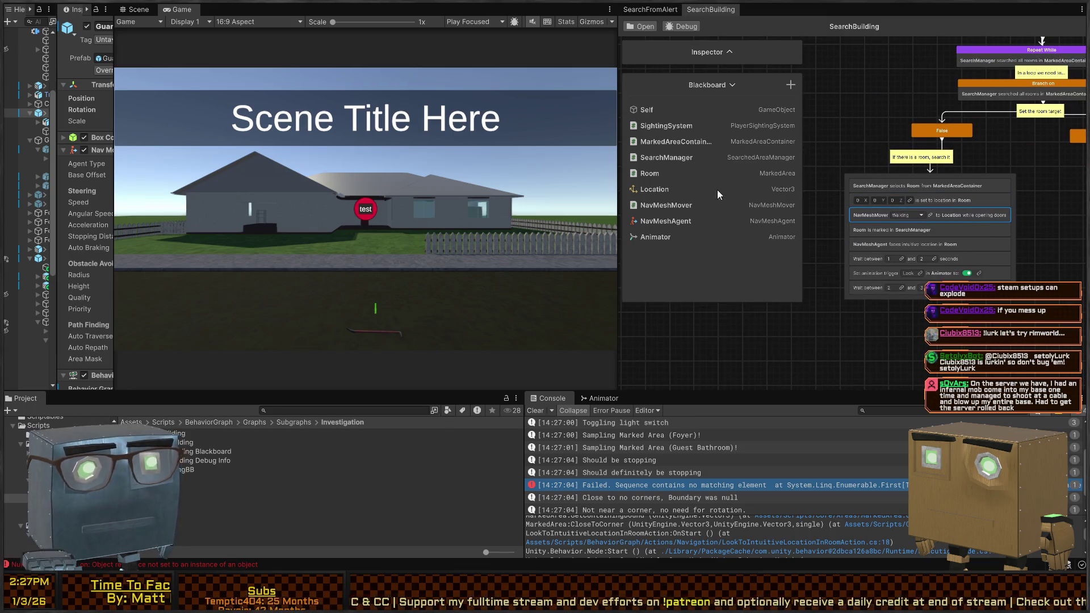
drag(183, 13, 694, 407)
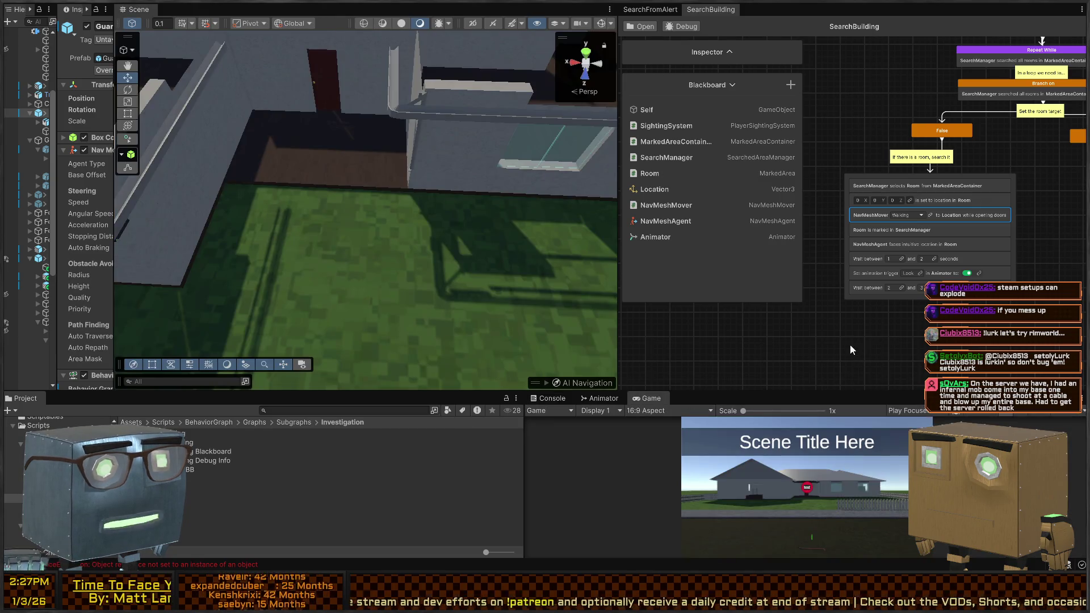
drag(451, 186, 389, 193)
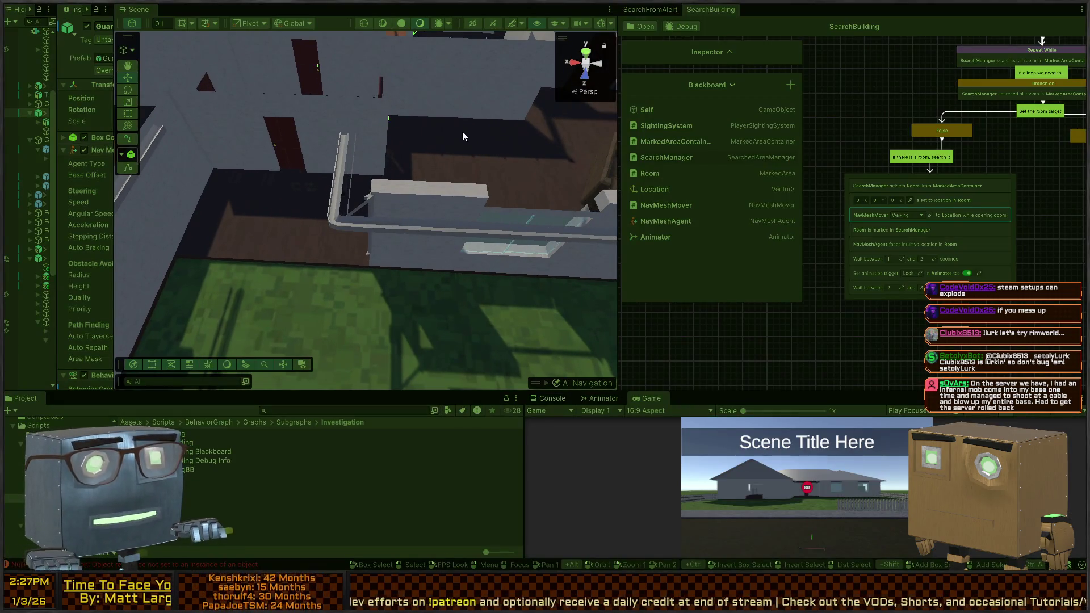
Set the behaviour graph to debug the Guard and focus the Scene on it.
click(685, 27)
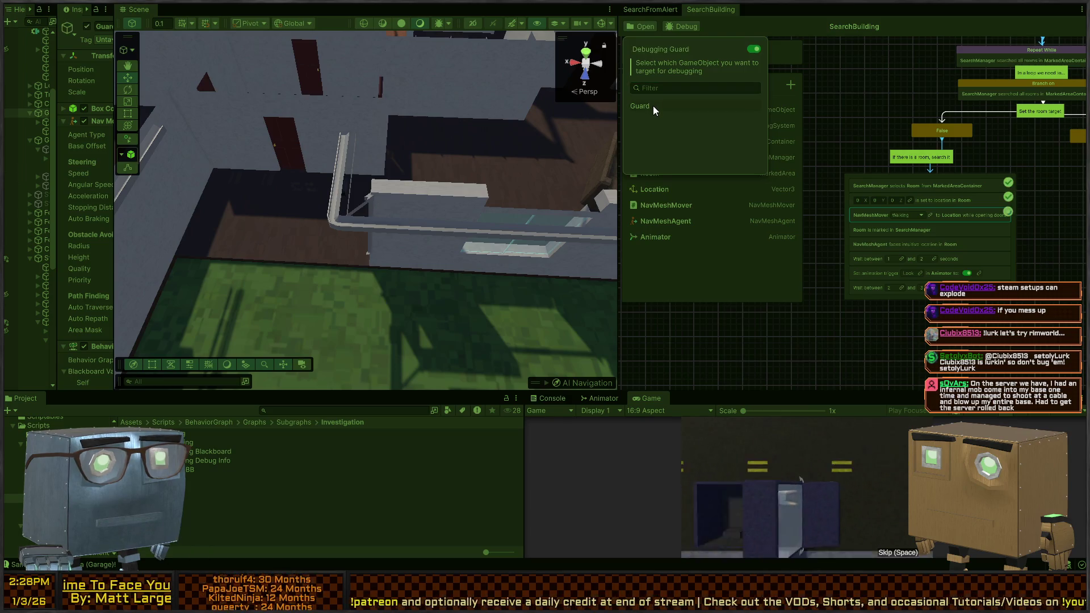
click(653, 106)
key(f)
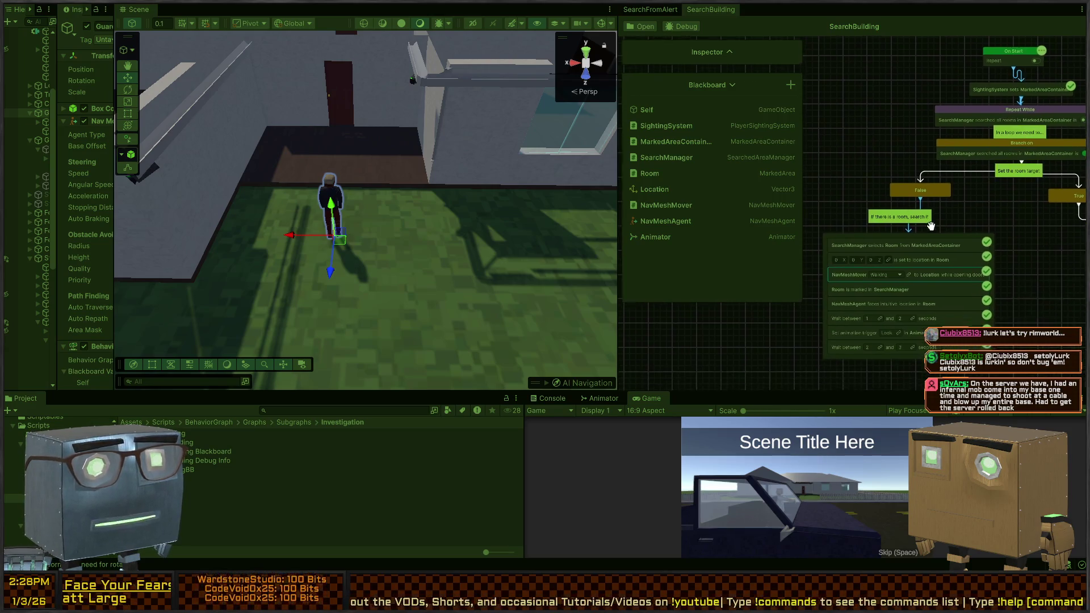
Drag the Location variable onto the 'is set to location in Room' node's location field.
drag(954, 205, 894, 239)
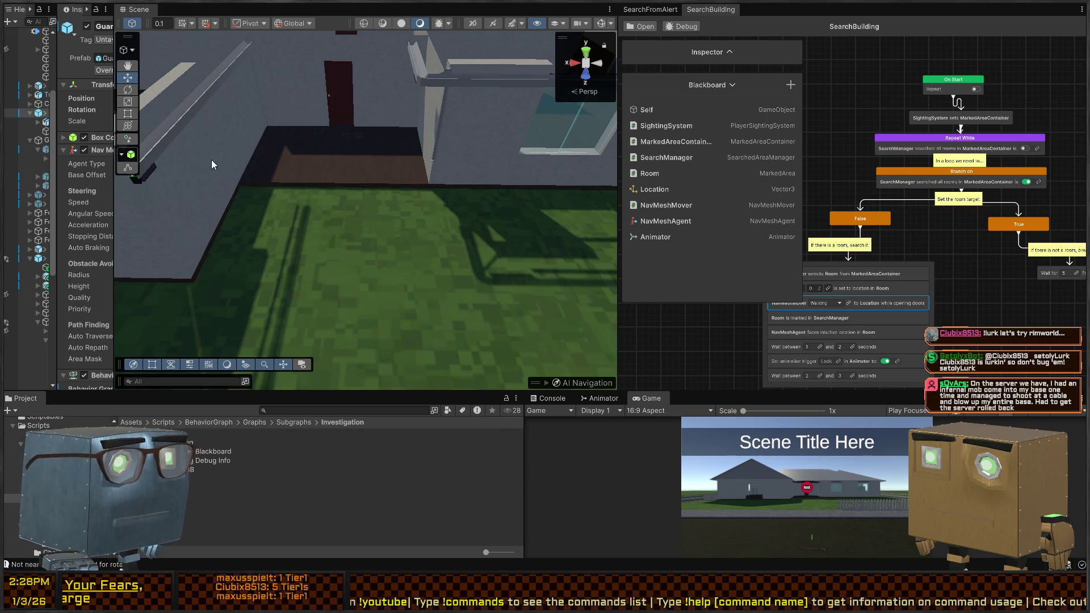
drag(116, 189, 300, 189)
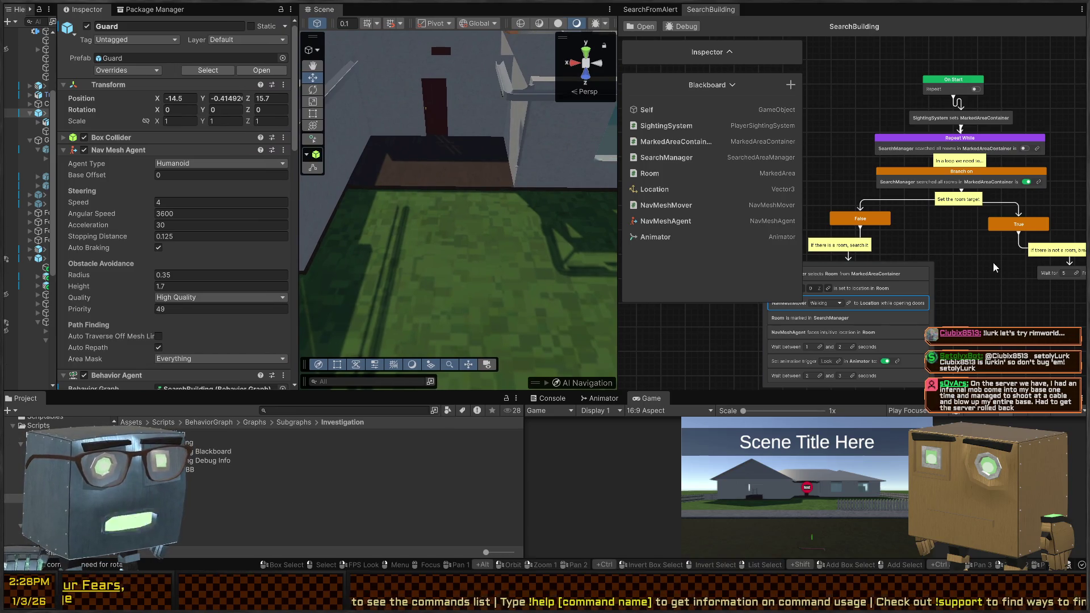
scroll(920, 248, down, 3)
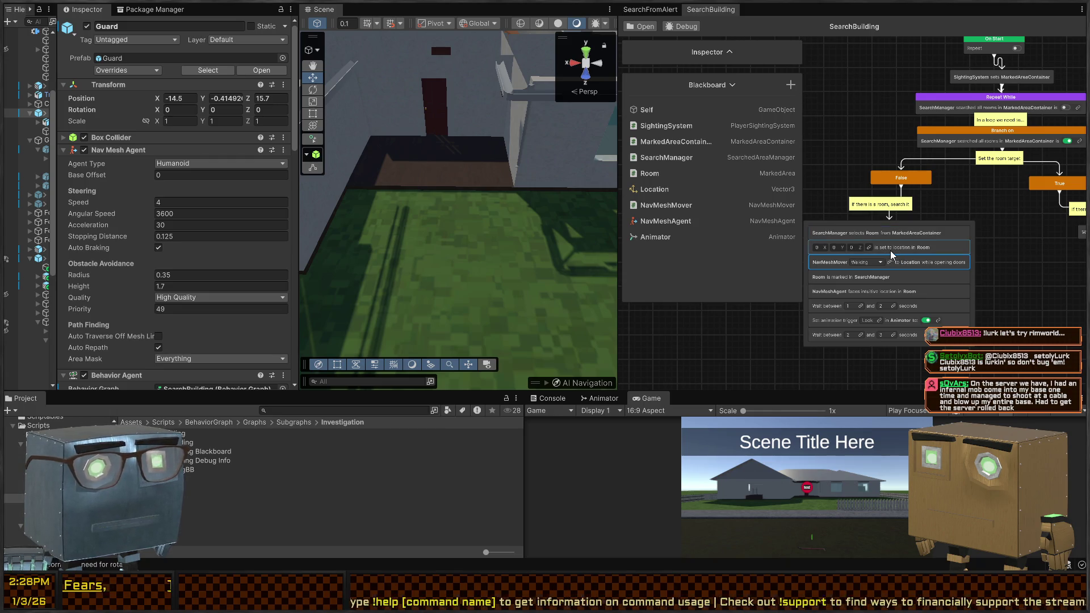
scroll(890, 254, up, 5)
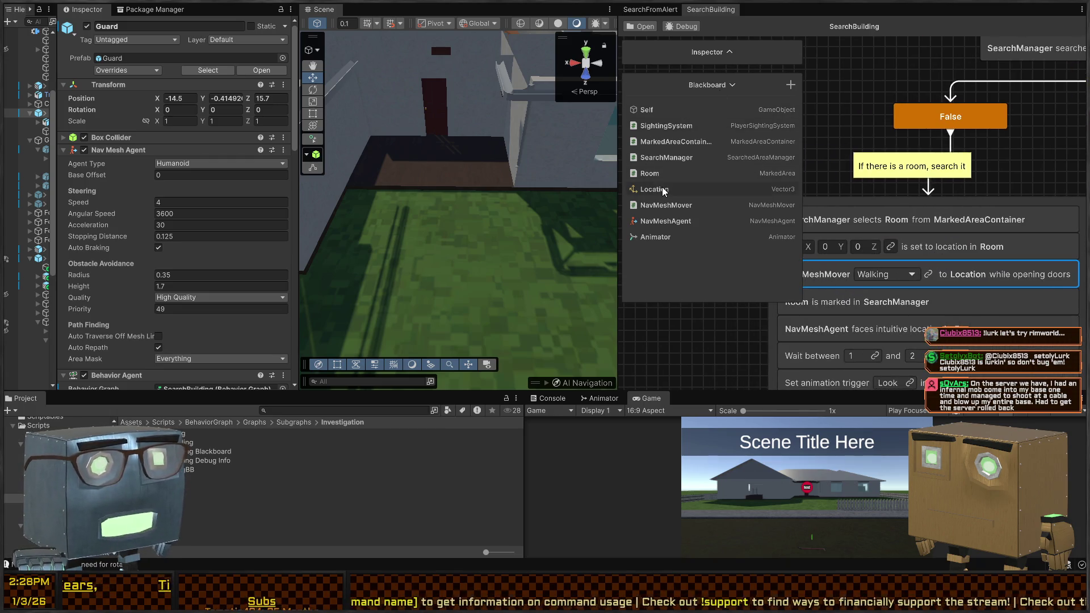
drag(886, 263, 856, 249)
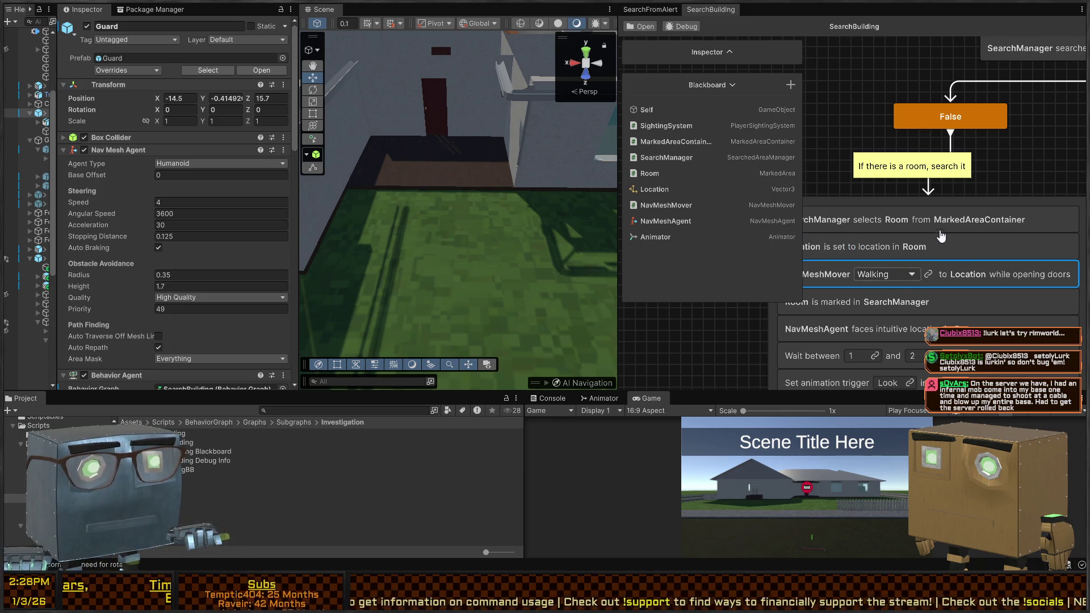
Start play mode and follow the Guard into the house interior with the Scene camera.
key(ctrl+p)
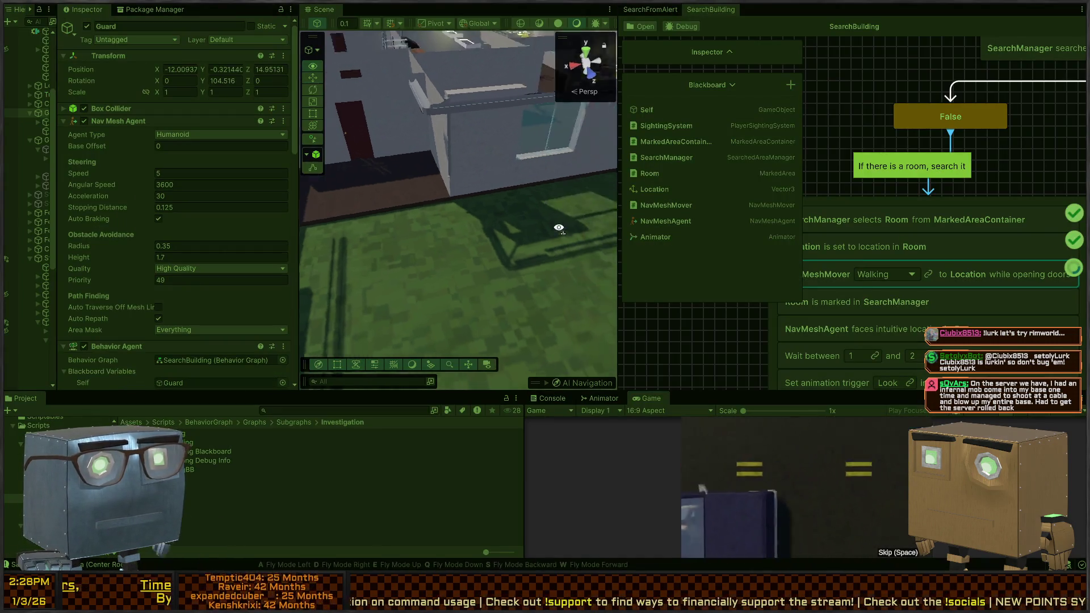
mouse_move(490, 243)
mouse_down()
mouse_move(487, 295)
mouse_move(504, 336)
mouse_move(470, 309)
mouse_move(475, 300)
mouse_move(493, 316)
mouse_move(340, 304)
mouse_move(344, 320)
mouse_up()
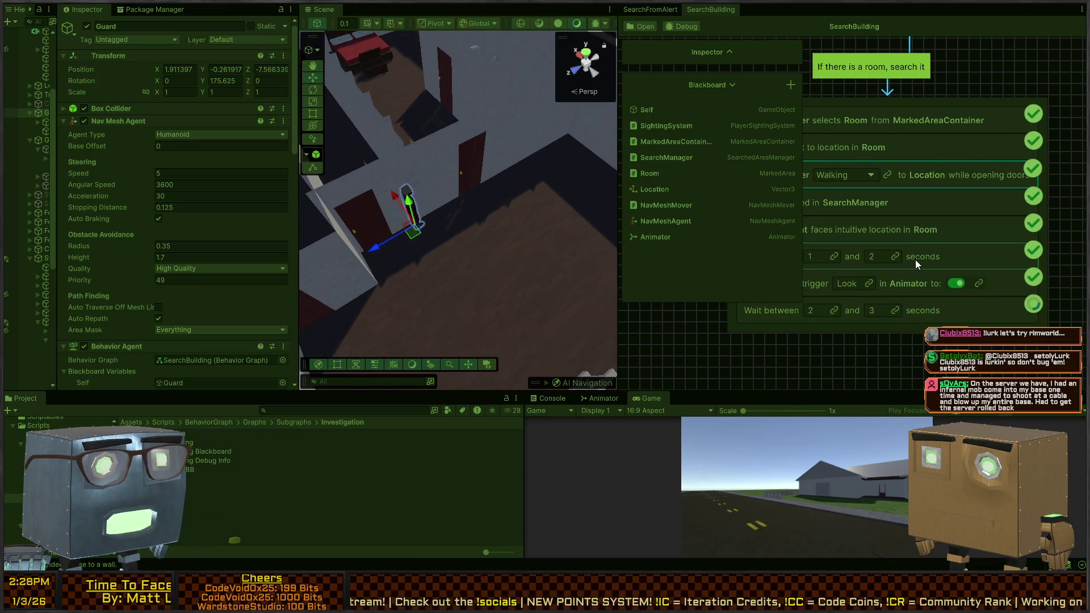
scroll(903, 263, down, 3)
scroll(900, 264, up, 1)
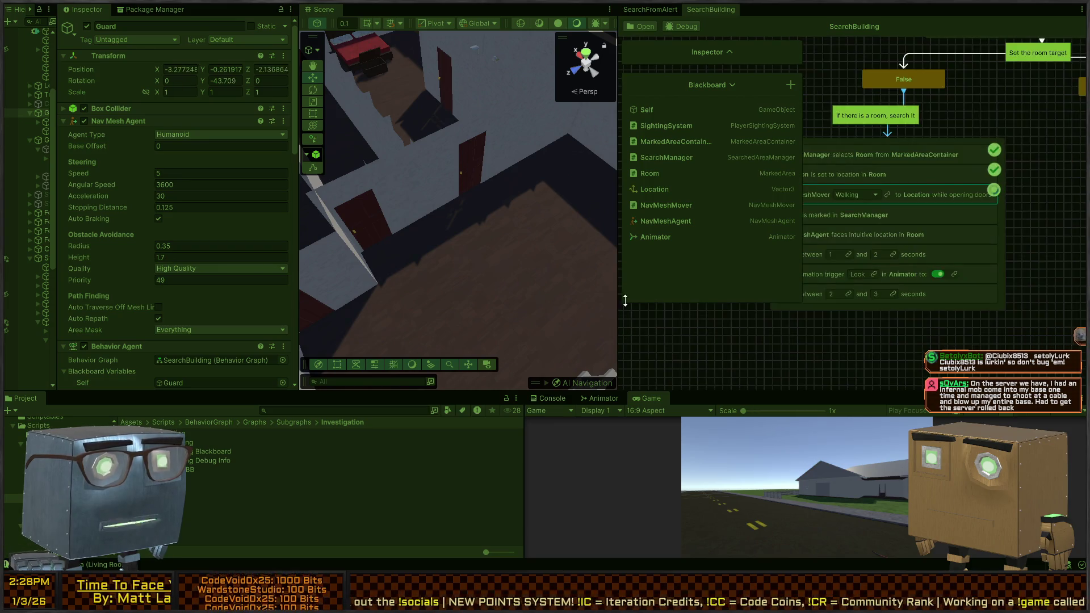
mouse_move(449, 139)
mouse_down()
mouse_move(441, 192)
mouse_move(545, 221)
mouse_move(359, 227)
mouse_move(384, 217)
mouse_up()
drag(464, 238, 396, 211)
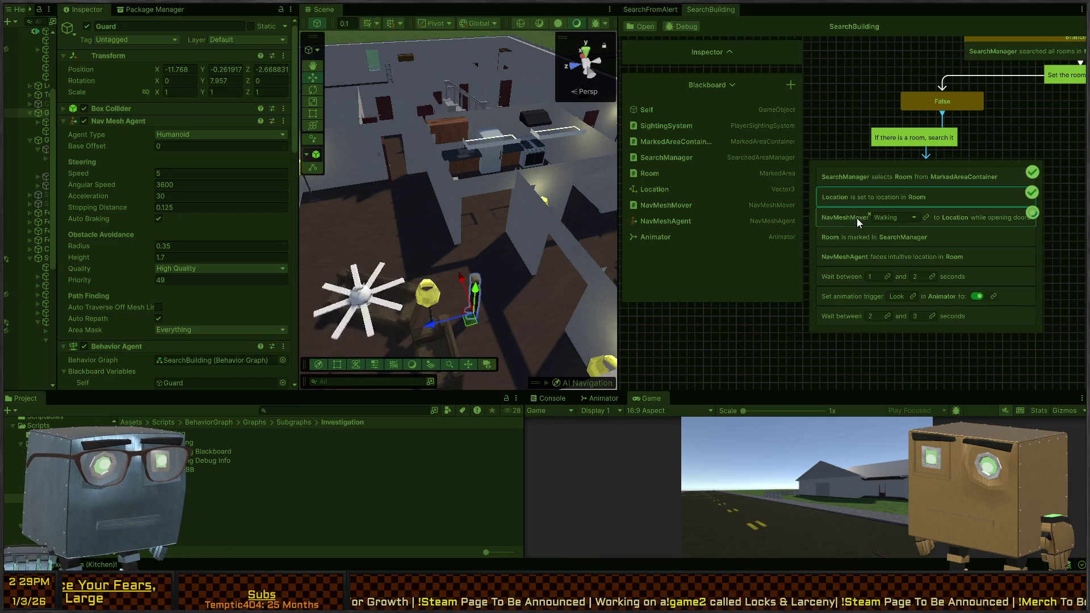
mouse_move(544, 212)
mouse_down()
mouse_move(258, 225)
mouse_move(497, 231)
mouse_up()
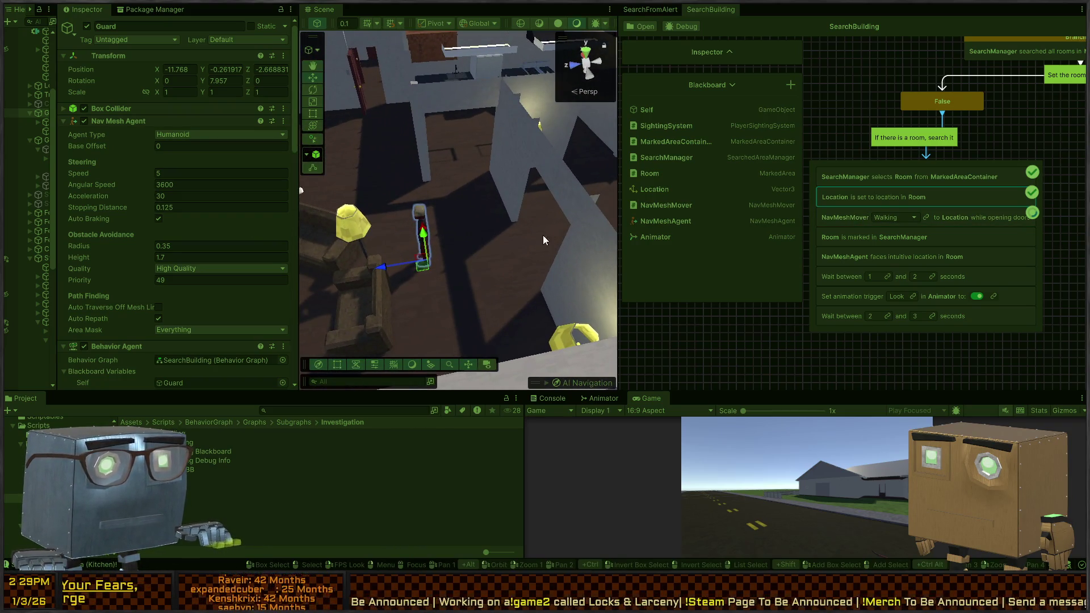
Select the walk-to-Location node, review the Living Room and Kitchen sampling logs, then switch to Visual Studio.
click(1001, 217)
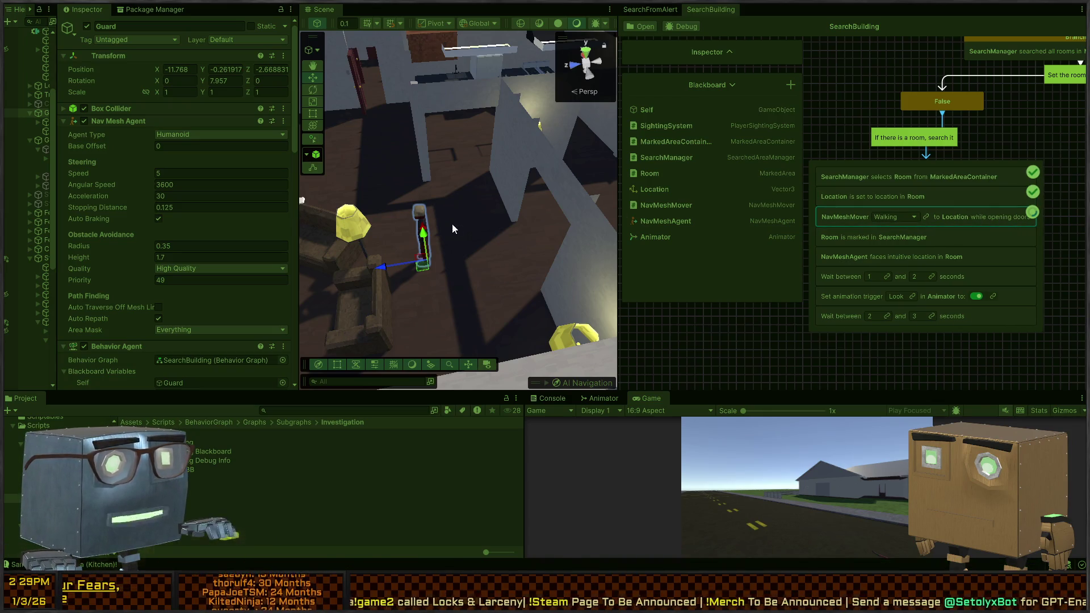
click(552, 398)
scroll(644, 488, up, 5)
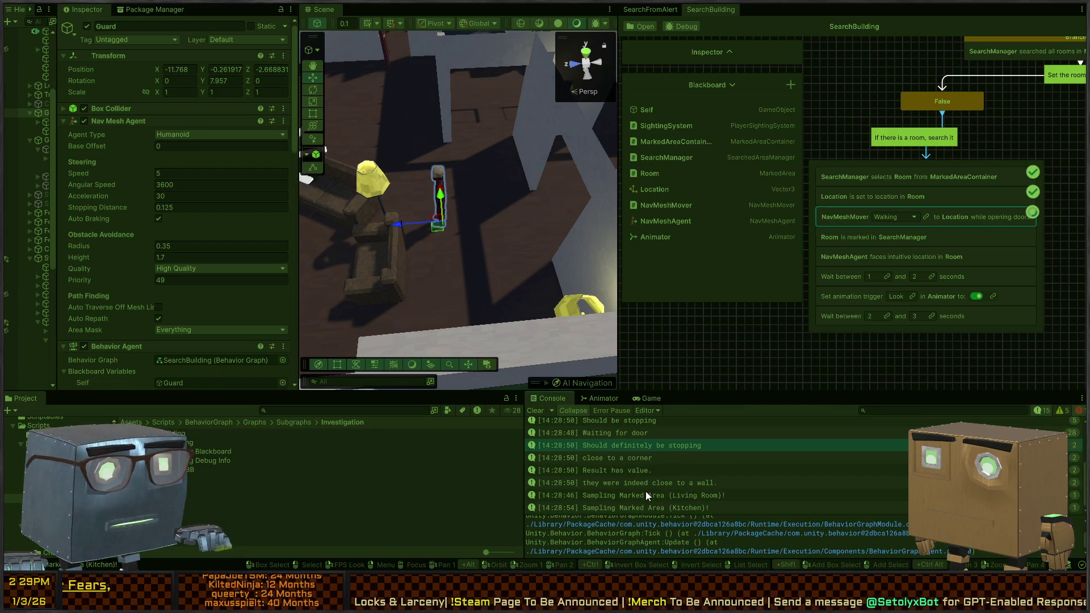
scroll(646, 486, down, 5)
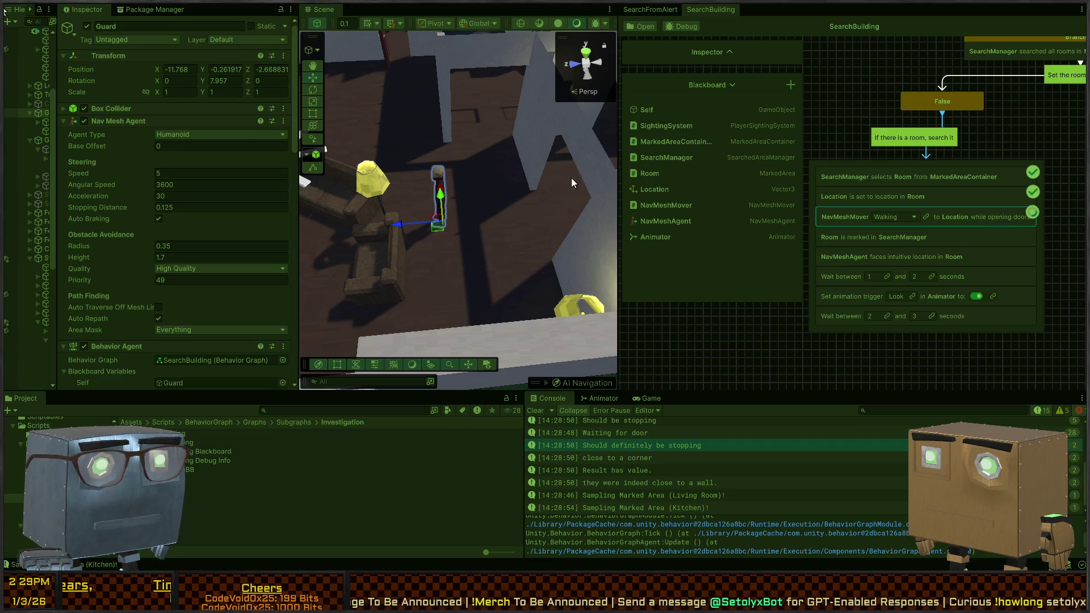
key(alt+Tab)
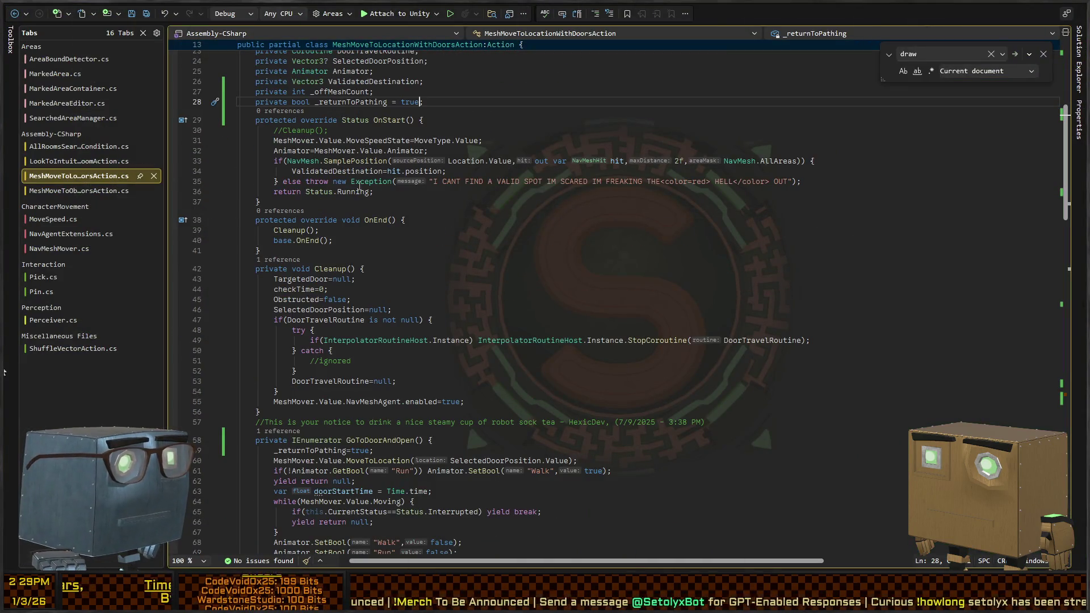
Scroll through MeshMoveToLocationWithDoorsAction.cs's cleanup and door-opening code, then return to Unity.
scroll(318, 145, down, 5)
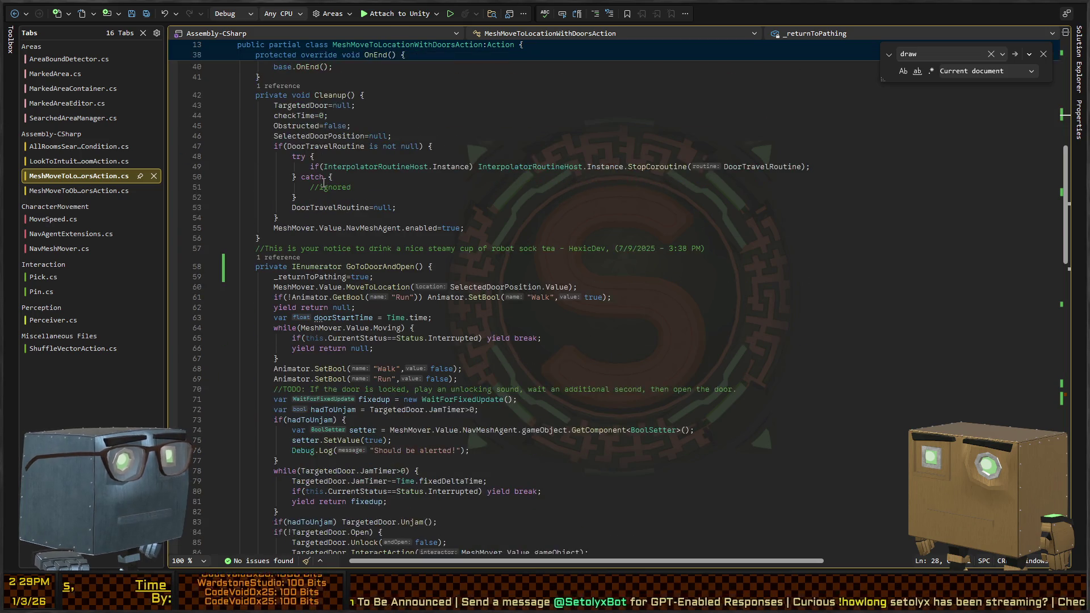
key(alt+Tab)
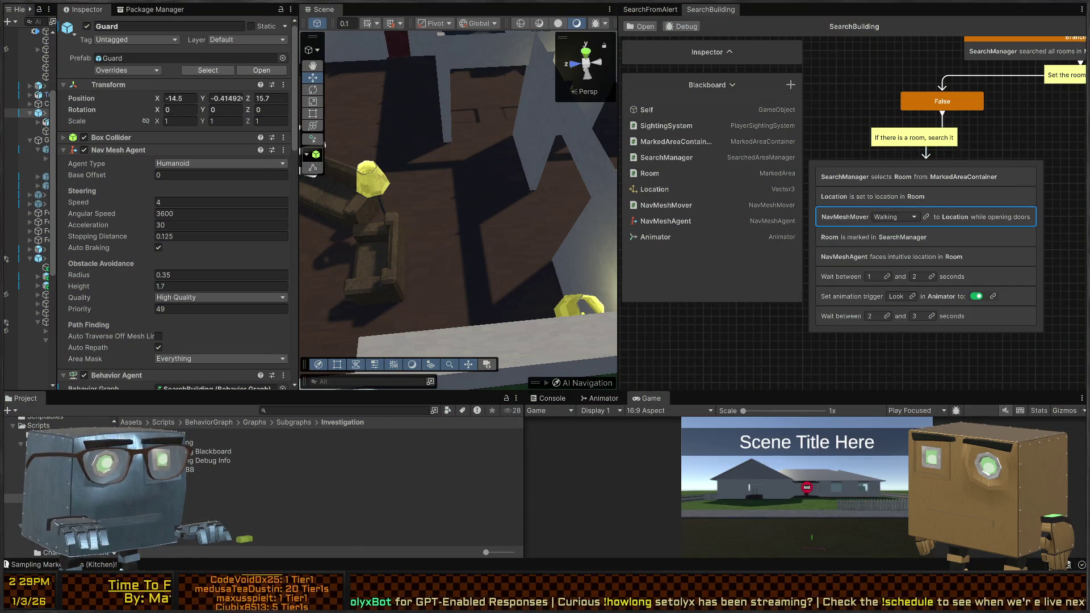
key(alt+Tab)
key(alt+Tab)
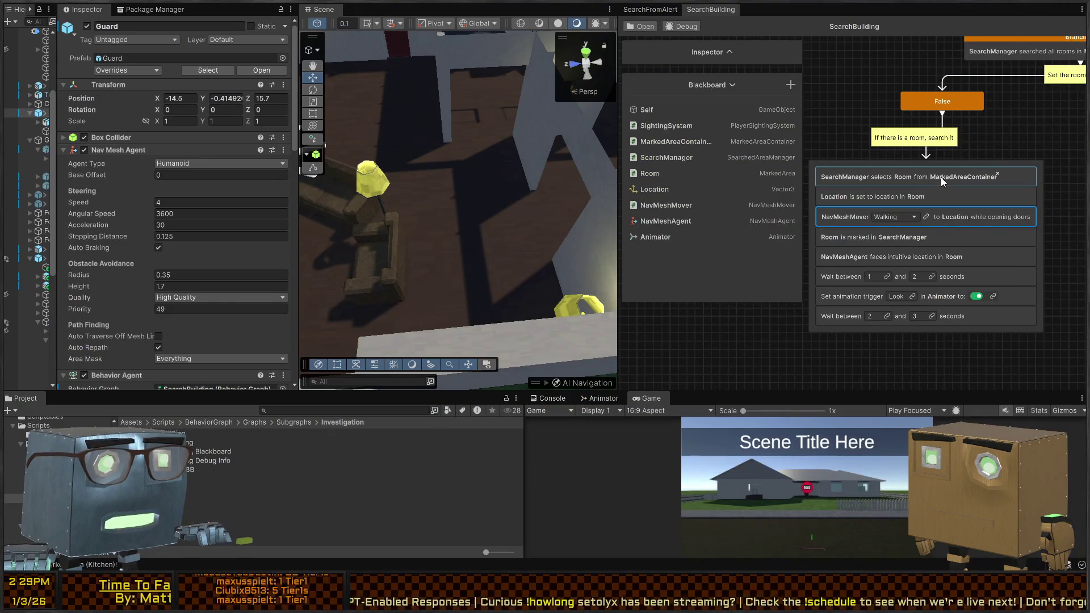
click(920, 177)
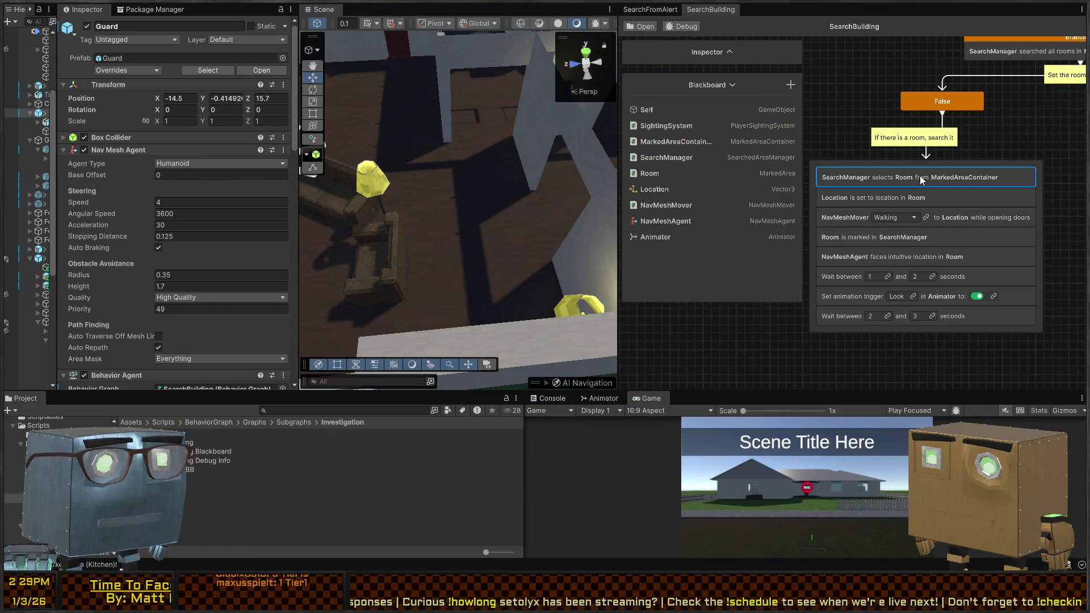
key(alt+Tab)
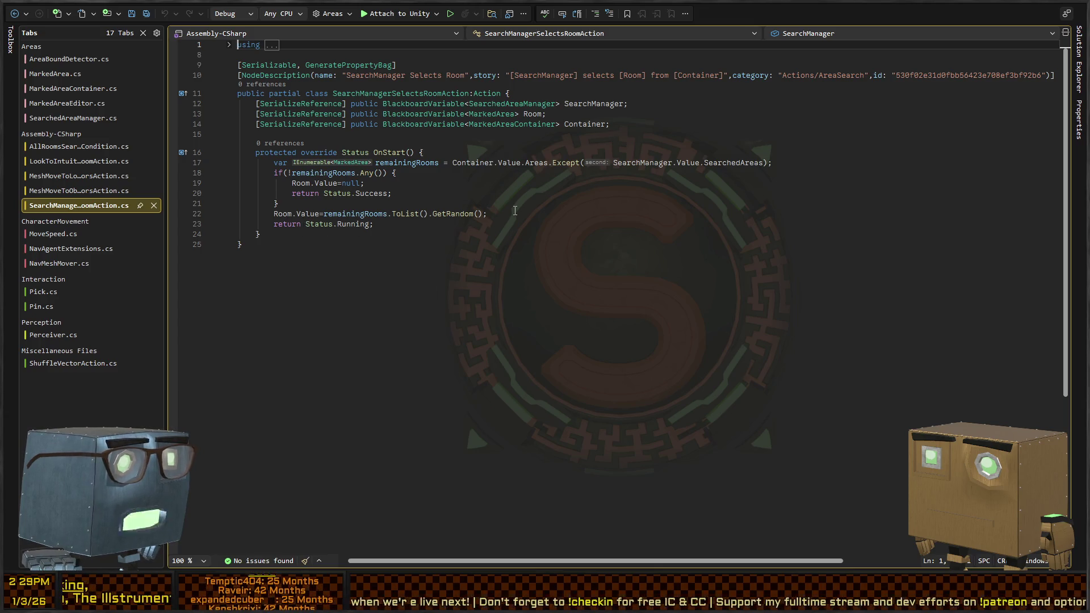
key(alt+Tab)
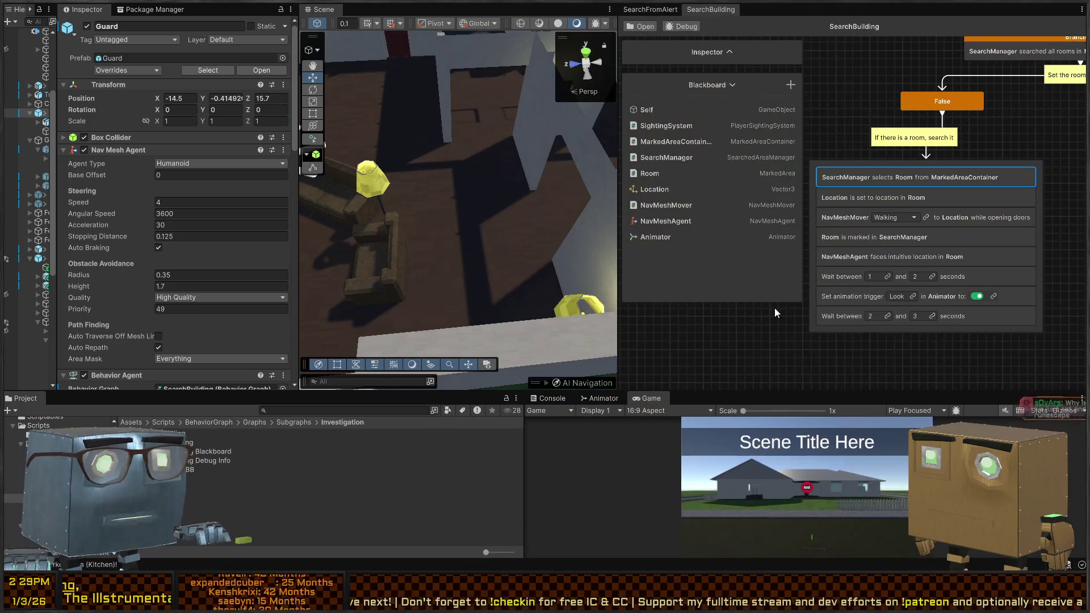
Select the 'Room is marked in SearchManager' node and view AddToSearchedAreasAction.cs in Visual Studio.
click(958, 237)
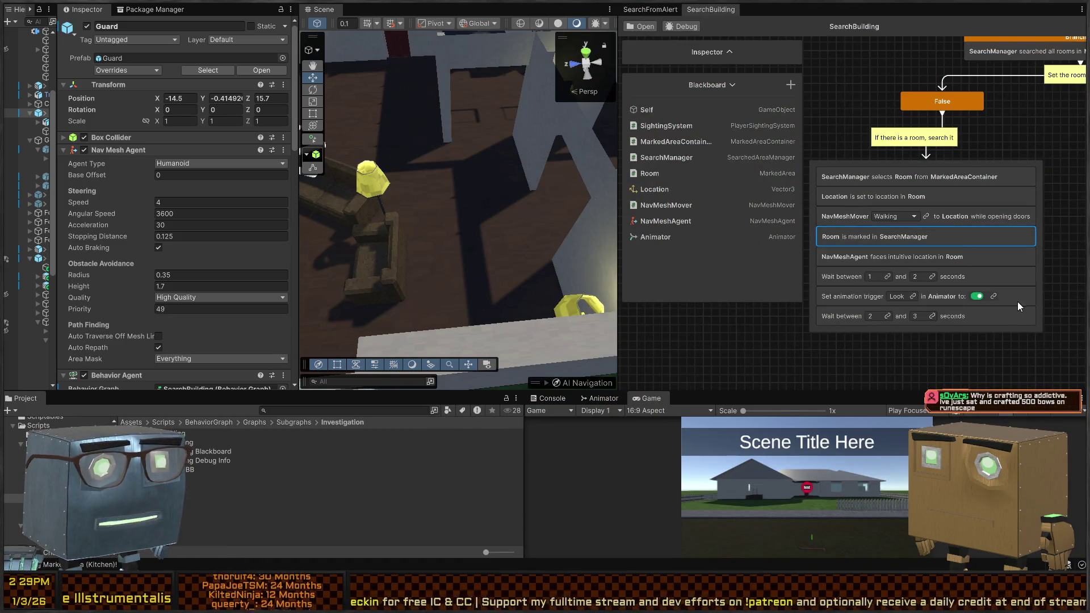
key(alt+Tab)
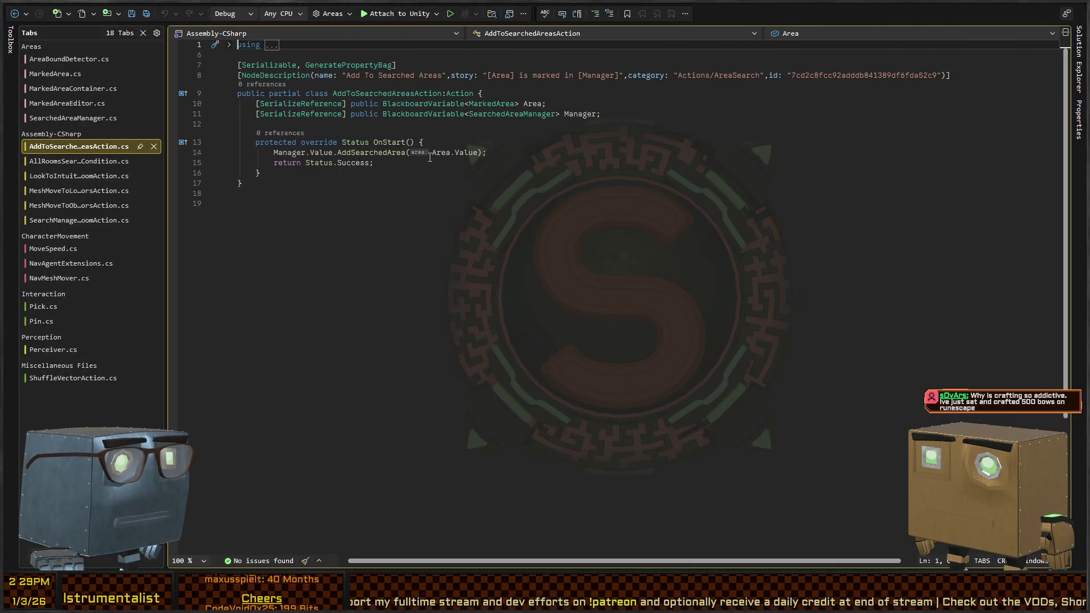
Go back to MeshMoveToLocationWithDoorsAction.cs and copy the '_returnToPathing=true;' line.
click(18, 13)
click(14, 13)
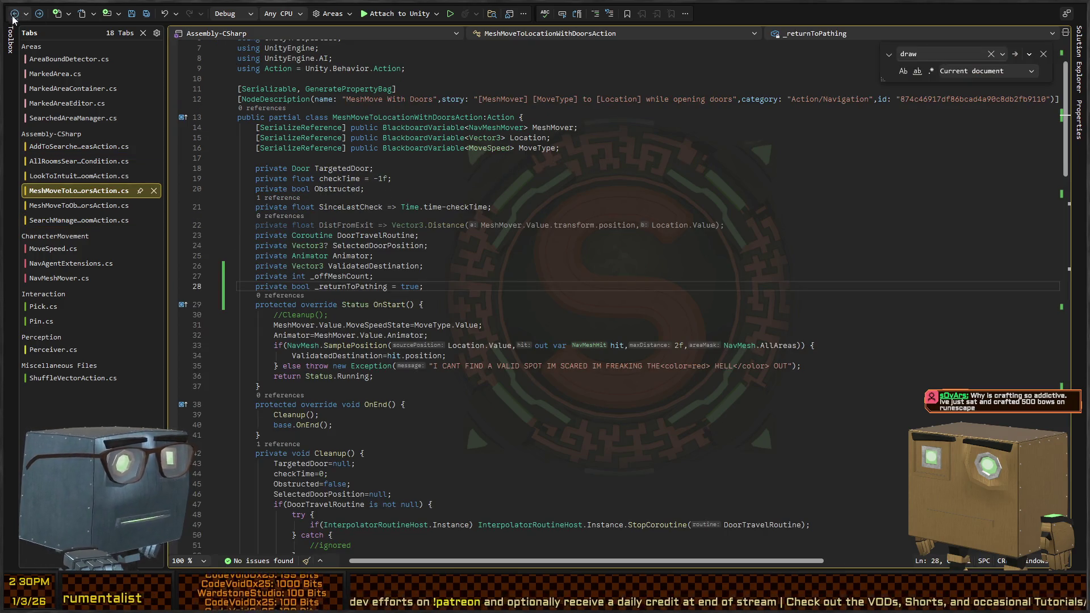
scroll(471, 255, down, 5)
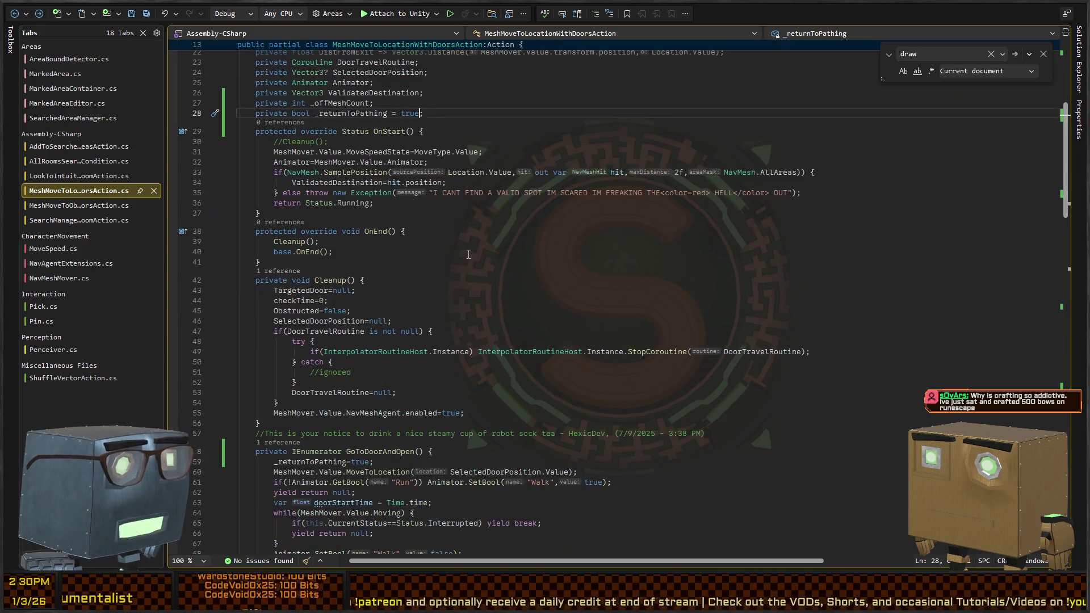
scroll(454, 253, down, 5)
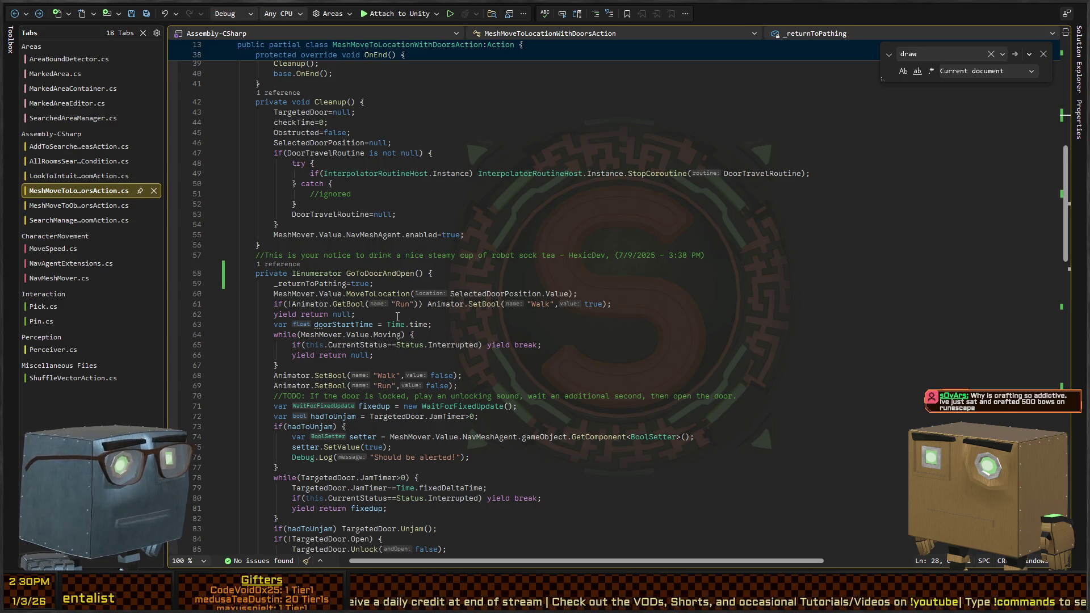
scroll(398, 301, down, 5)
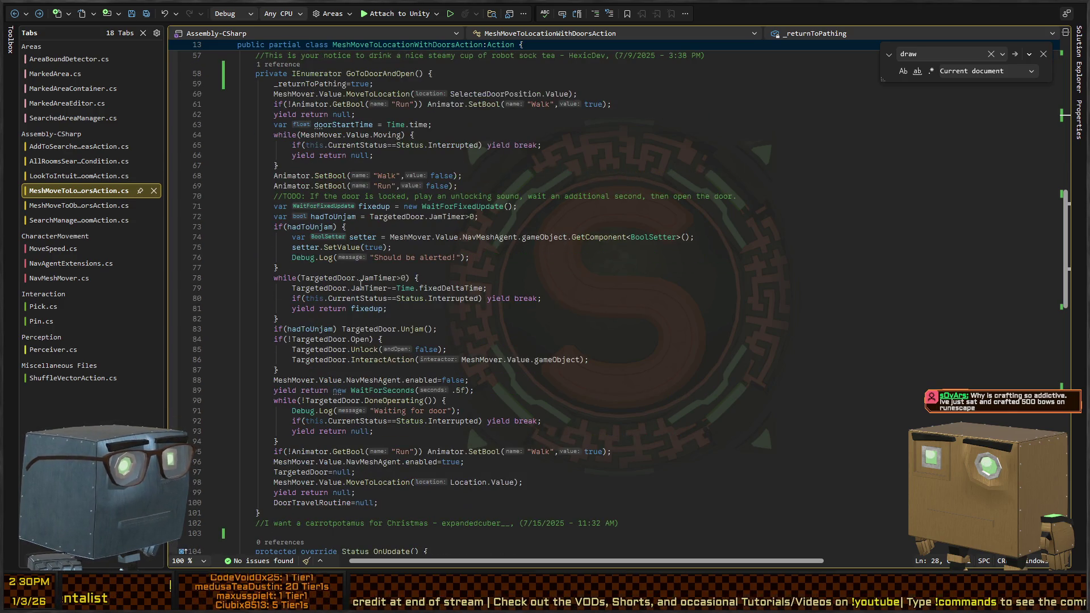
triple_click(332, 84)
Paste '_returnToPathing=true;' into OnStart after //Cleanup(); and switch back to Unity.
scroll(328, 275, up, 10)
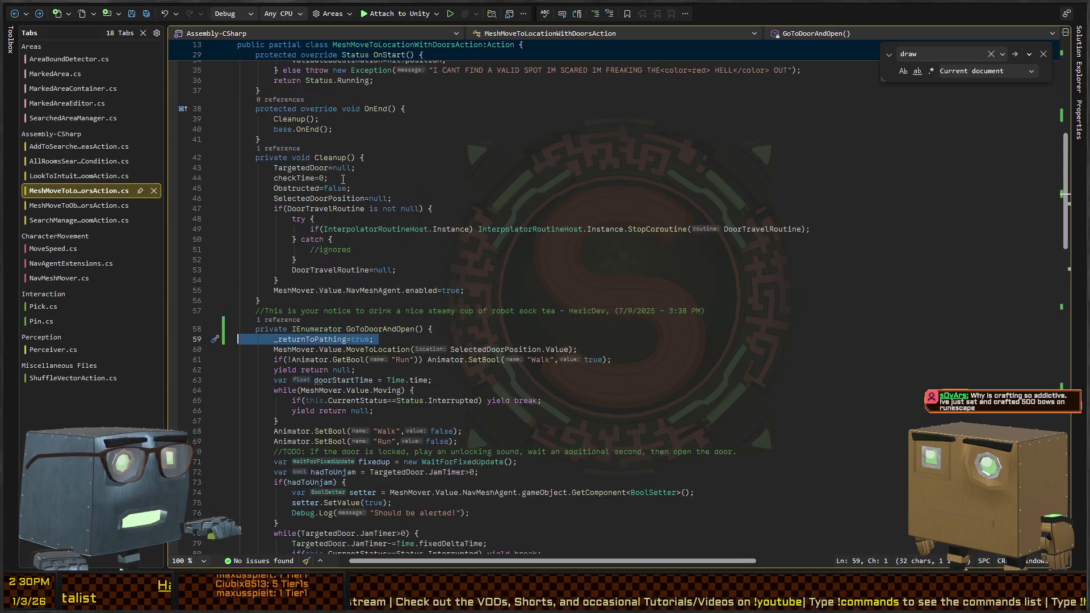
scroll(390, 280, up, 2)
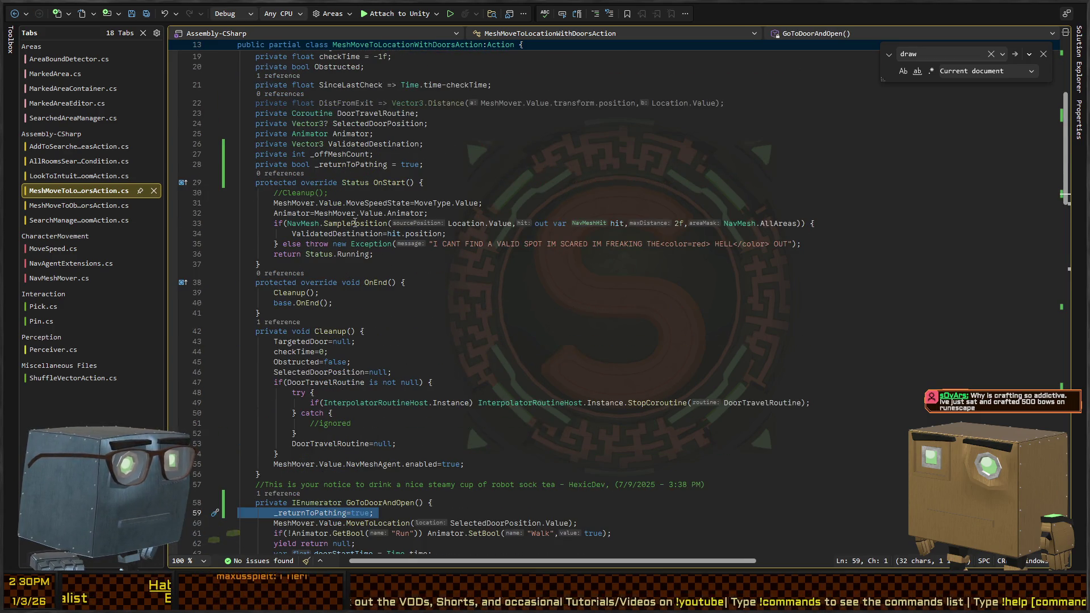
scroll(356, 248, down, 2)
scroll(360, 282, down, 20)
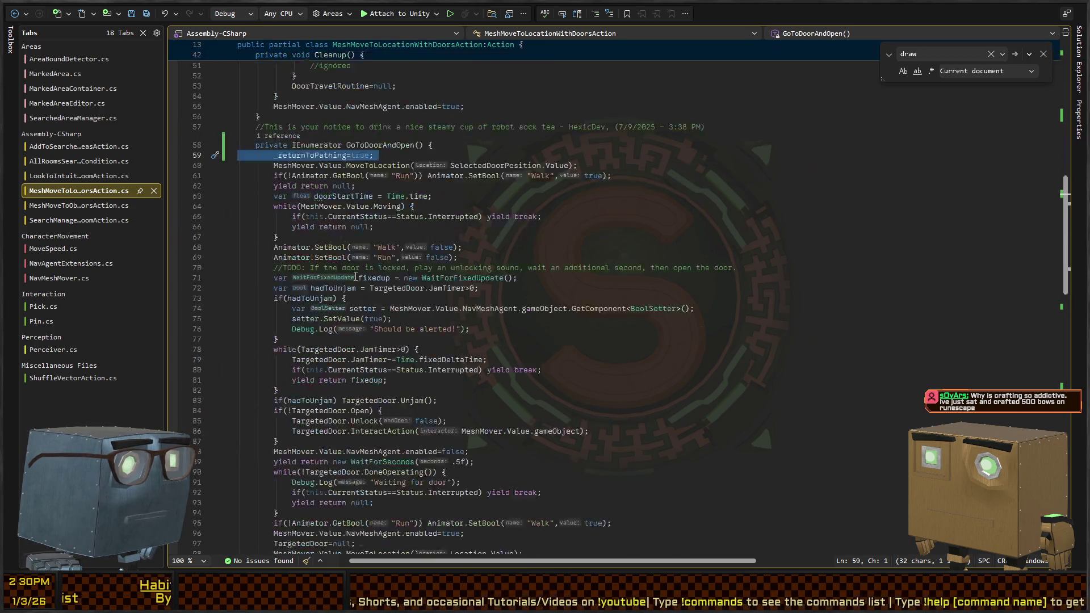
scroll(387, 272, down, 10)
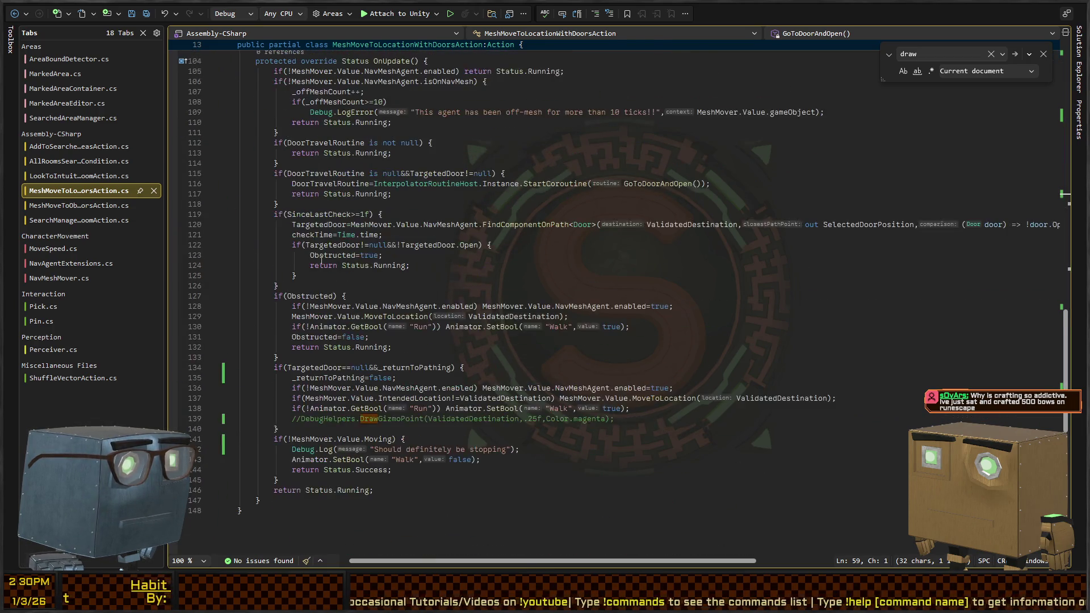
scroll(332, 298, up, 20)
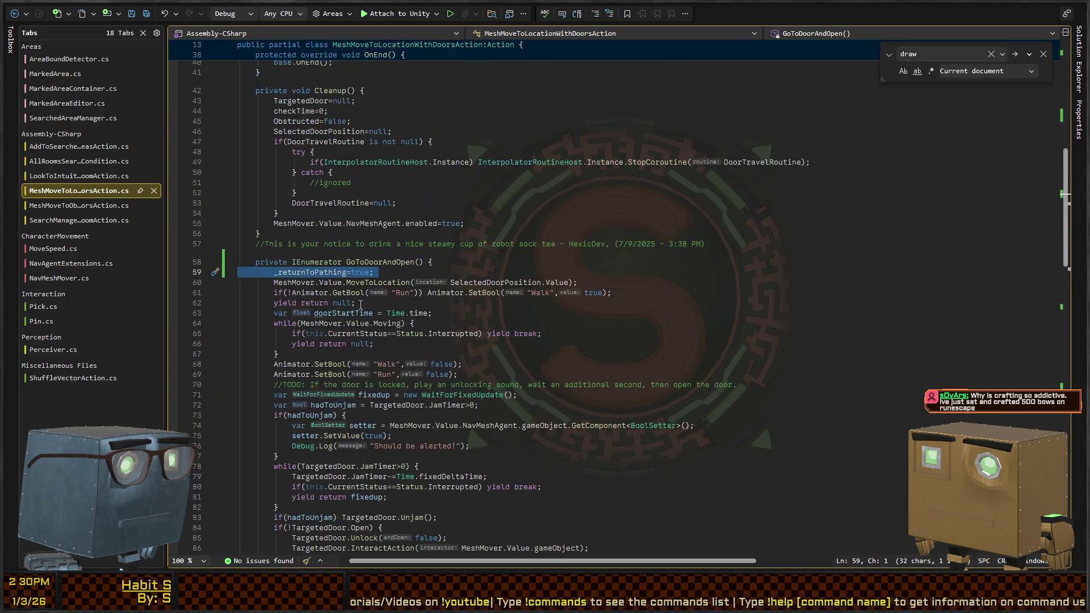
scroll(381, 274, up, 4)
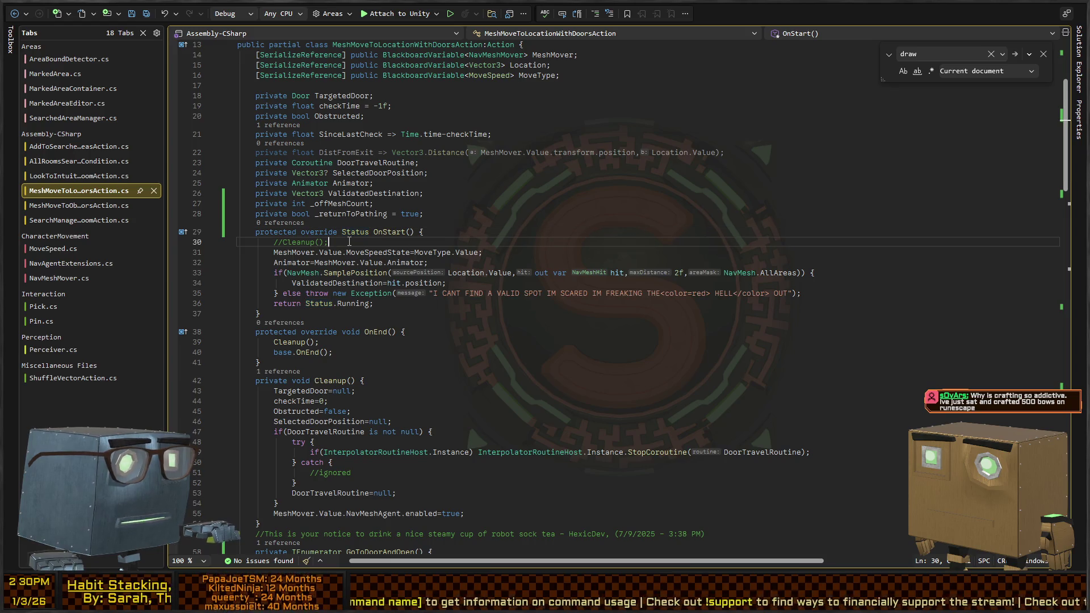
key(Return)
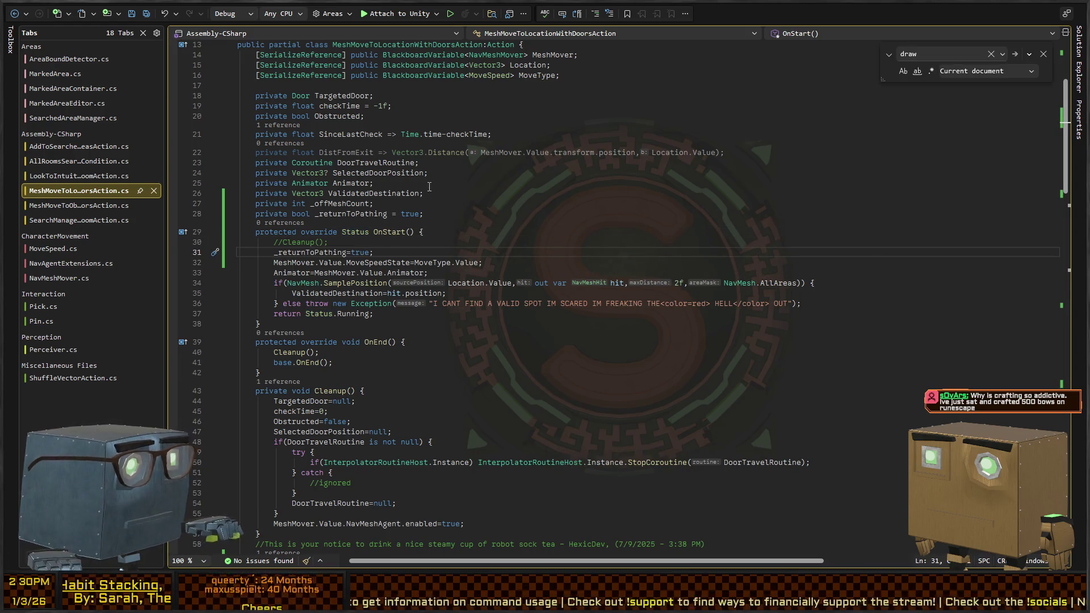
key(alt+Tab)
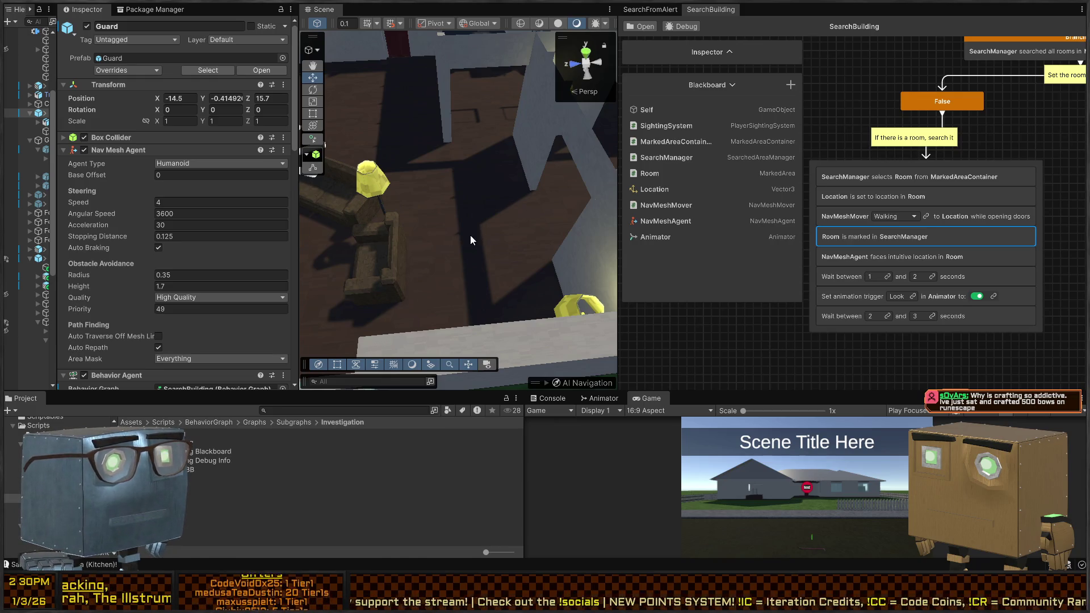
Fly the Scene view over the house rooms to follow the Guard during the play test.
scroll(454, 227, down, 5)
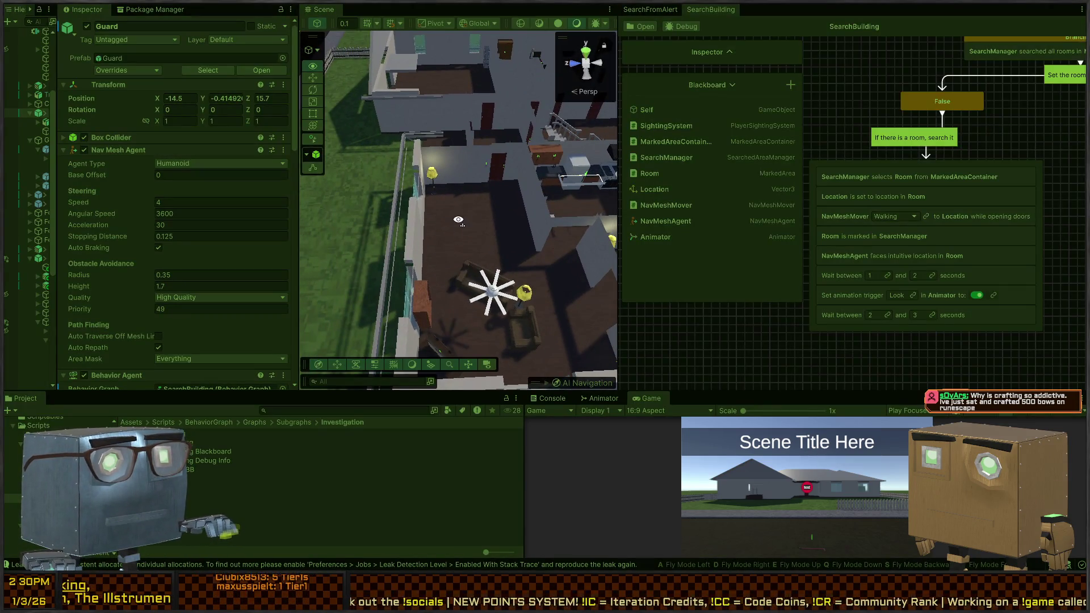
key(w)
mouse_move(422, 250)
mouse_down()
mouse_move(254, 210)
mouse_move(426, 207)
mouse_move(479, 233)
mouse_move(445, 235)
mouse_move(500, 226)
mouse_move(514, 209)
mouse_move(486, 222)
mouse_move(422, 212)
mouse_move(314, 221)
mouse_move(382, 236)
mouse_move(314, 224)
mouse_move(357, 217)
mouse_move(317, 231)
mouse_move(413, 239)
mouse_move(413, 214)
mouse_move(432, 222)
mouse_move(437, 244)
mouse_move(441, 227)
mouse_move(480, 254)
mouse_move(506, 250)
mouse_move(458, 233)
mouse_move(340, 238)
mouse_move(429, 291)
mouse_move(446, 217)
mouse_move(363, 236)
mouse_move(431, 240)
mouse_move(479, 214)
mouse_move(369, 200)
mouse_move(302, 209)
mouse_move(525, 199)
mouse_up()
mouse_move(429, 223)
mouse_down()
mouse_move(453, 200)
mouse_move(453, 212)
mouse_move(541, 220)
mouse_move(513, 224)
mouse_move(533, 226)
mouse_move(589, 205)
mouse_move(428, 214)
mouse_move(548, 223)
mouse_move(770, 205)
mouse_move(494, 197)
mouse_move(543, 197)
mouse_move(488, 244)
mouse_move(416, 241)
mouse_move(372, 220)
mouse_move(341, 284)
mouse_up()
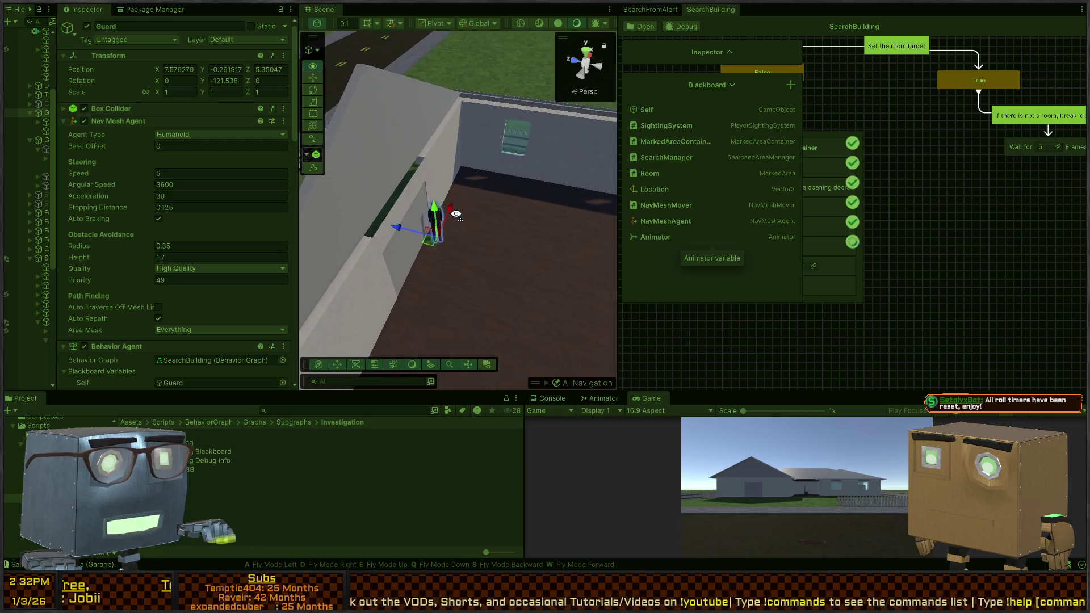
drag(502, 198, 475, 201)
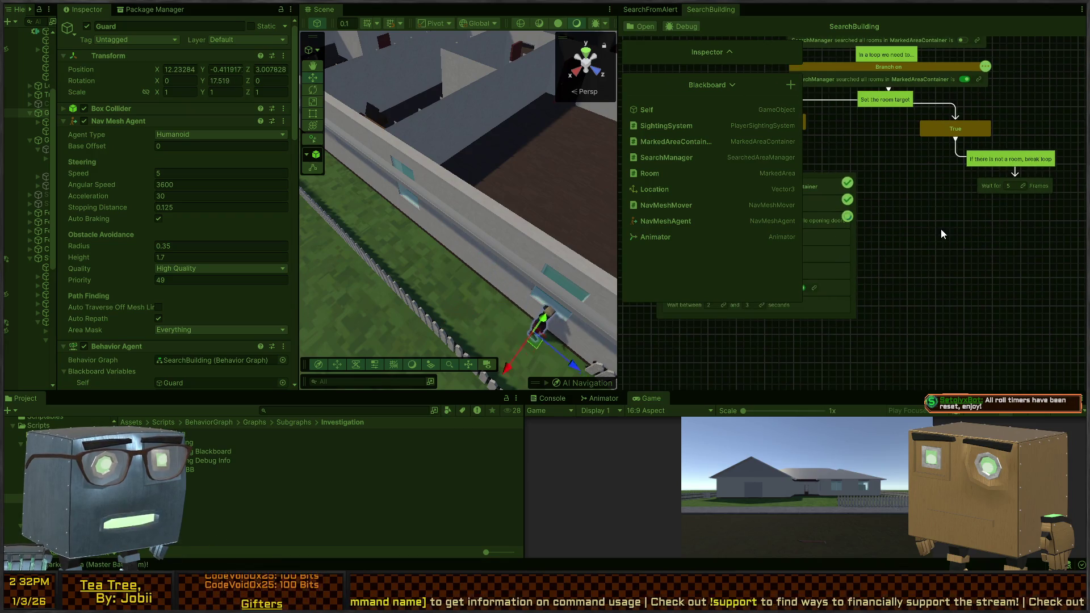
Fly the Scene camera overhead to follow the Guard into the kitchen.
mouse_move(523, 181)
mouse_down()
mouse_move(533, 172)
mouse_move(377, 170)
mouse_move(331, 188)
mouse_move(328, 270)
mouse_move(346, 299)
mouse_up()
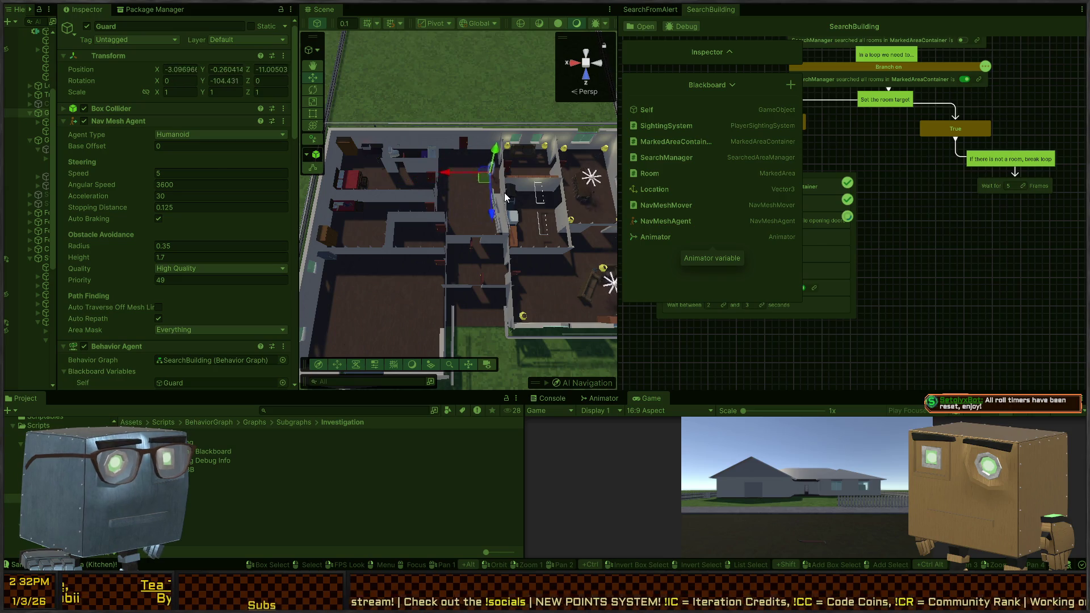
mouse_move(504, 193)
mouse_down()
mouse_move(448, 183)
mouse_move(473, 149)
mouse_up()
mouse_move(911, 179)
mouse_down()
mouse_move(936, 223)
mouse_move(866, 221)
mouse_up()
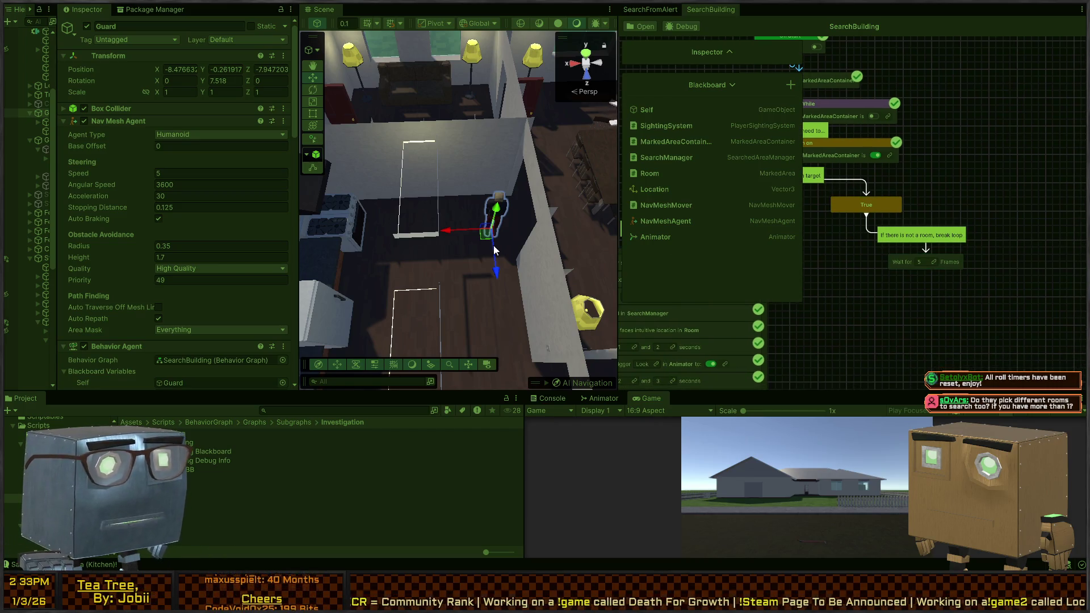
Pan and zoom the SearchBuilding graph to check its completed nodes, then stop Play mode.
scroll(495, 247, up, 3)
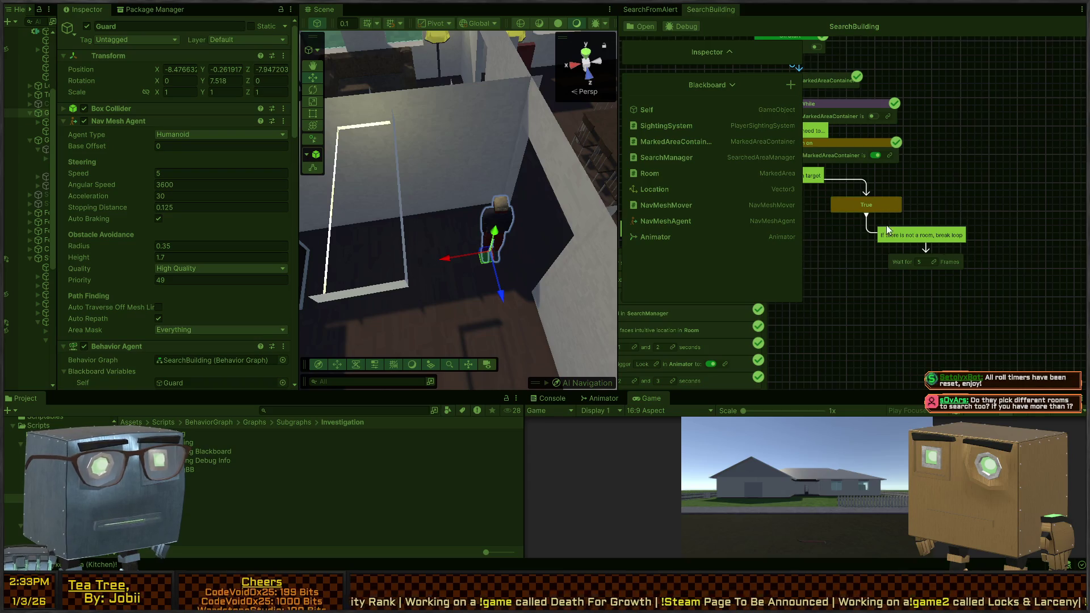
scroll(905, 167, up, 2)
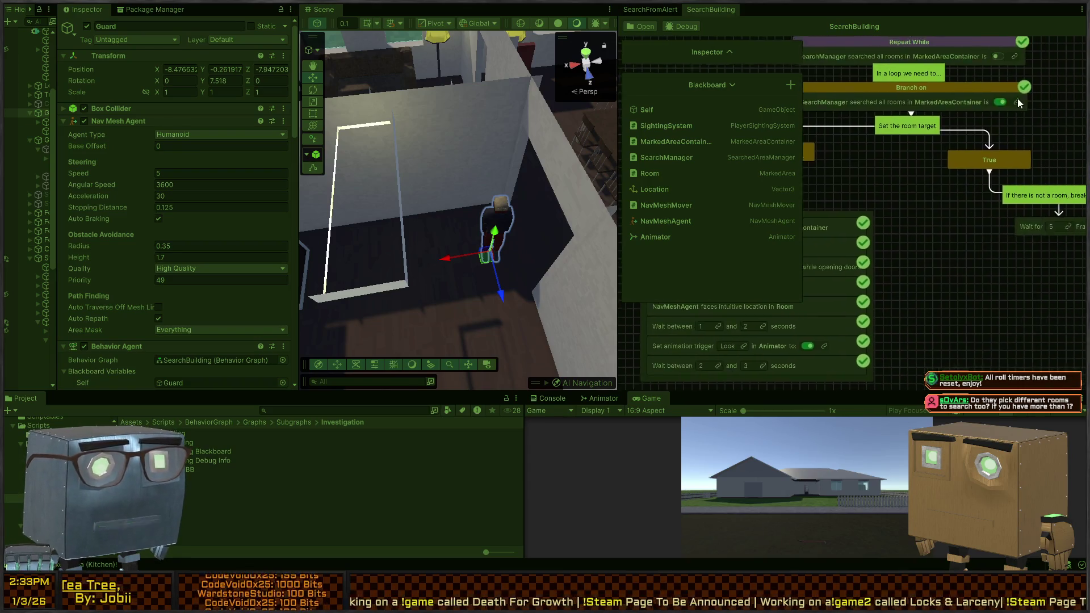
drag(892, 210, 991, 288)
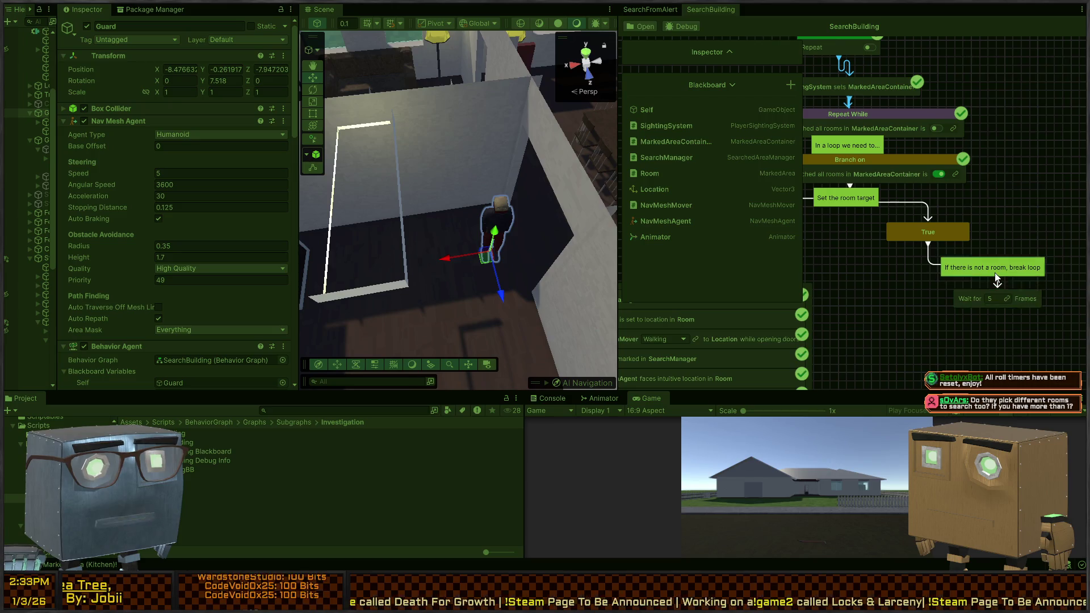
scroll(868, 269, down, 1)
drag(887, 229, 937, 261)
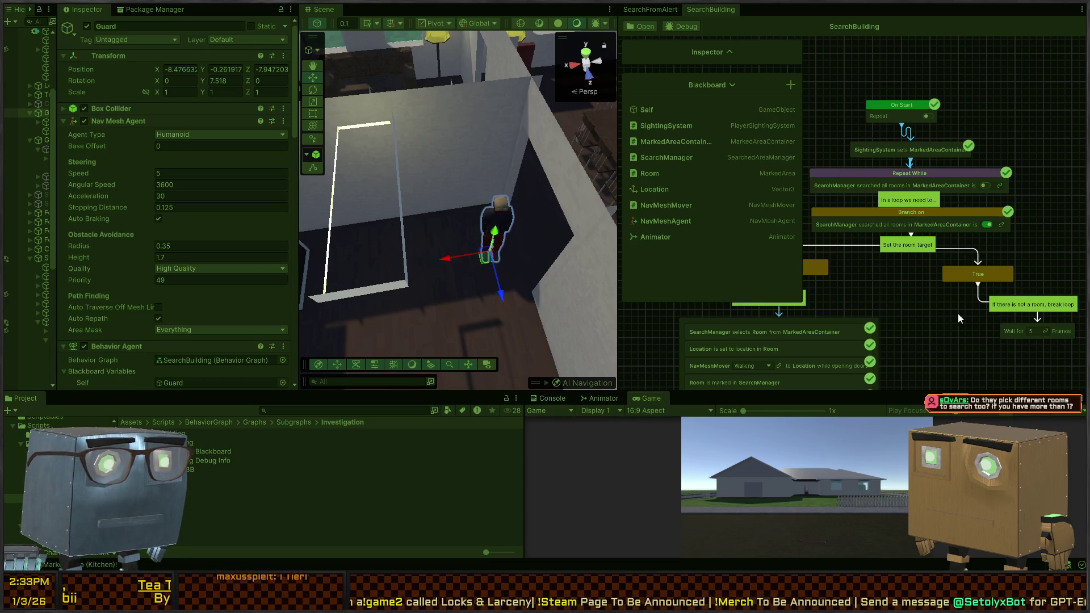
drag(947, 200, 973, 157)
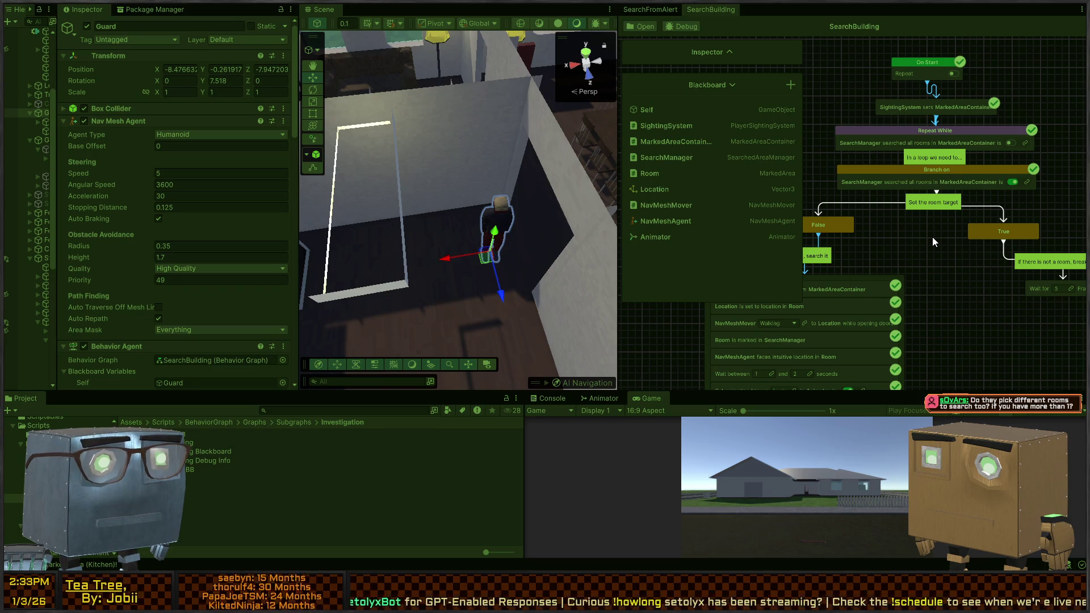
drag(915, 247, 1004, 143)
mouse_move(952, 167)
mouse_down()
mouse_move(969, 189)
mouse_move(949, 188)
mouse_move(874, 259)
mouse_up()
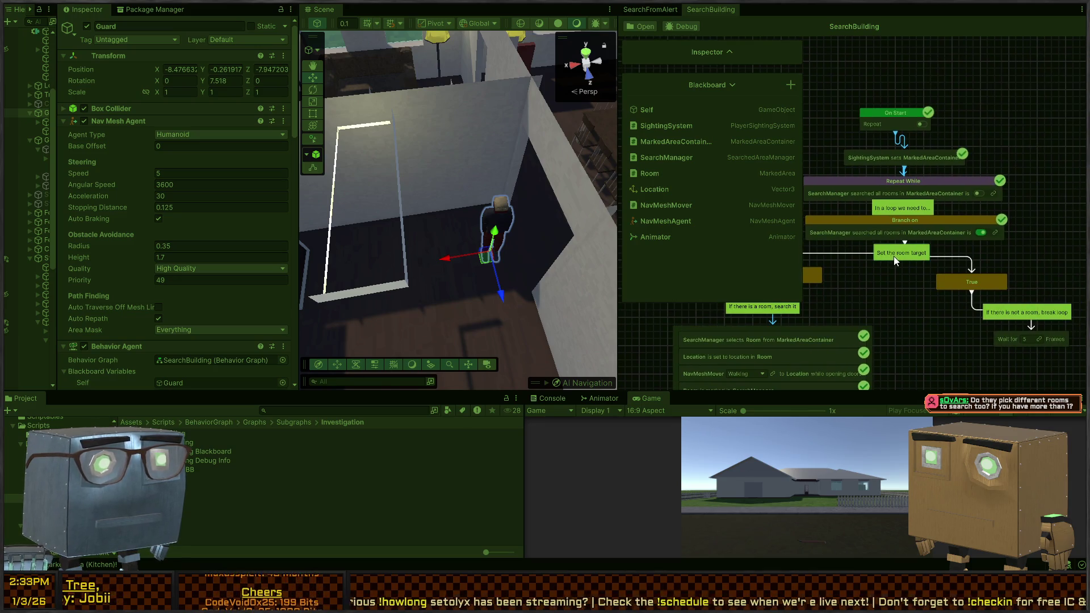
scroll(963, 337, up, 2)
drag(964, 338, 918, 264)
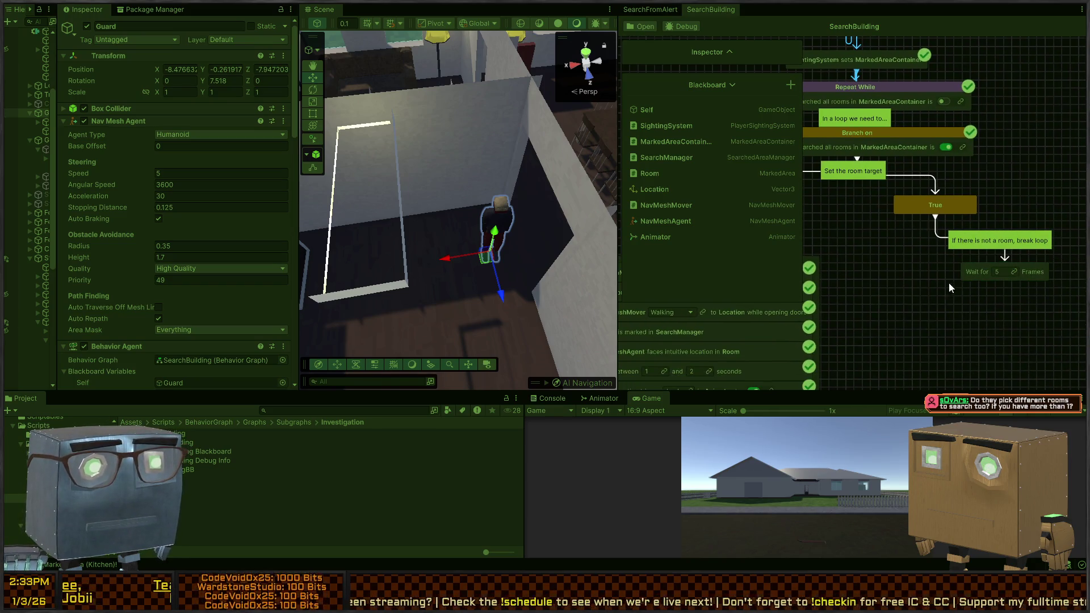
key(ctrl+p)
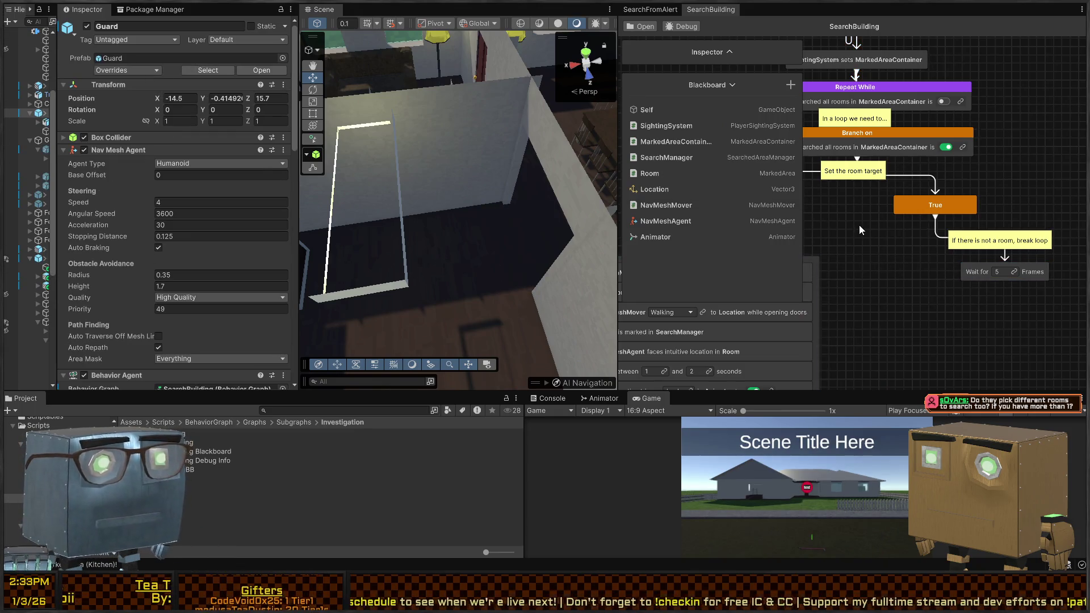
Widen the SearchBuilding graph panel, centre the loop nodes, and select the Repeat While node.
mouse_move(860, 213)
mouse_down()
mouse_move(923, 255)
mouse_move(946, 292)
mouse_up()
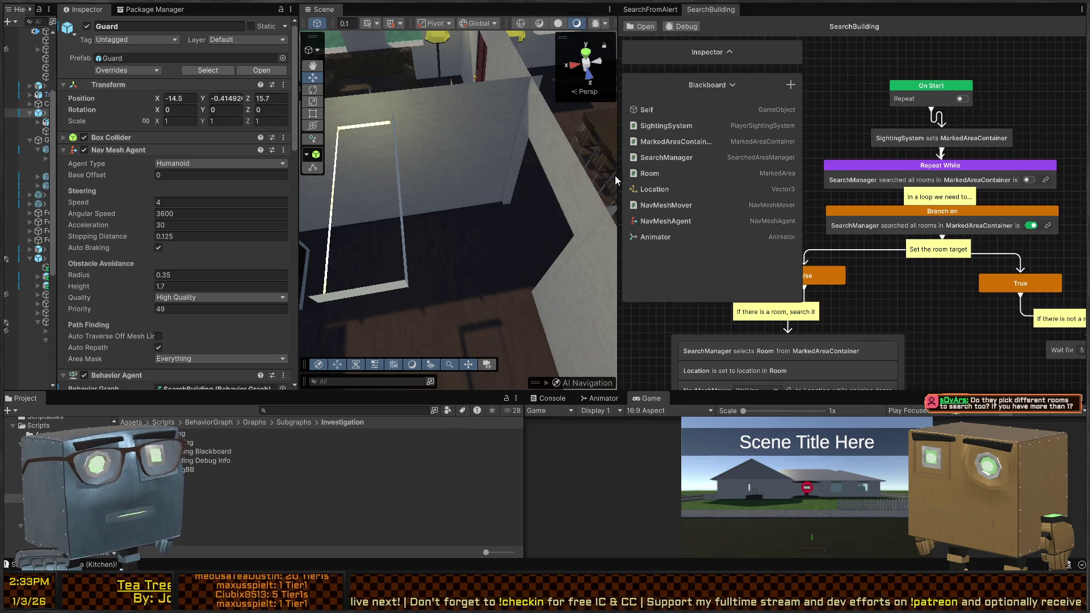
mouse_move(617, 180)
mouse_down()
mouse_move(333, 180)
mouse_move(348, 180)
mouse_up()
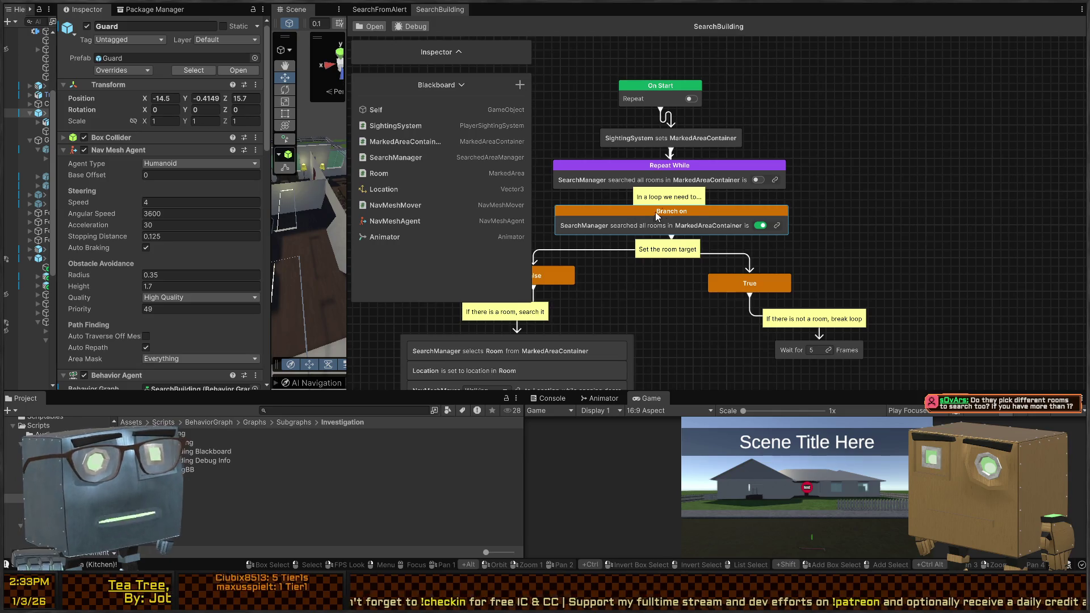
drag(654, 213, 768, 185)
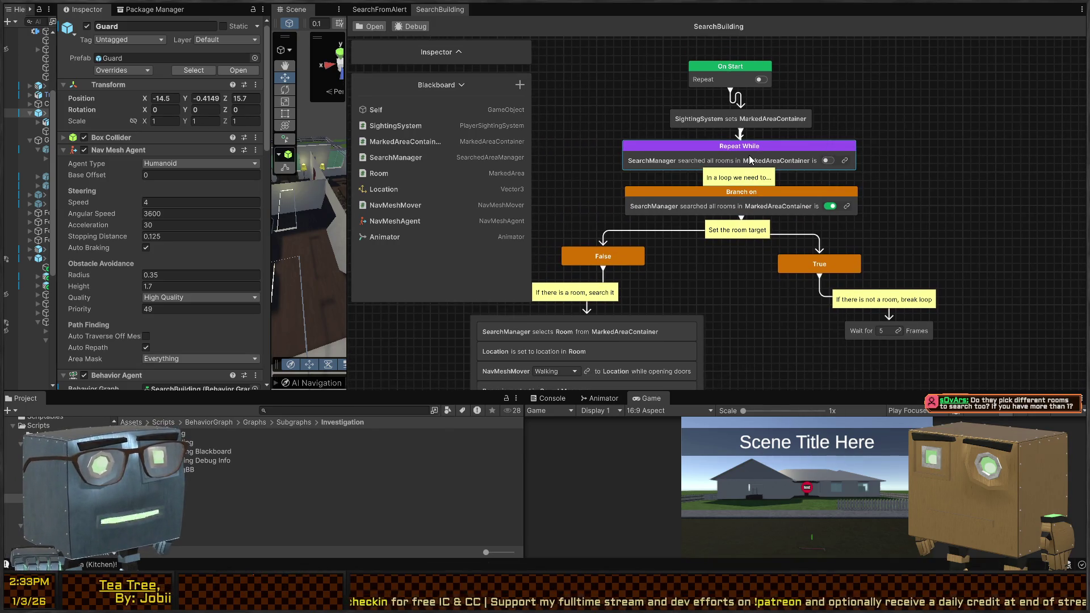
scroll(750, 165, up, 2)
drag(661, 168, 712, 214)
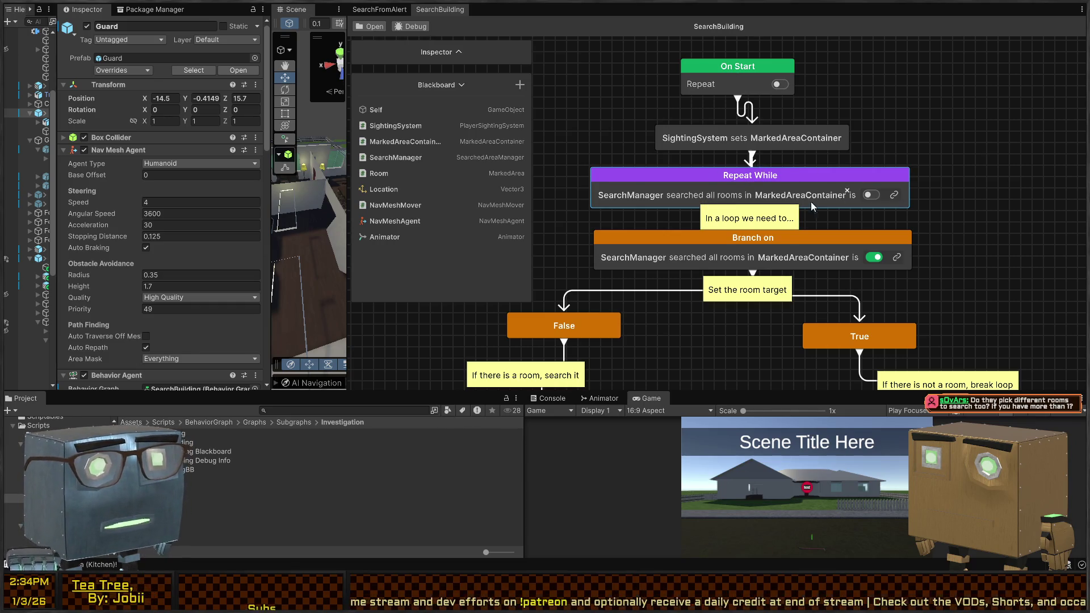
scroll(725, 167, down, 3)
scroll(710, 184, up, 3)
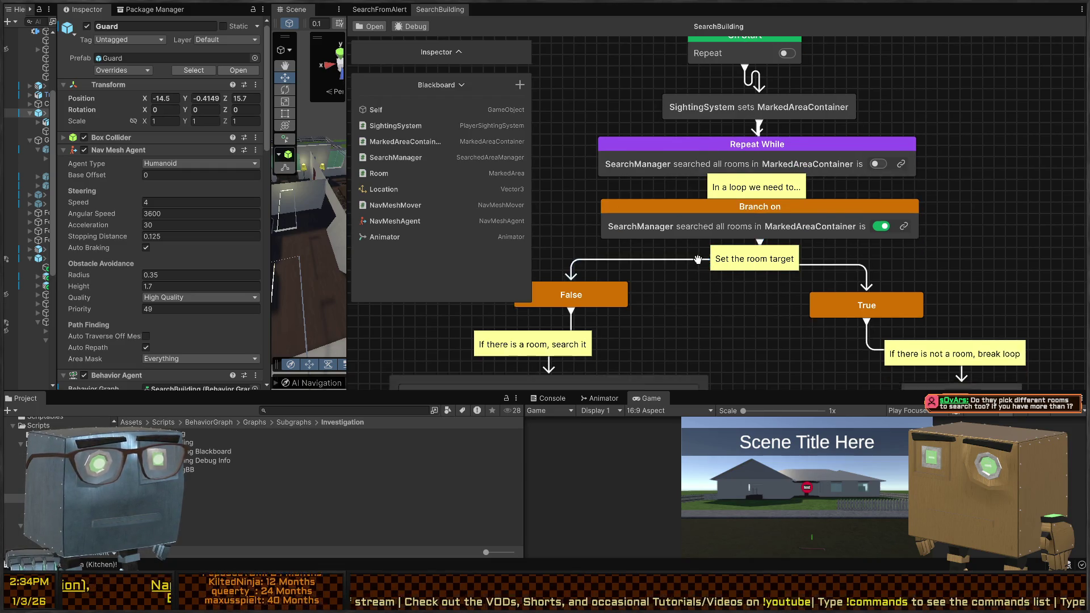
scroll(694, 179, down, 3)
scroll(699, 170, down, 2)
scroll(758, 223, up, 3)
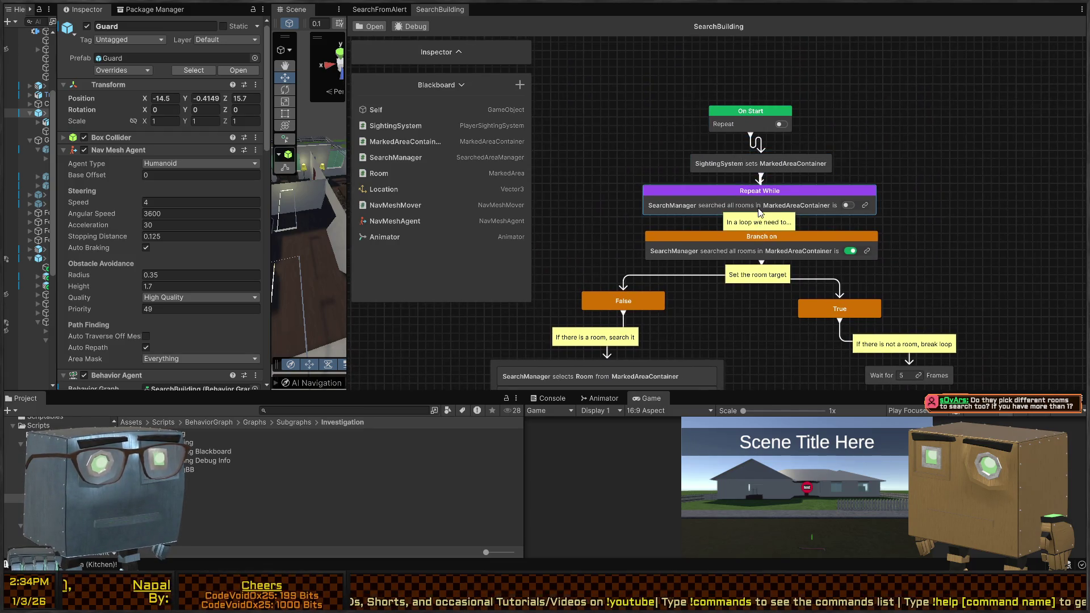
click(757, 206)
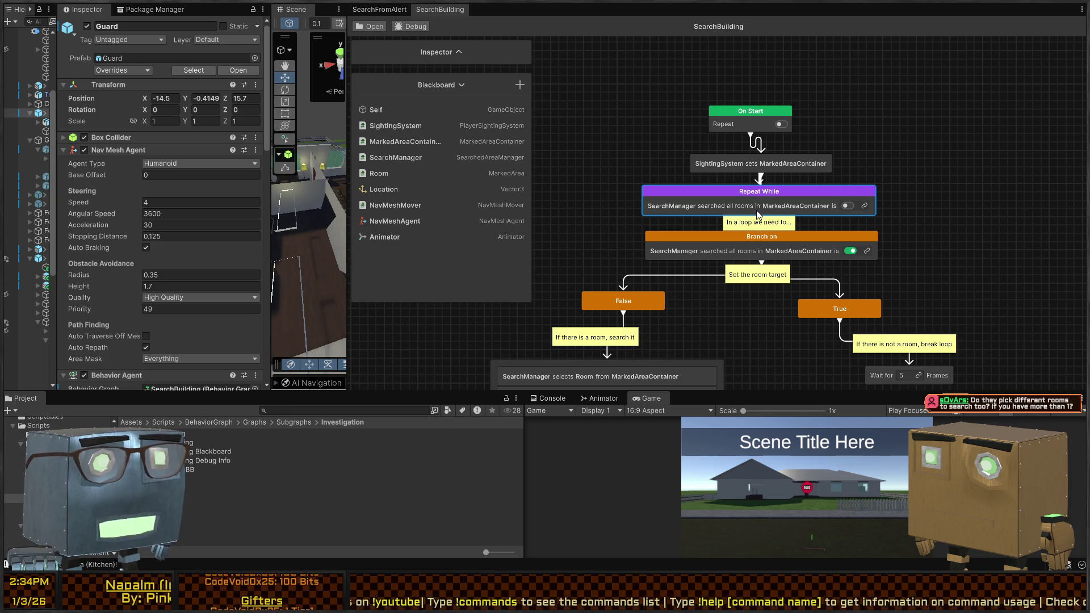
scroll(760, 256, down, 3)
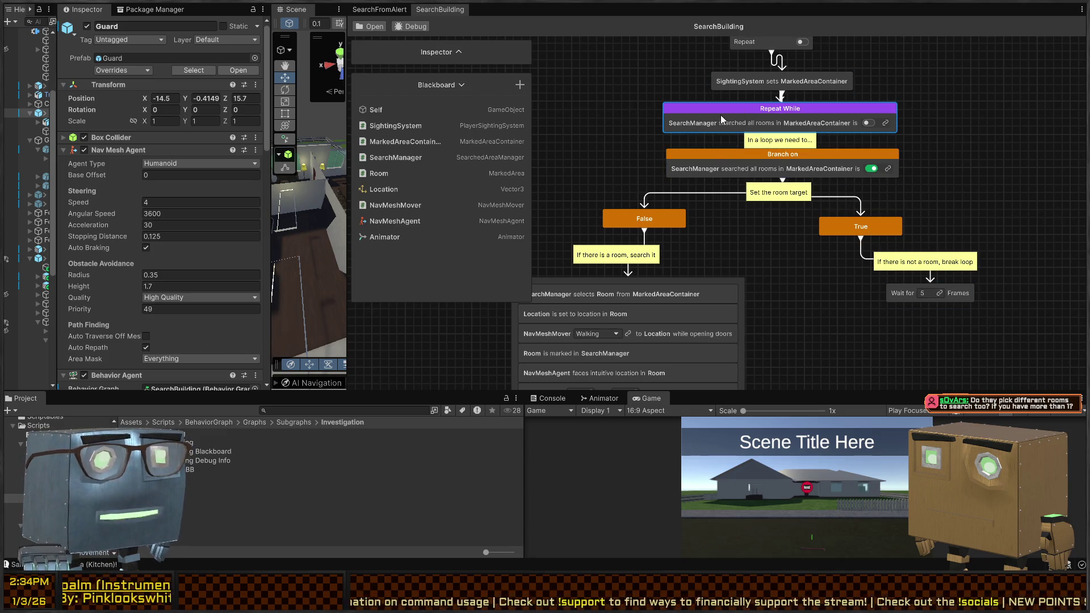
Remove the Repeat While condition and set the node's Repeat Mode to Forever.
click(458, 52)
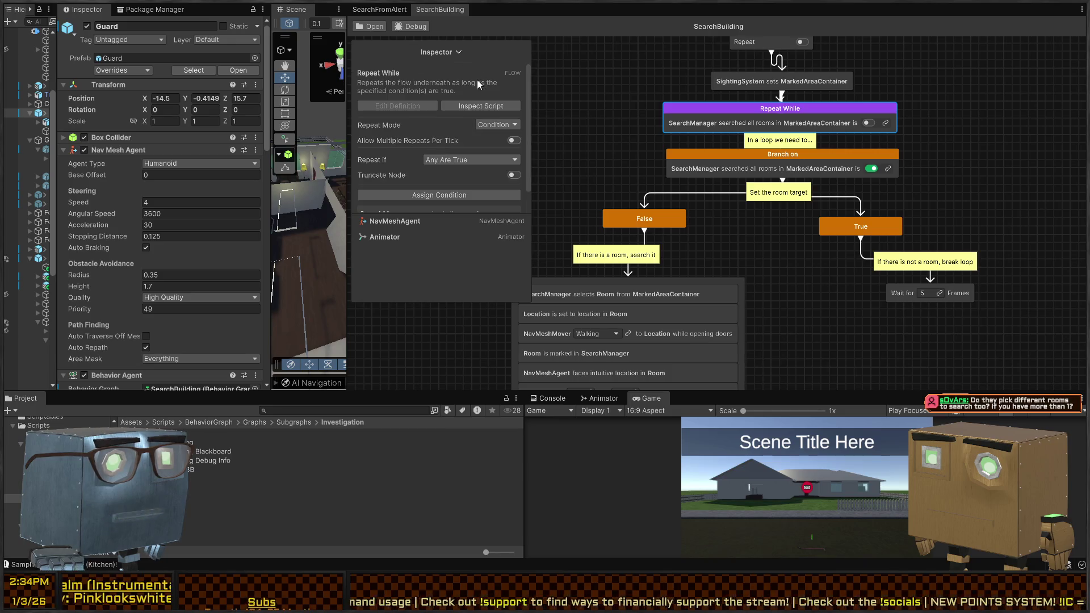
scroll(432, 119, down, 1)
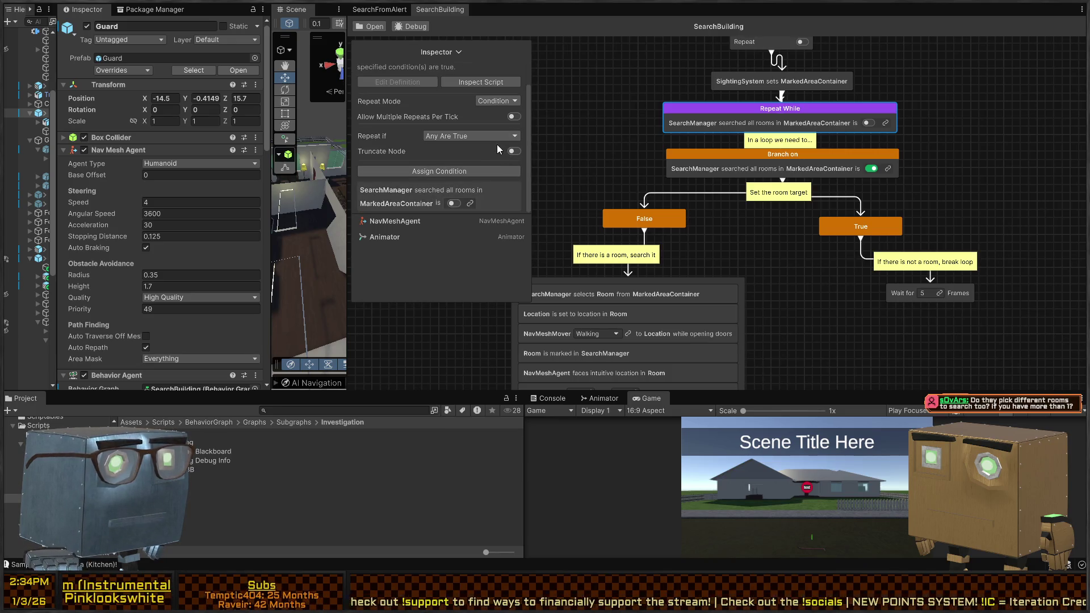
click(506, 196)
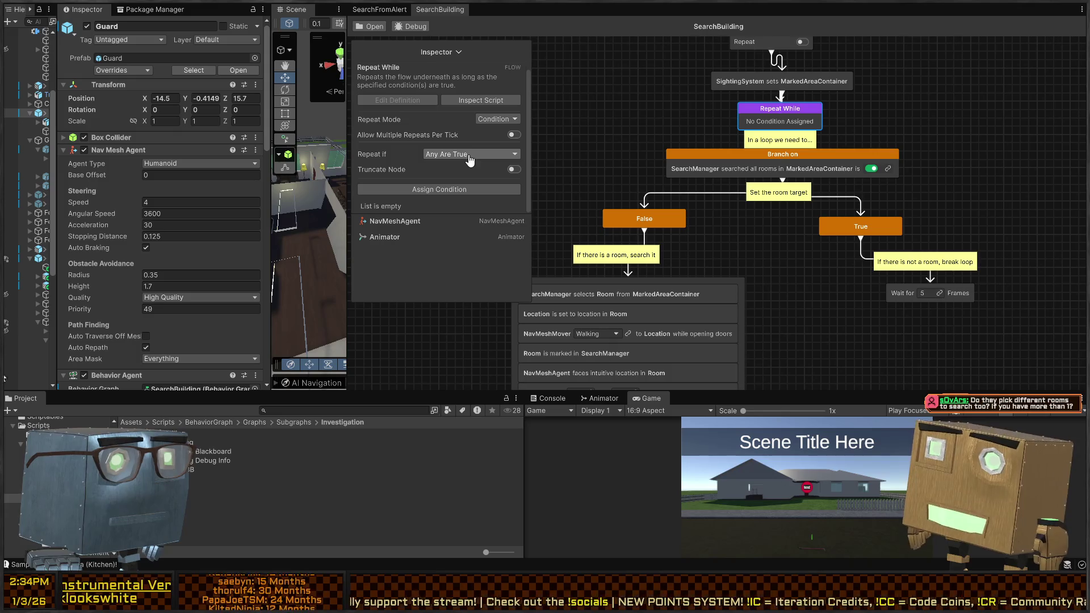
click(497, 119)
click(509, 145)
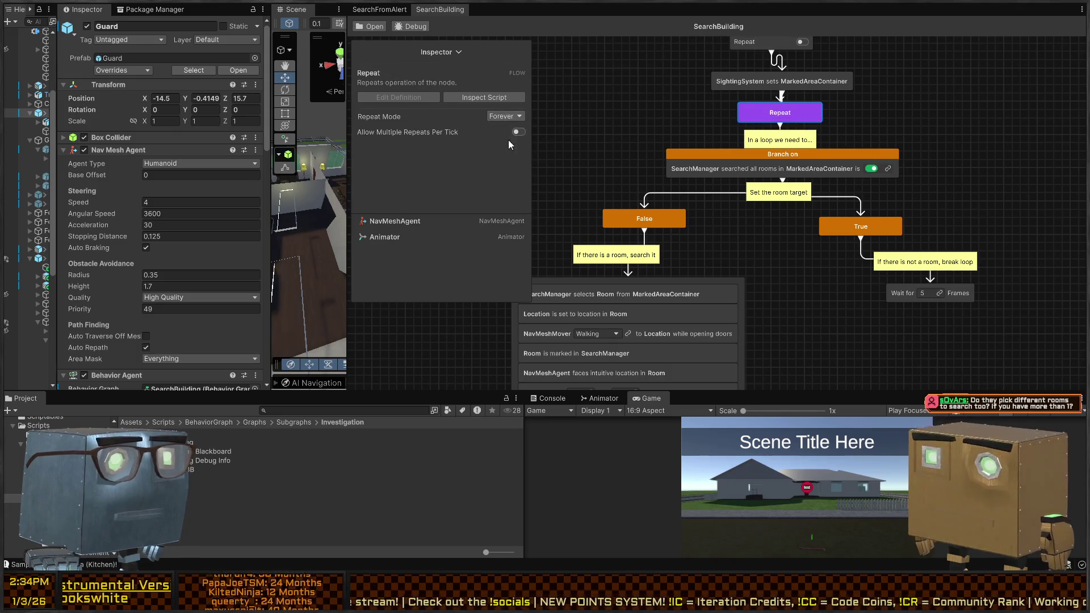
drag(728, 120, 657, 149)
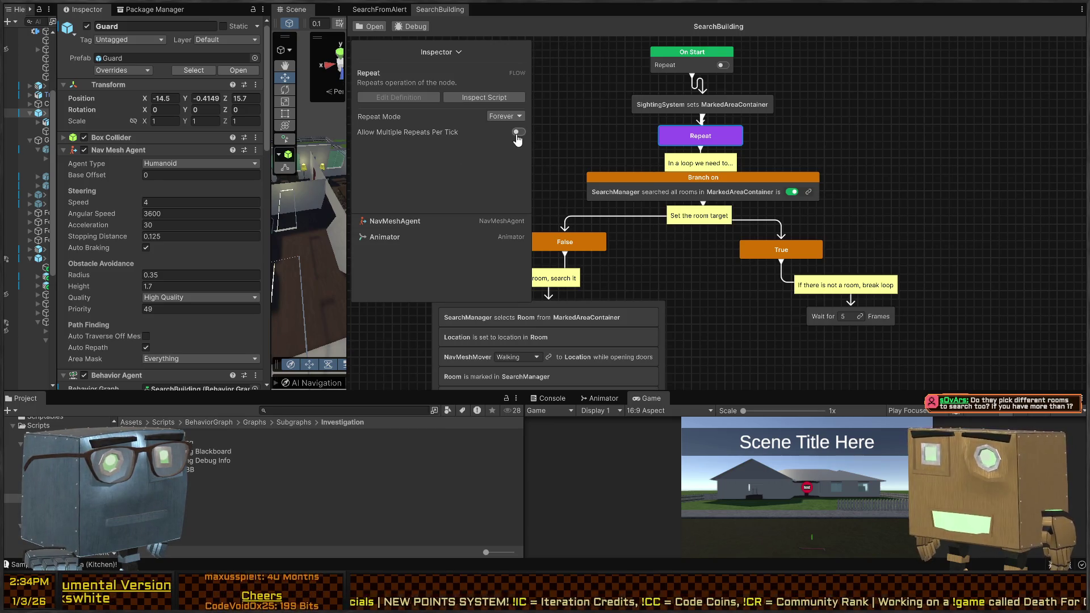
scroll(825, 223, down, 2)
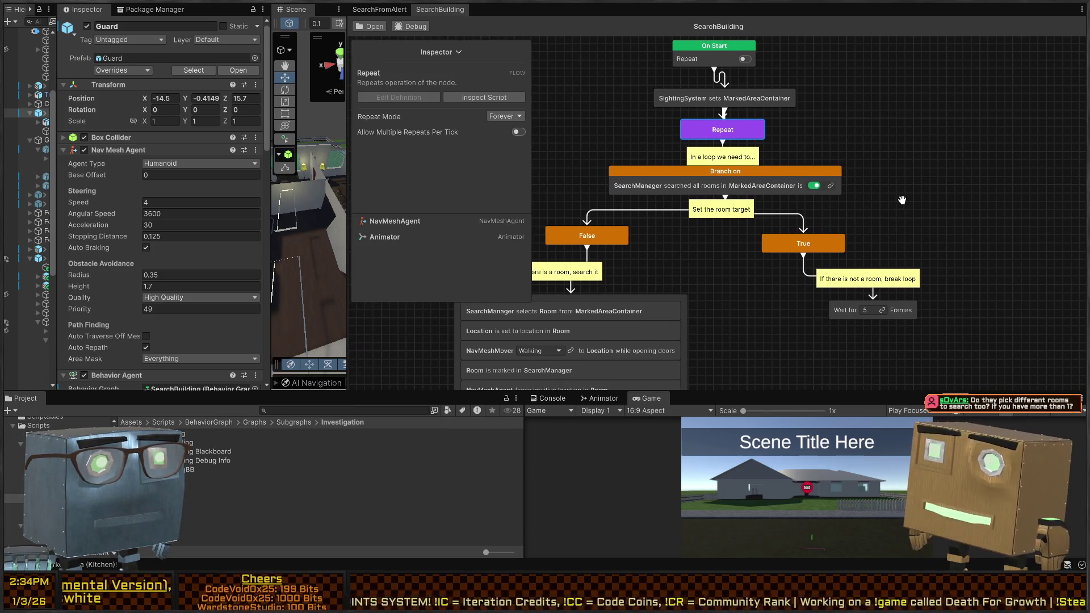
drag(826, 223, 768, 223)
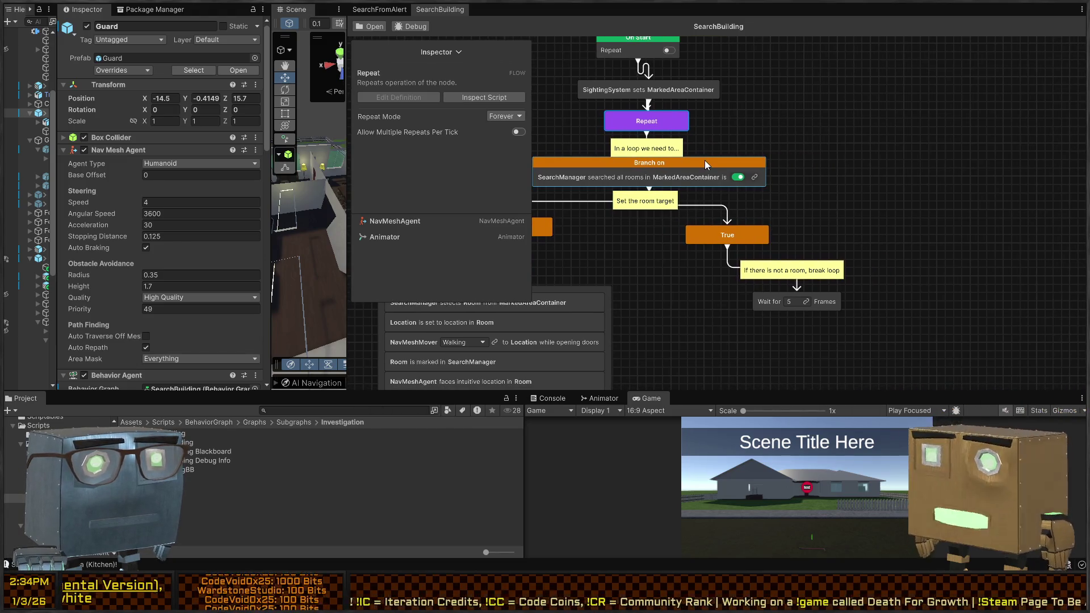
scroll(750, 210, down, 1)
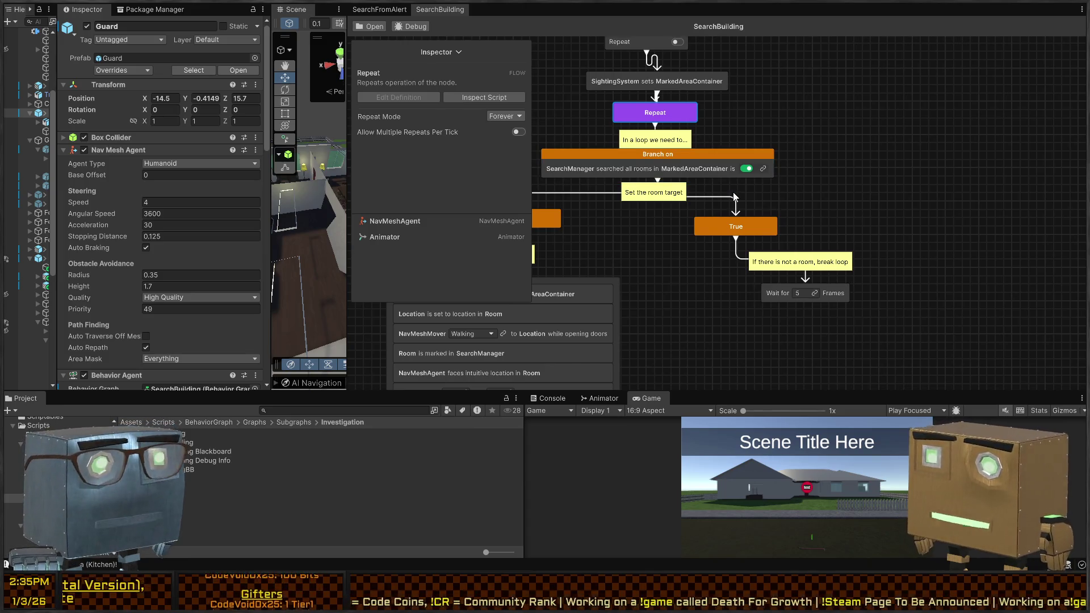
Start another play test and widen the Hierarchy panel.
key(ctrl+p)
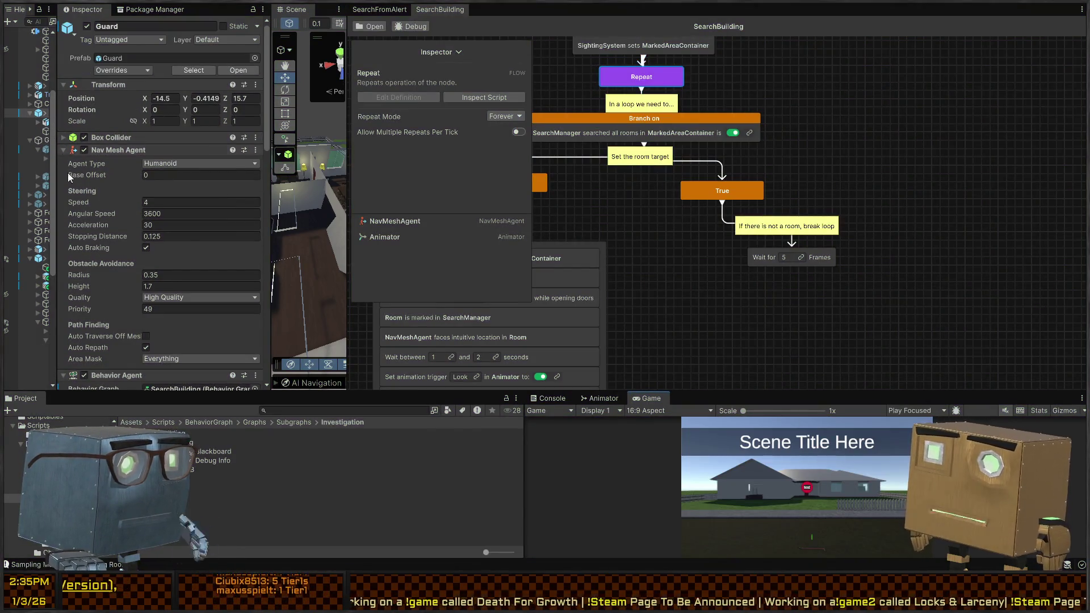
scroll(197, 191, down, 3)
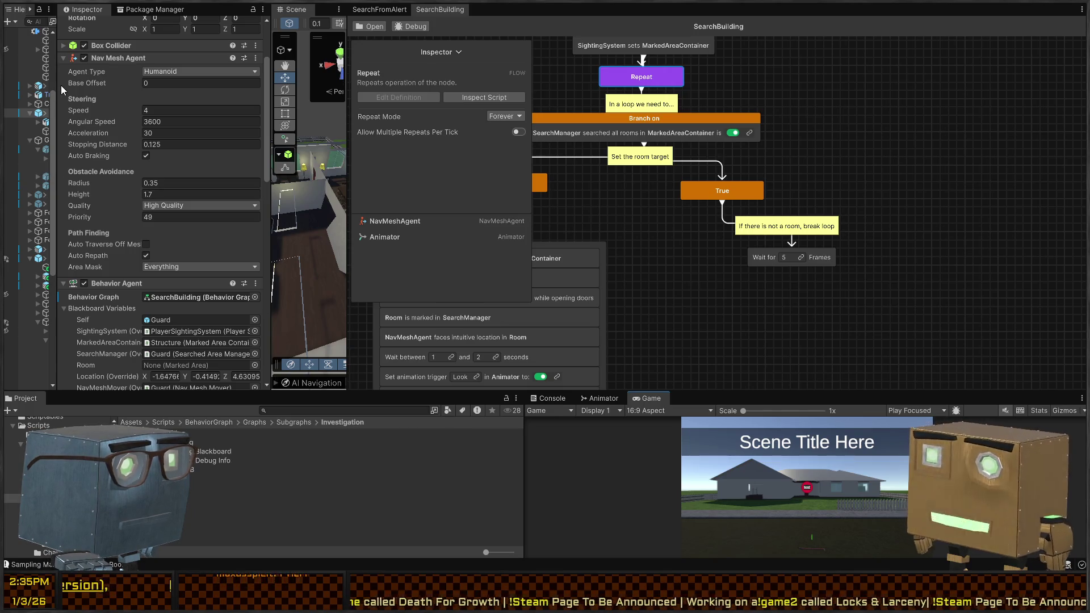
drag(58, 85, 175, 100)
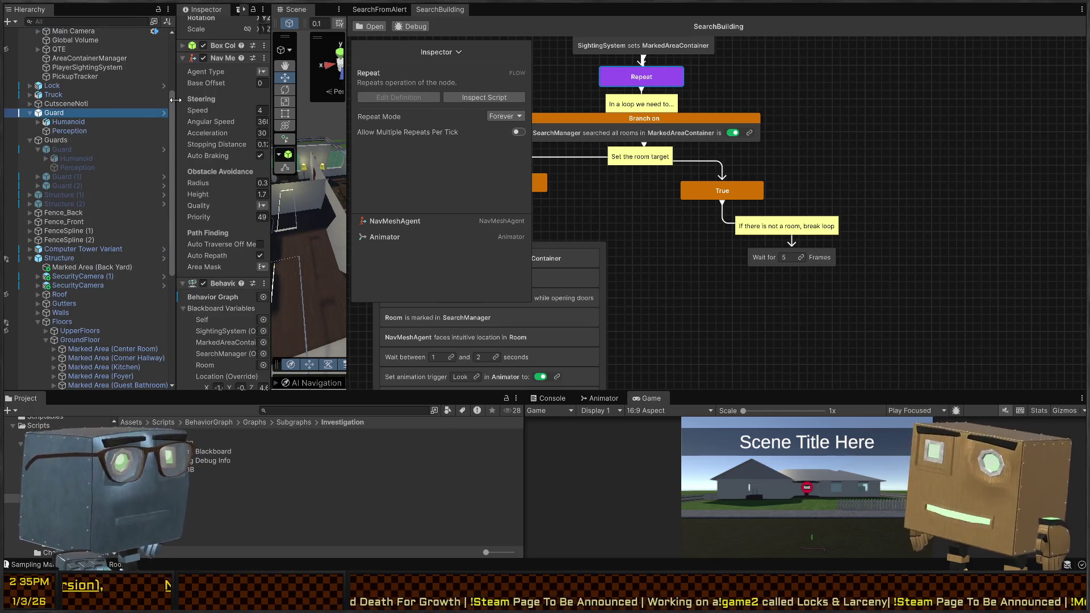
Set Structure's Marked Area Container Areas size to 1, leaving only Back Yard, and start Play.
click(77, 268)
click(73, 259)
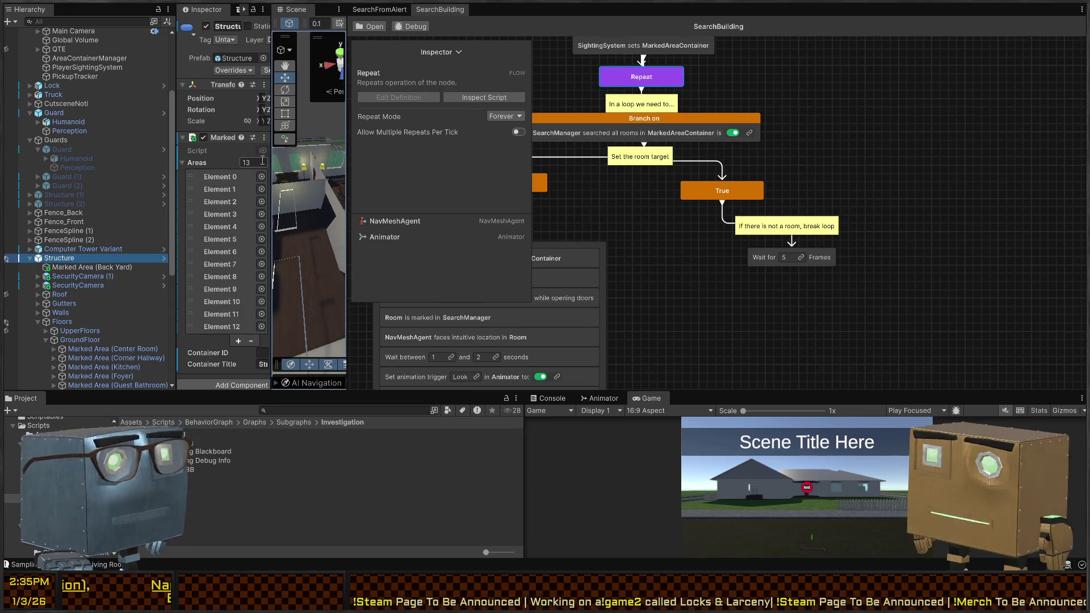
drag(272, 159, 451, 159)
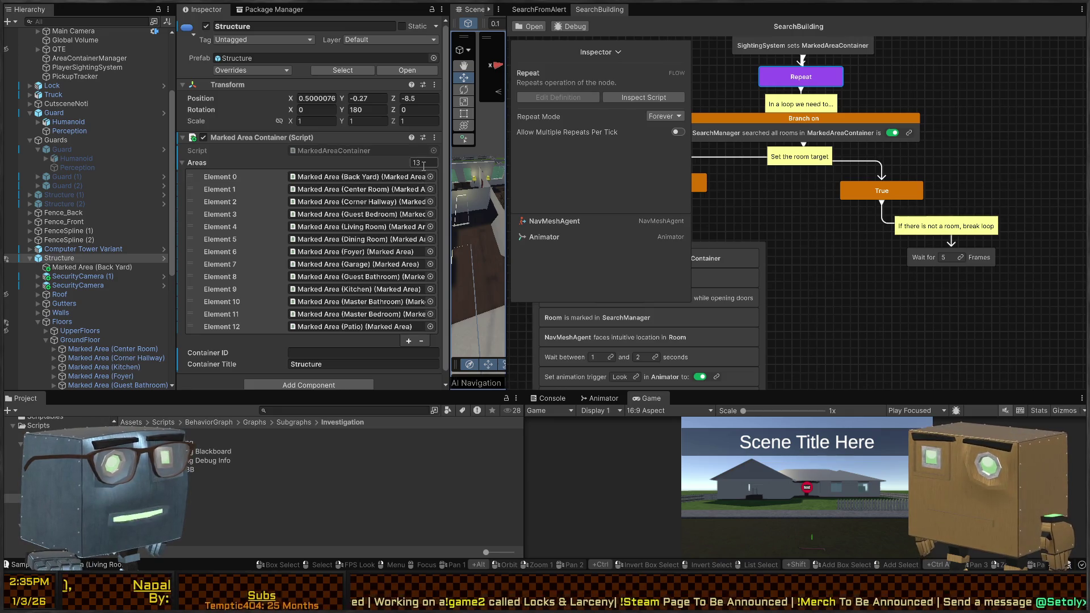
text(1)
key(Return)
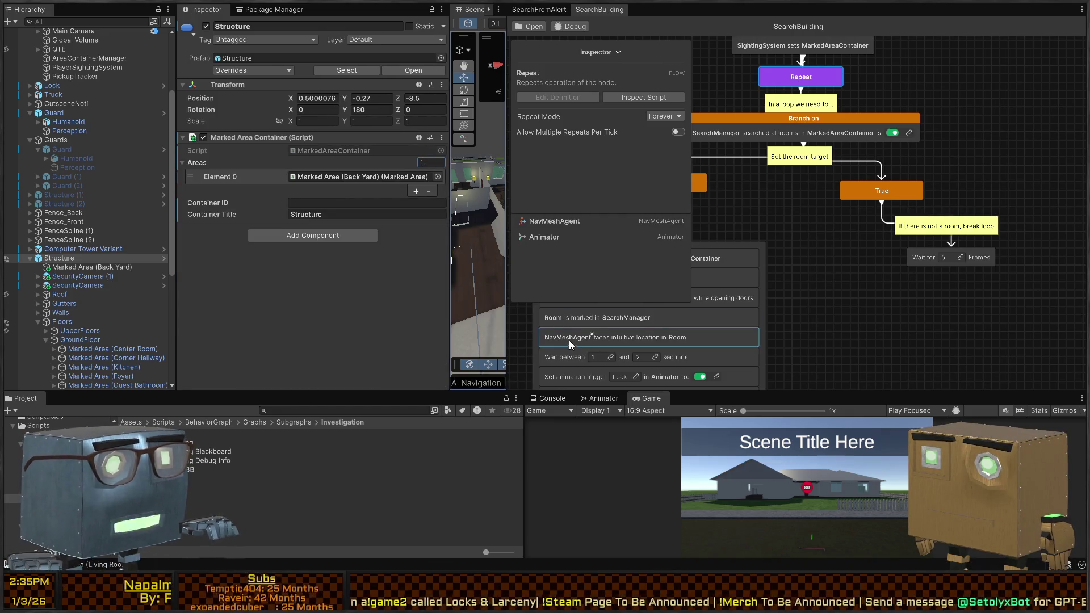
key(ctrl+p)
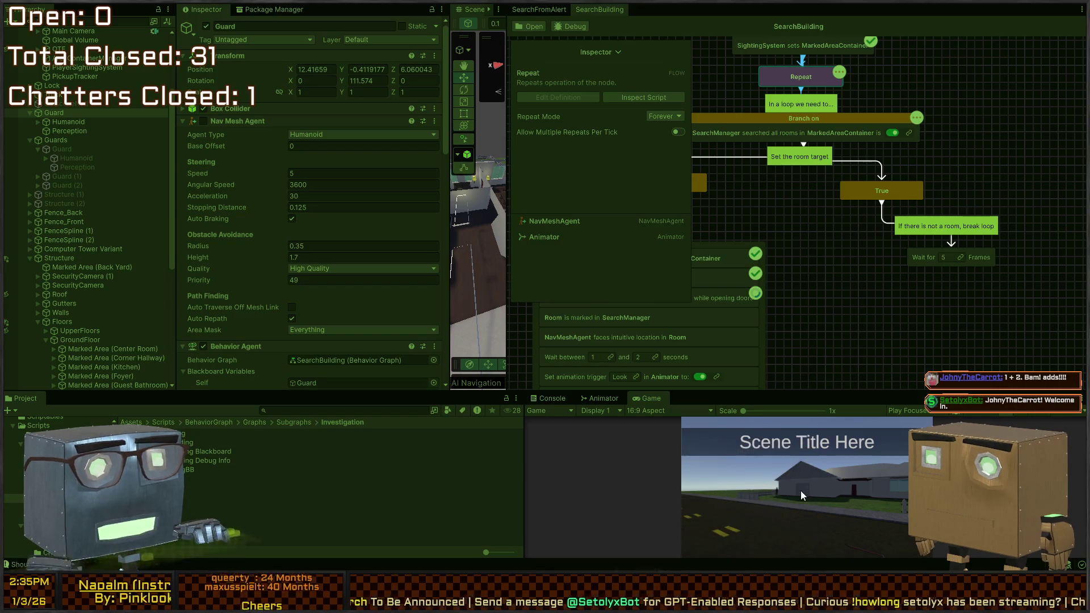
Watch the Guard search the back yard from an overhead Scene view while tracking SearchBuilding graph nodes.
click(529, 9)
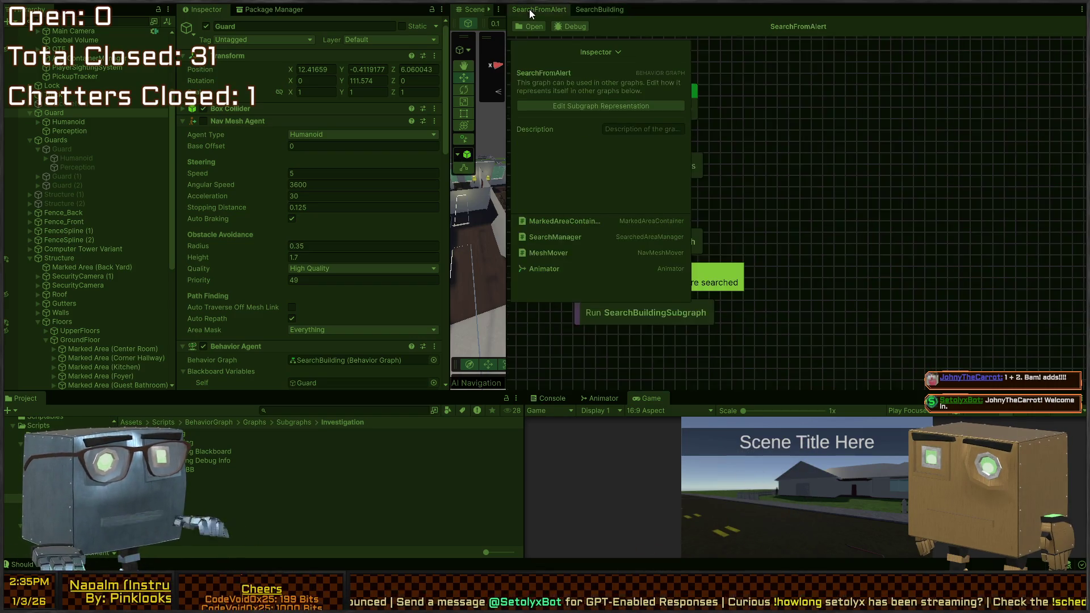
click(605, 9)
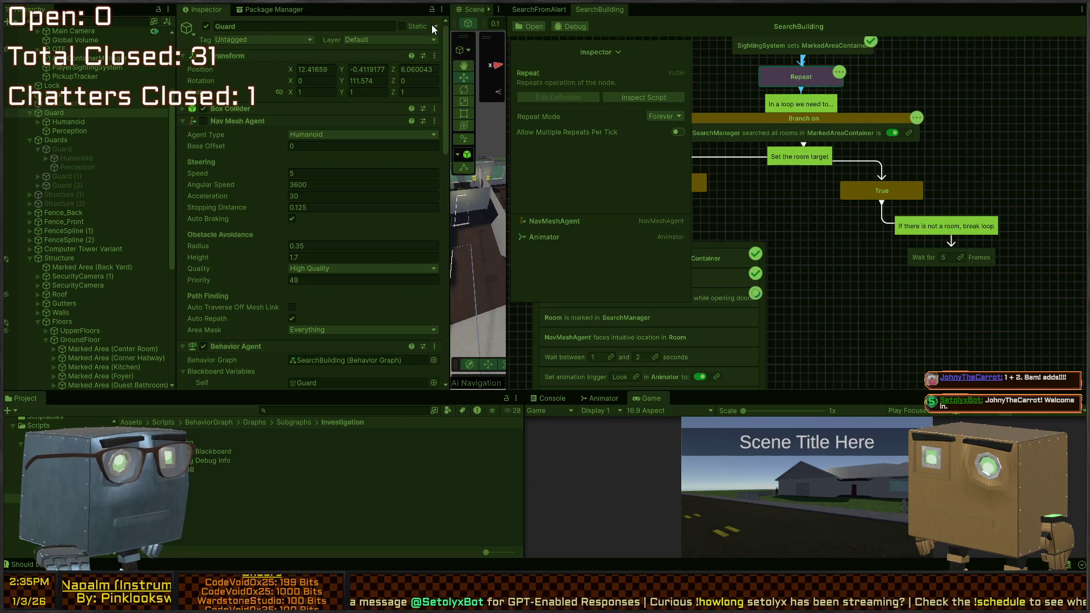
drag(452, 33, 157, 32)
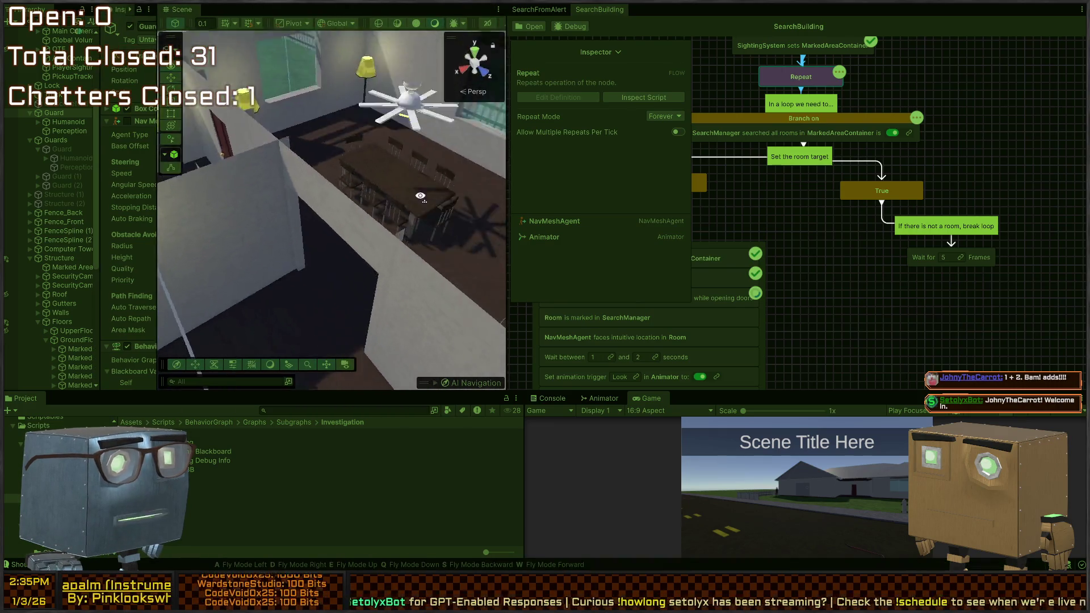
mouse_move(361, 197)
mouse_down()
mouse_move(397, 239)
mouse_move(387, 227)
mouse_move(341, 239)
mouse_up()
mouse_move(273, 255)
mouse_down()
mouse_move(629, 251)
mouse_move(720, 231)
mouse_move(733, 243)
mouse_up()
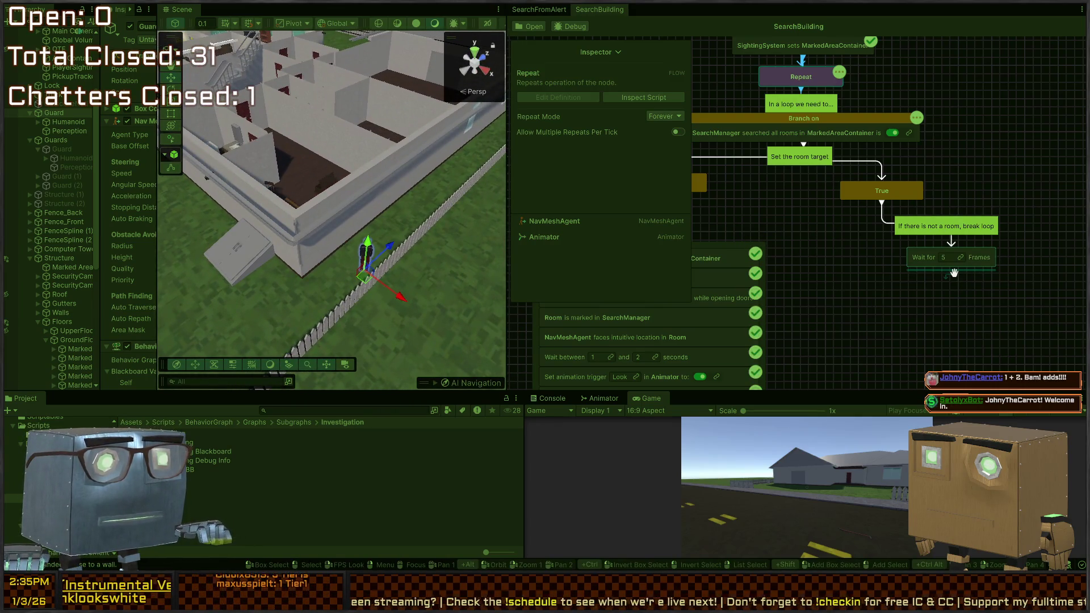
mouse_move(955, 273)
mouse_down()
mouse_move(905, 204)
mouse_move(920, 182)
mouse_move(818, 266)
mouse_up()
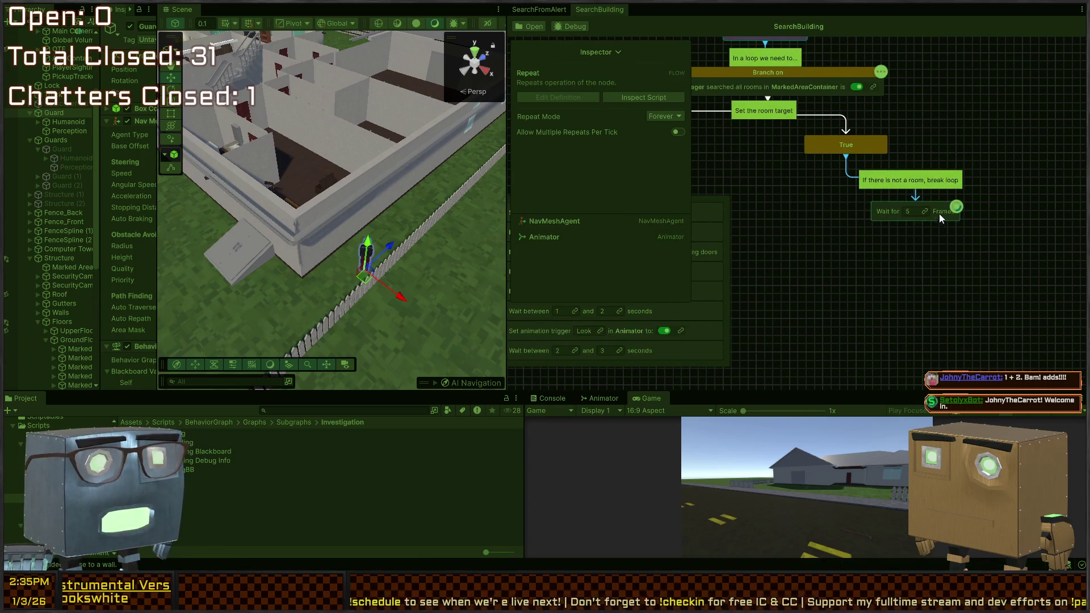
scroll(817, 176, up, 3)
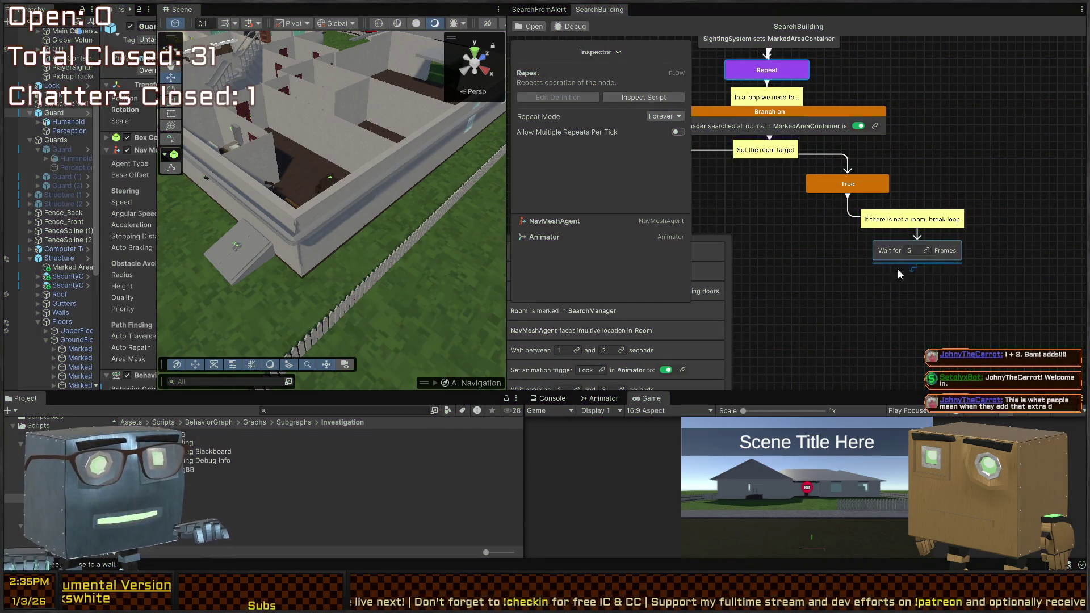
drag(772, 183, 816, 319)
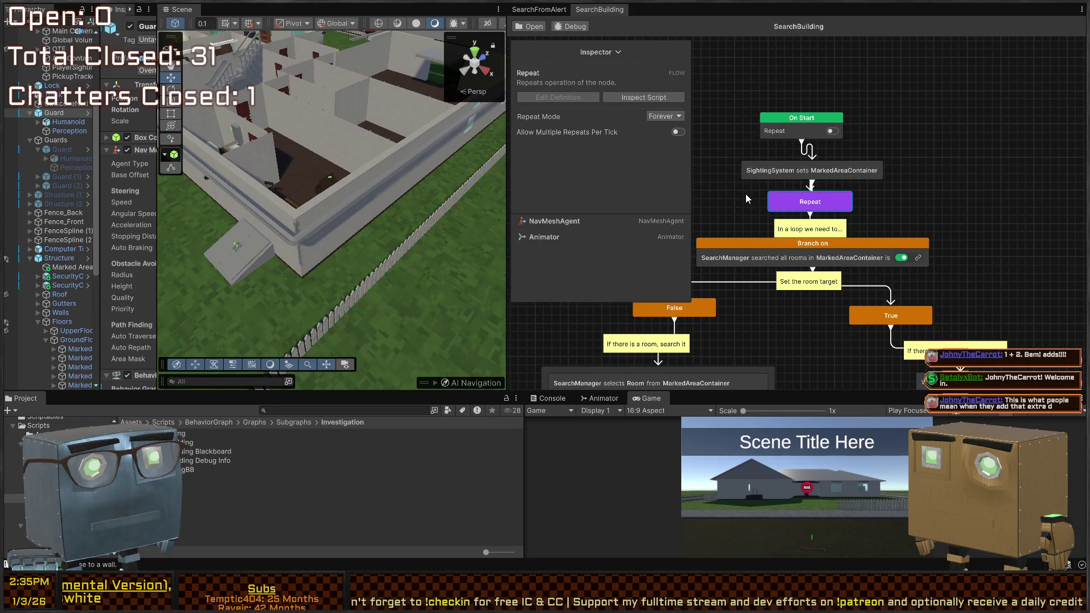
click(542, 10)
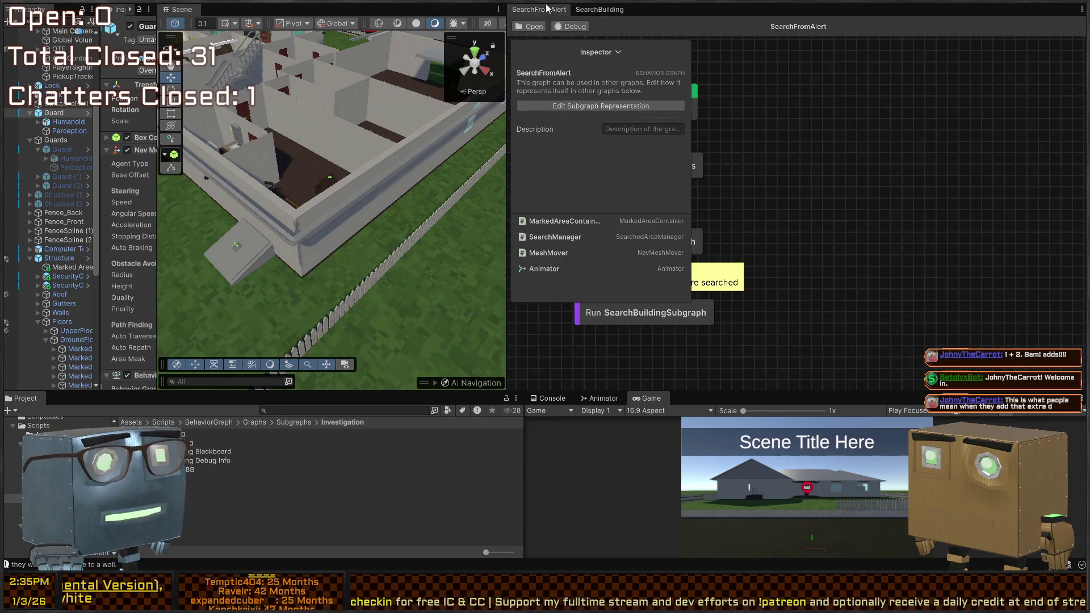
Rename the Graphs/SearchBuilding asset to SearchBuilding_Test, close its tab, and collapse Inspector and Blackboard.
click(592, 10)
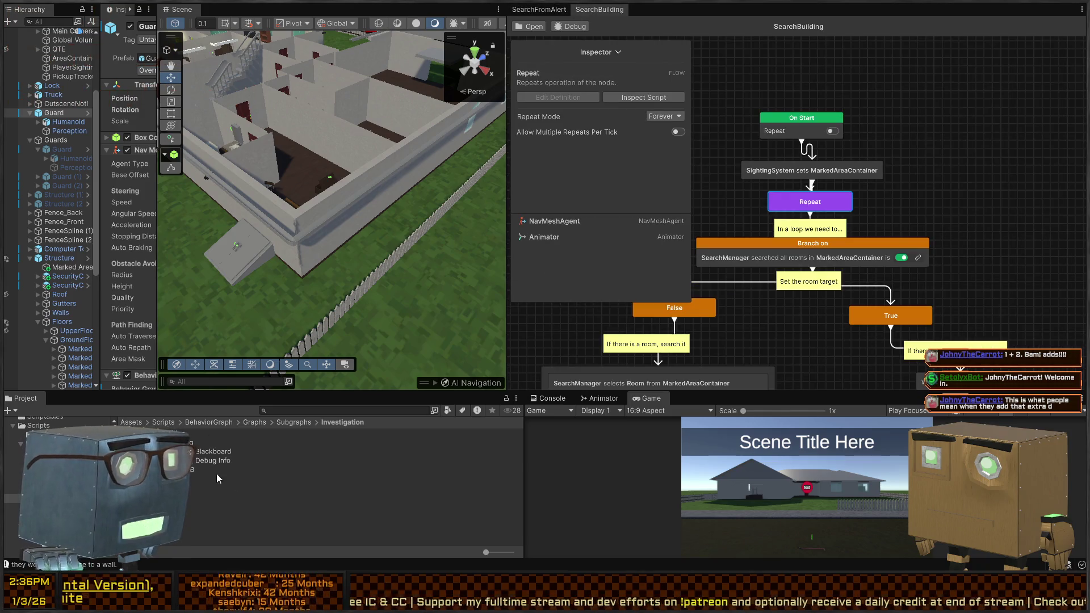
click(299, 423)
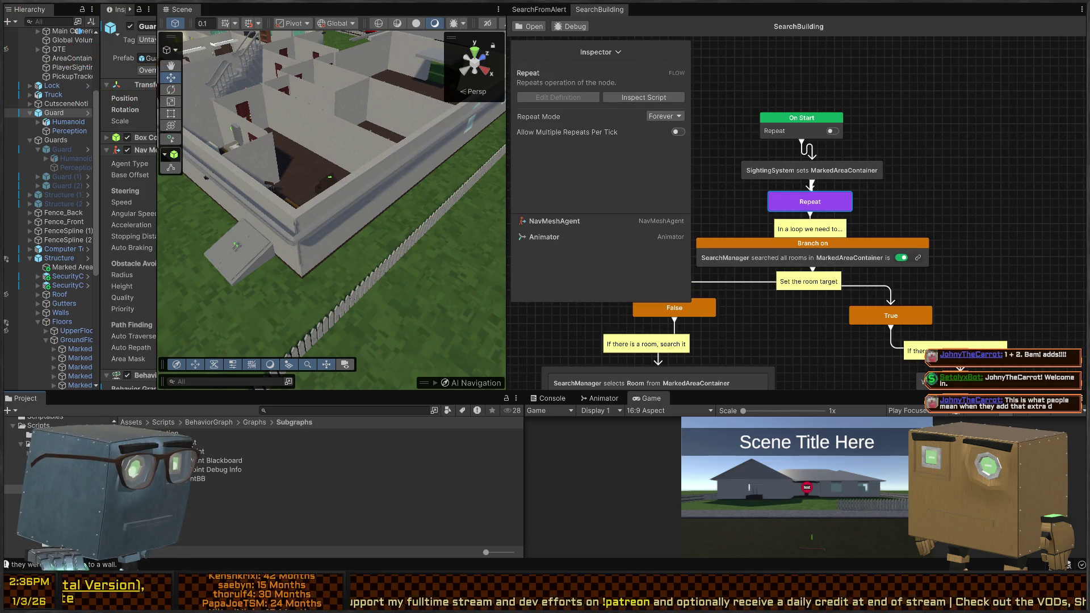
click(256, 425)
click(215, 460)
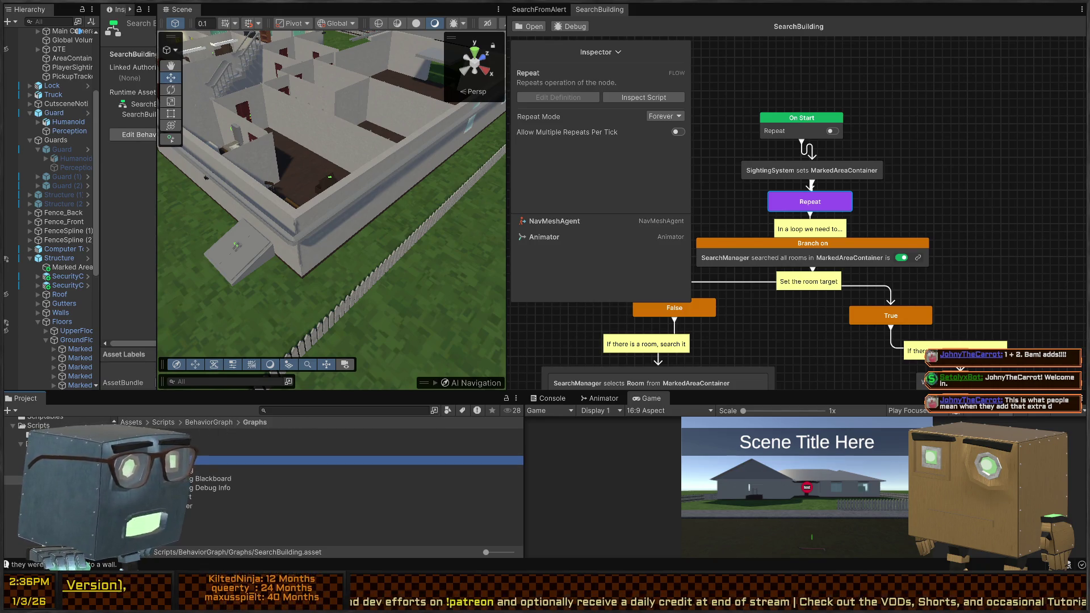
middle_click(601, 10)
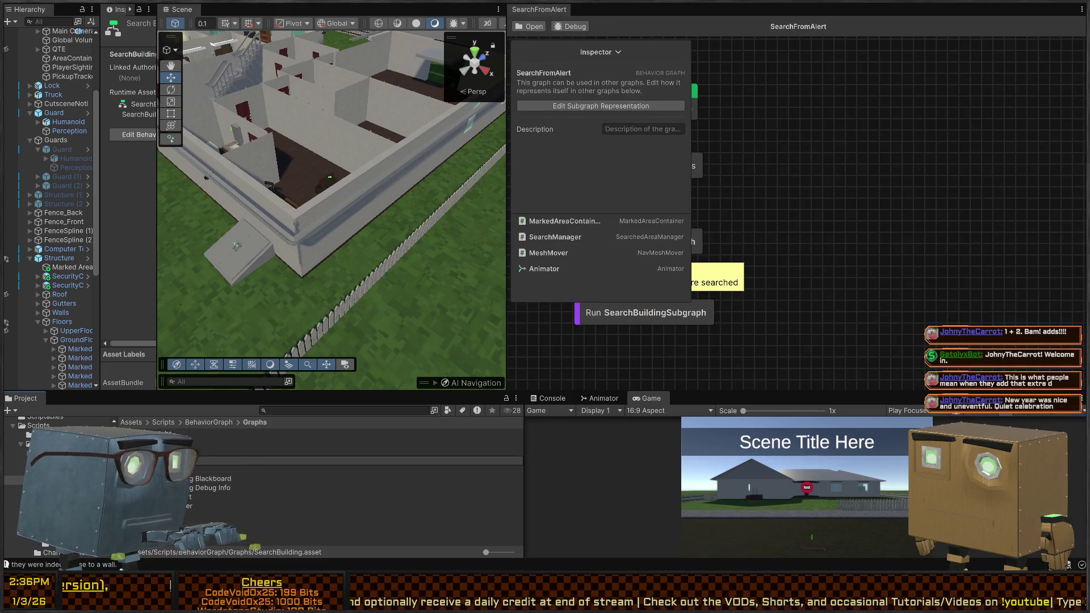
key(Return)
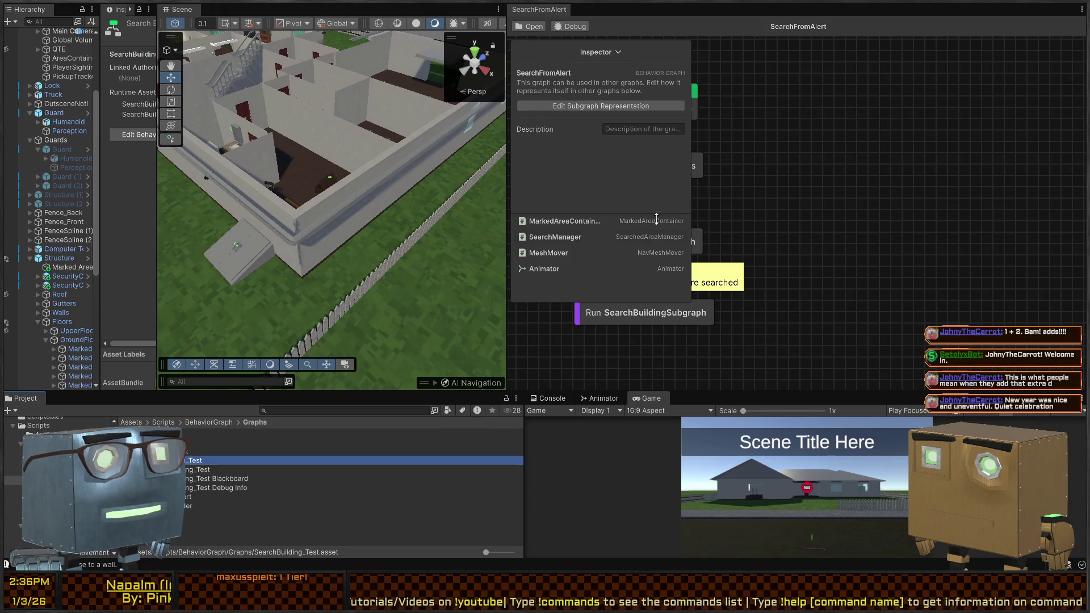
click(618, 52)
click(622, 83)
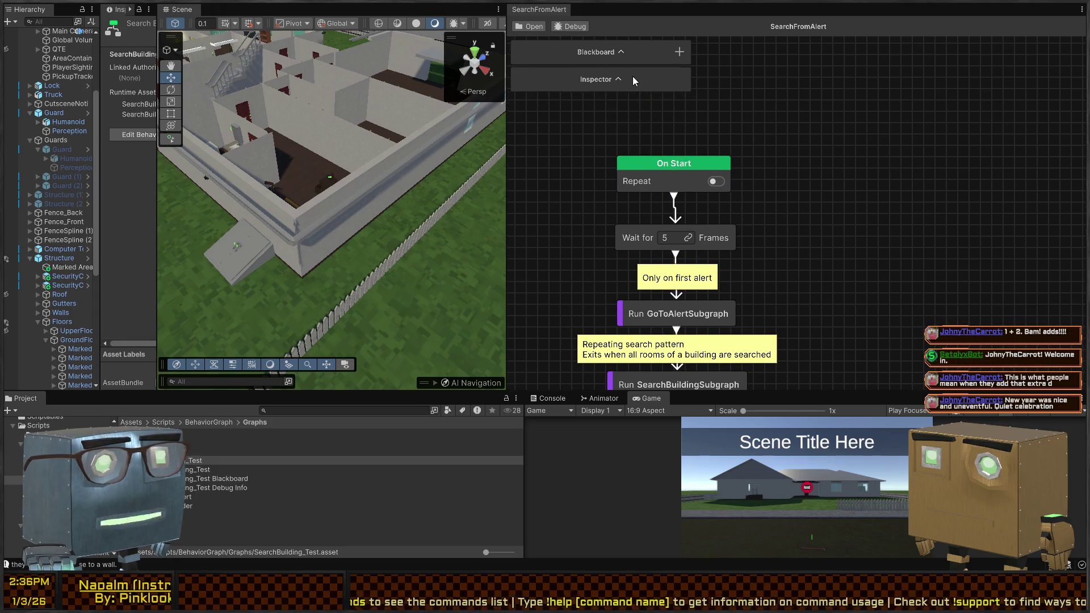
Check the Console, restore the full layout, enlarge the Project panel, and open the Subgraphs folder.
click(550, 398)
click(650, 398)
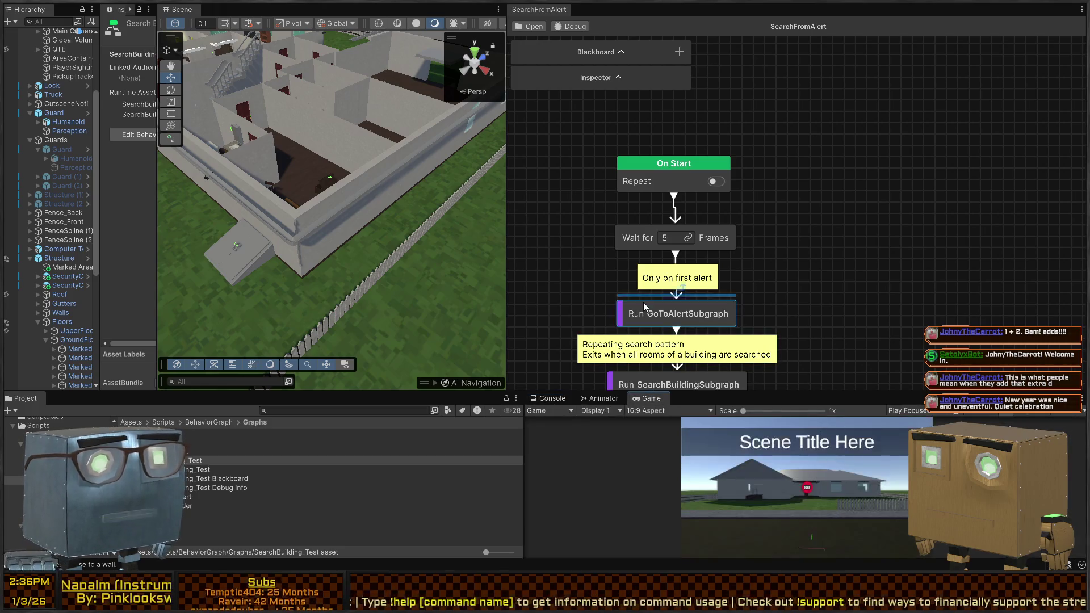
mouse_move(460, 188)
mouse_down()
mouse_move(141, 178)
mouse_move(380, 189)
mouse_move(352, 188)
mouse_move(379, 219)
mouse_move(533, 248)
mouse_up()
key(shift+space)
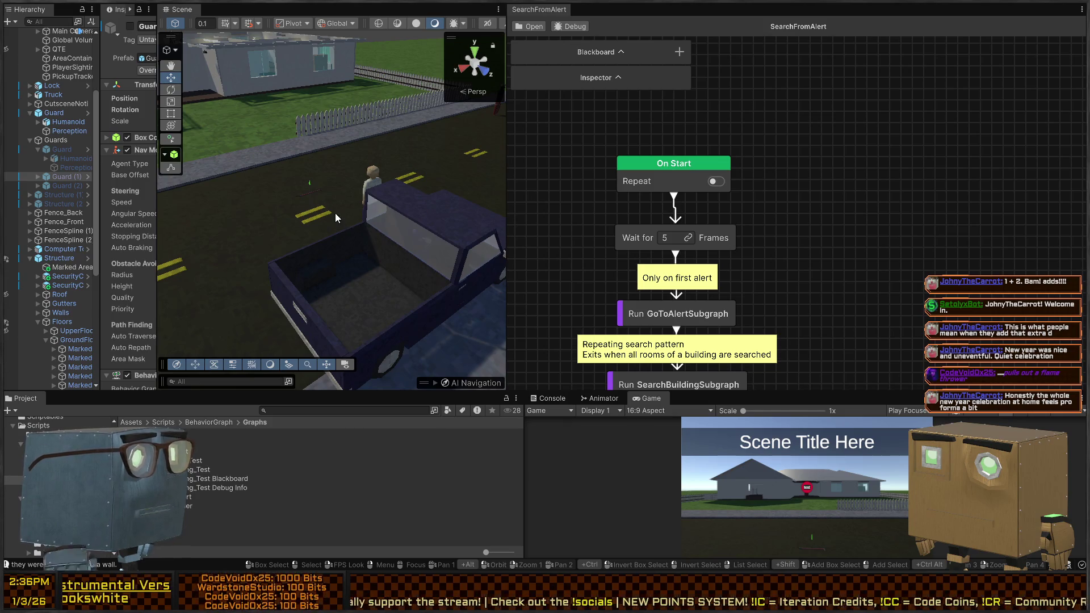
drag(339, 218, 278, 191)
mouse_move(534, 284)
mouse_down()
mouse_move(581, 243)
mouse_move(664, 306)
mouse_move(742, 213)
mouse_move(717, 222)
mouse_up()
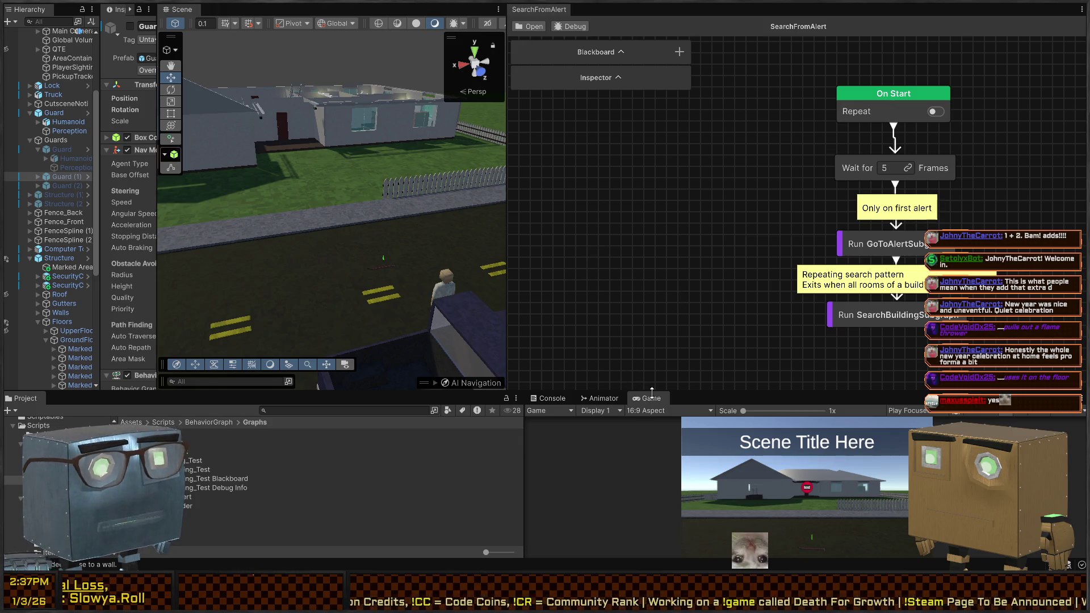
drag(708, 389, 690, 306)
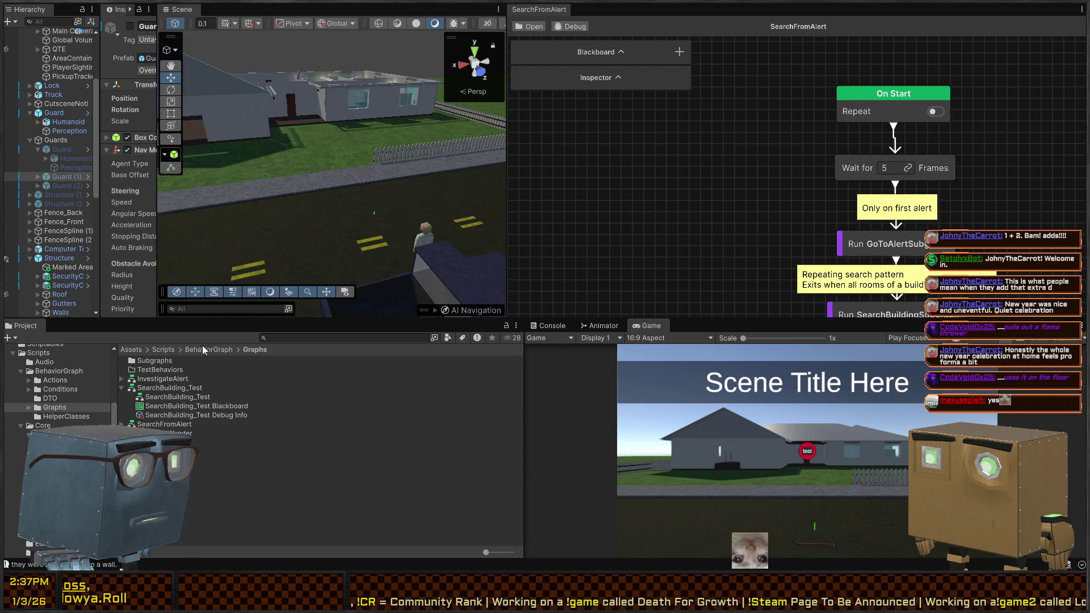
double_click(153, 361)
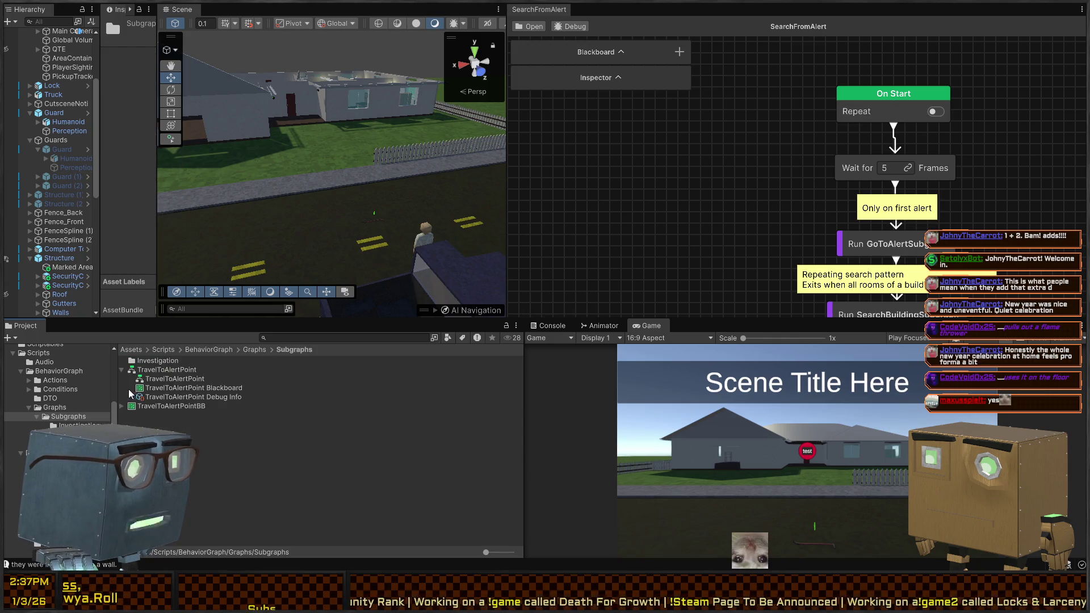
Open the SearchBuilding subgraph, set its Repeat While node to Forever, and return to SearchFromAlert.
double_click(164, 365)
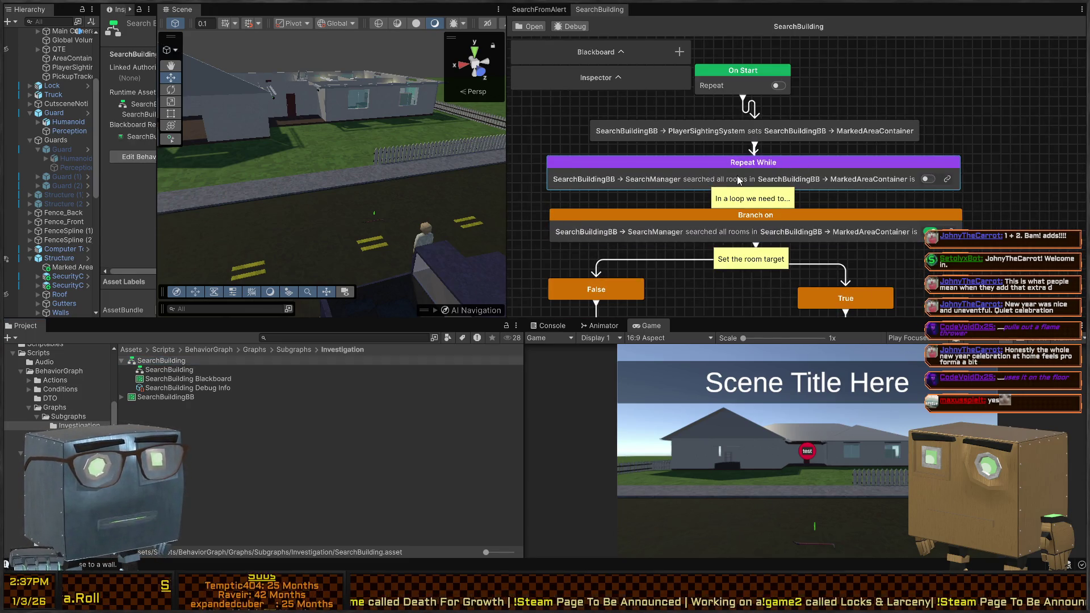
click(736, 181)
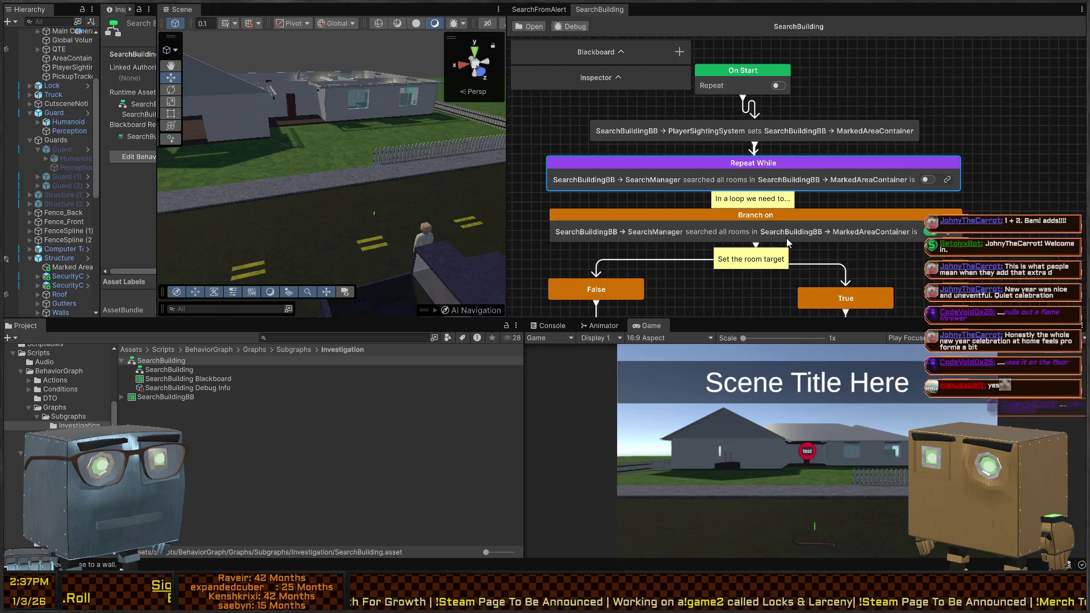
click(606, 80)
scroll(585, 186, down, 2)
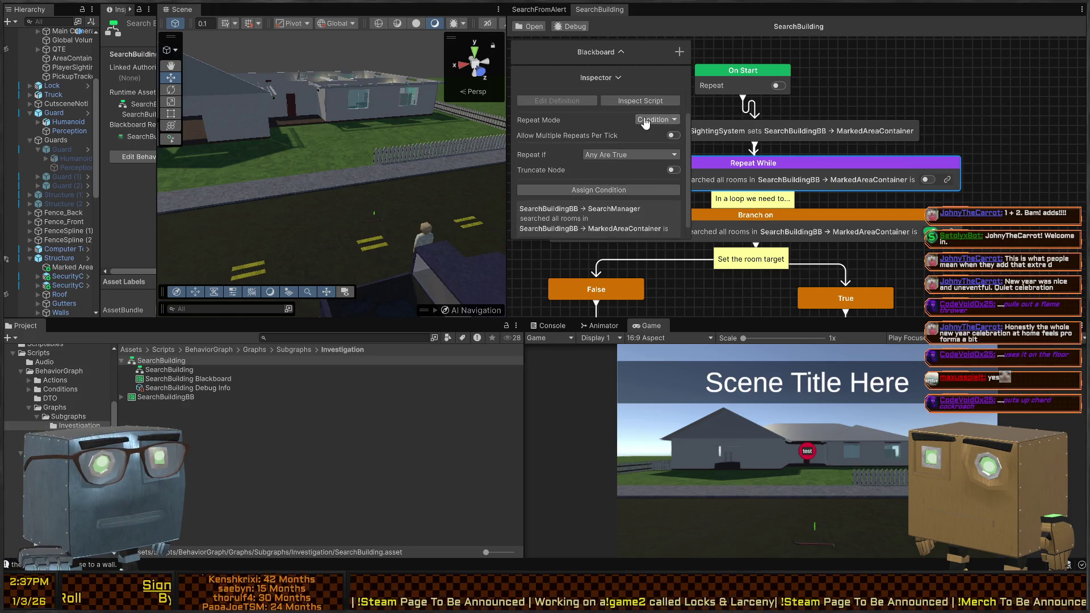
click(654, 138)
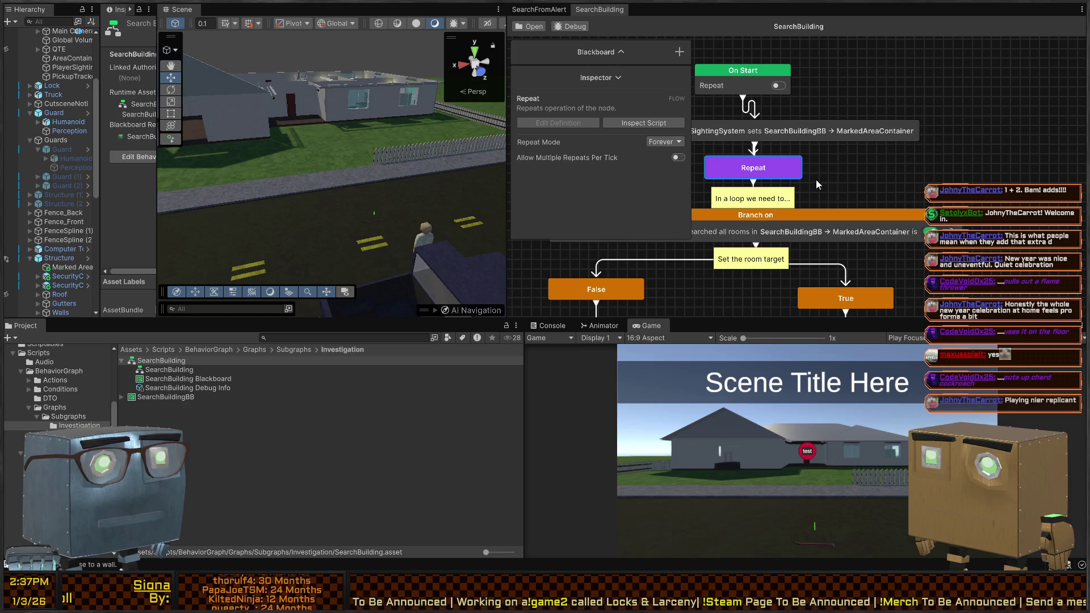
scroll(813, 178, down, 10)
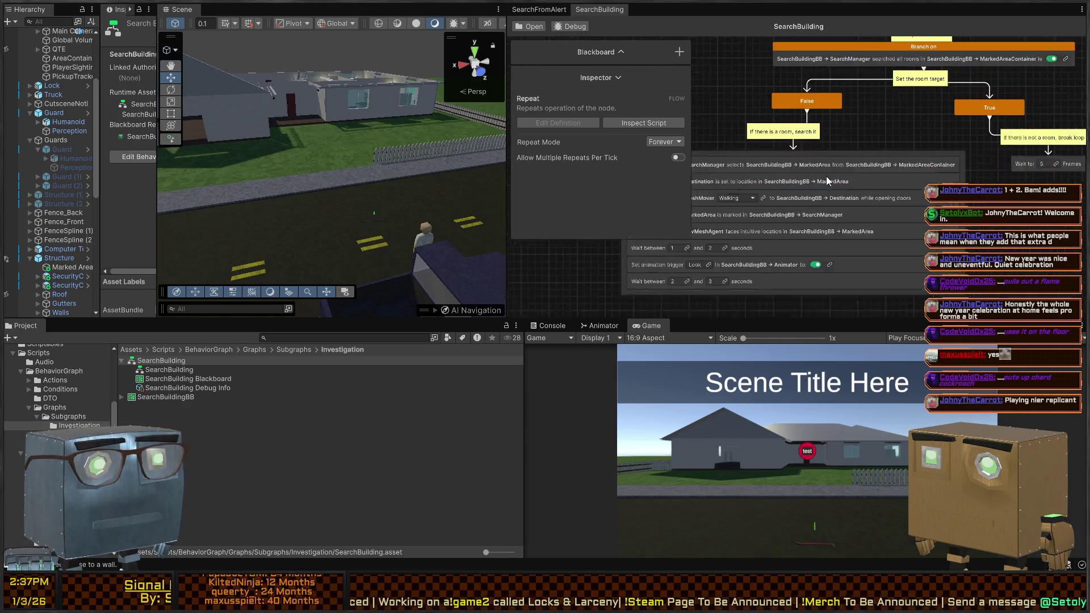
mouse_move(904, 129)
mouse_down()
mouse_move(853, 165)
mouse_move(758, 200)
mouse_move(875, 223)
mouse_up()
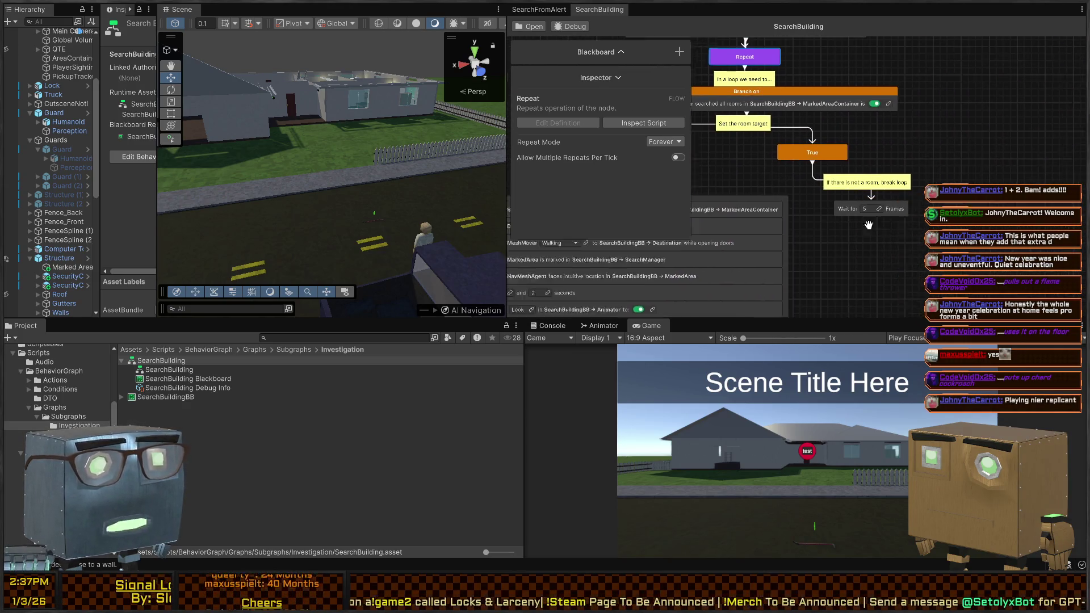
scroll(875, 223, up, 2)
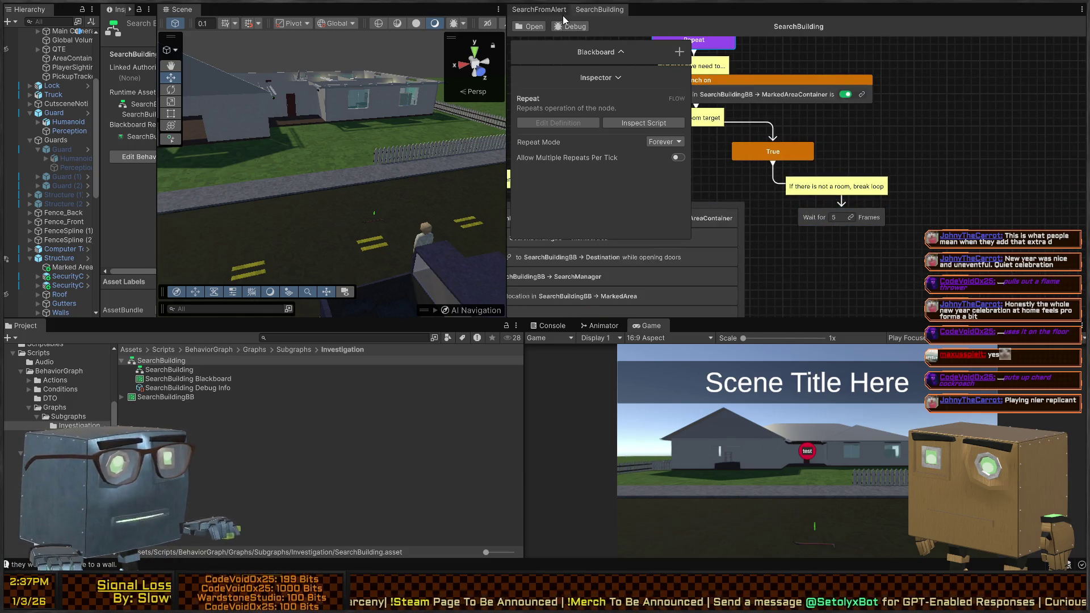
click(543, 9)
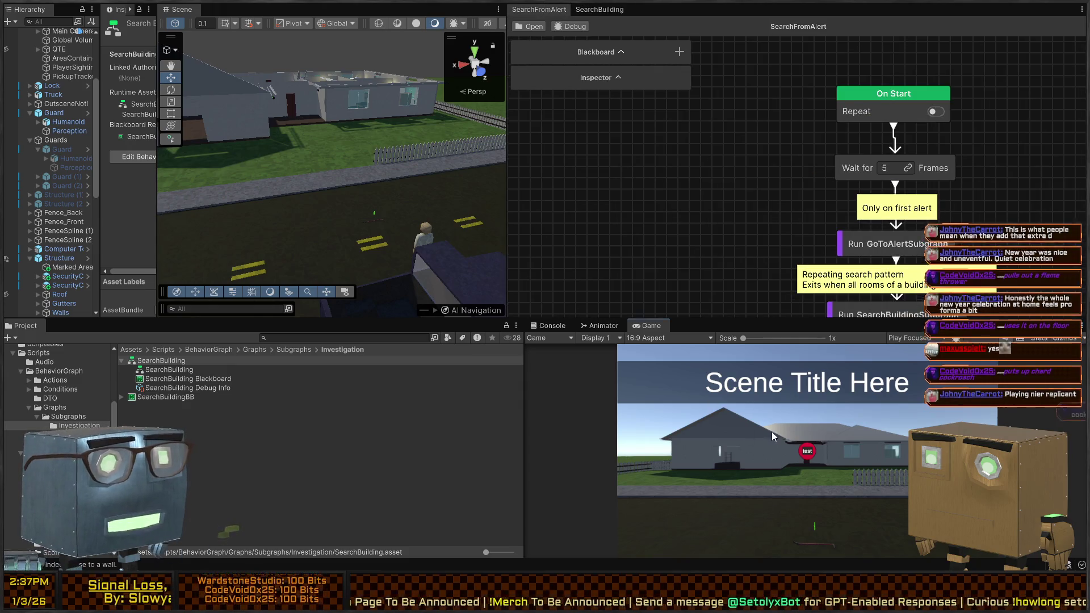
scroll(46, 69, up, 5)
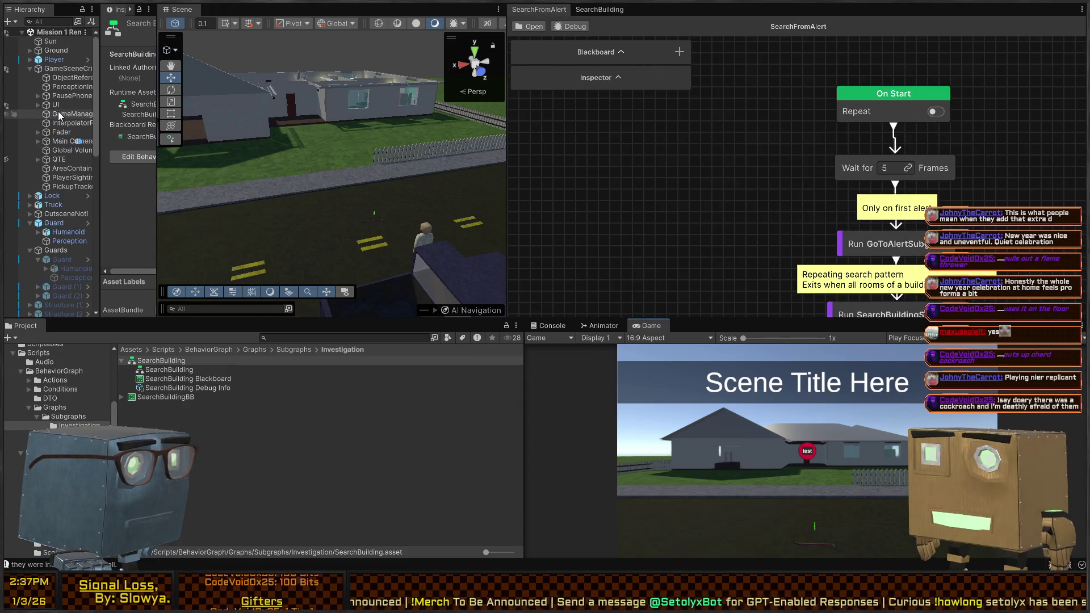
click(52, 223)
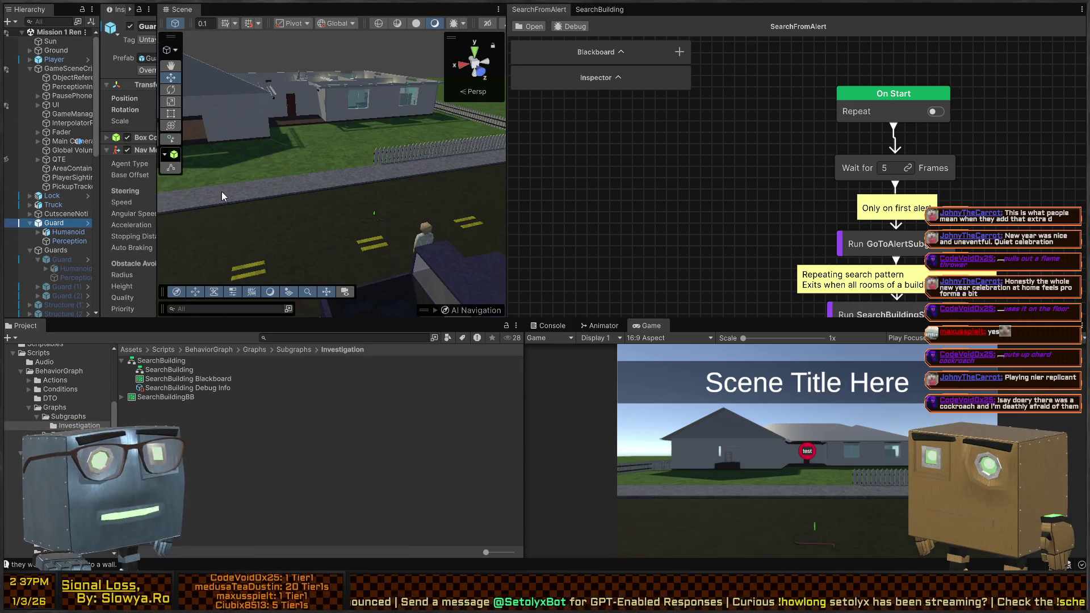
key(Delete)
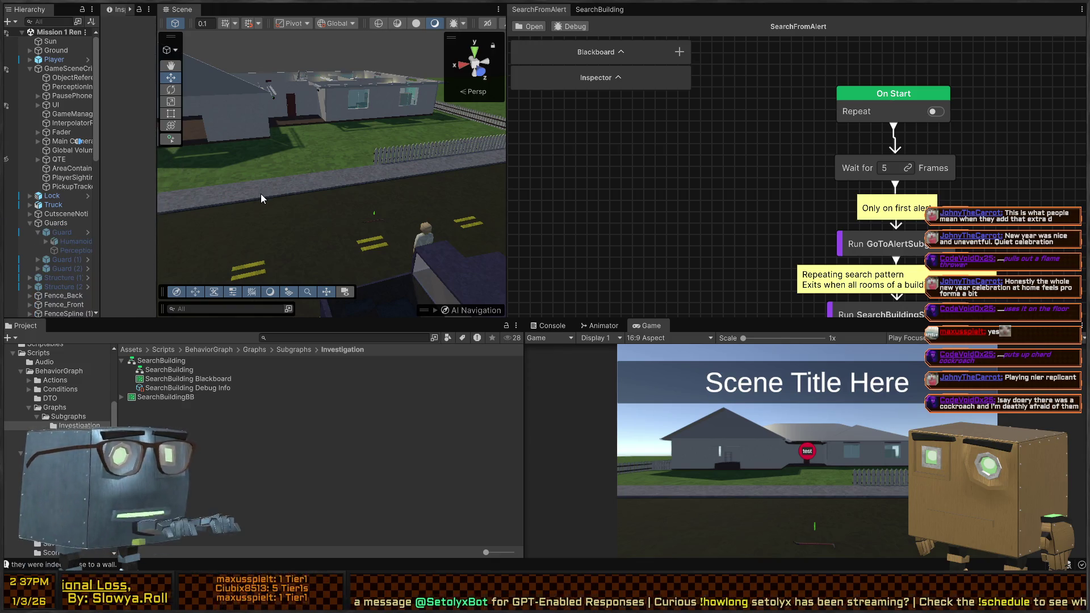
key(ctrl+z)
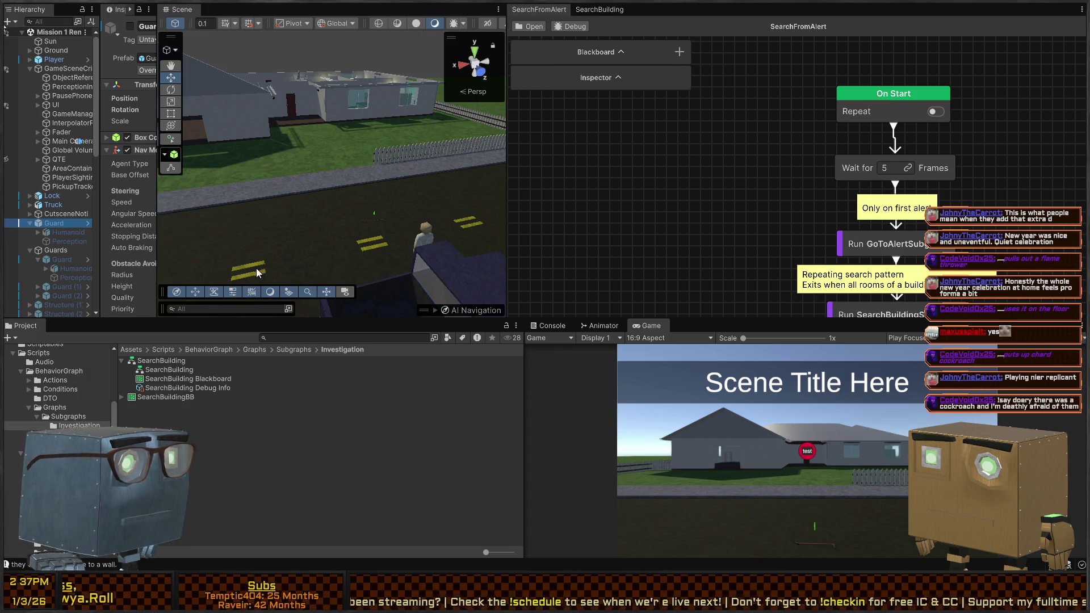
key(ctrl+p)
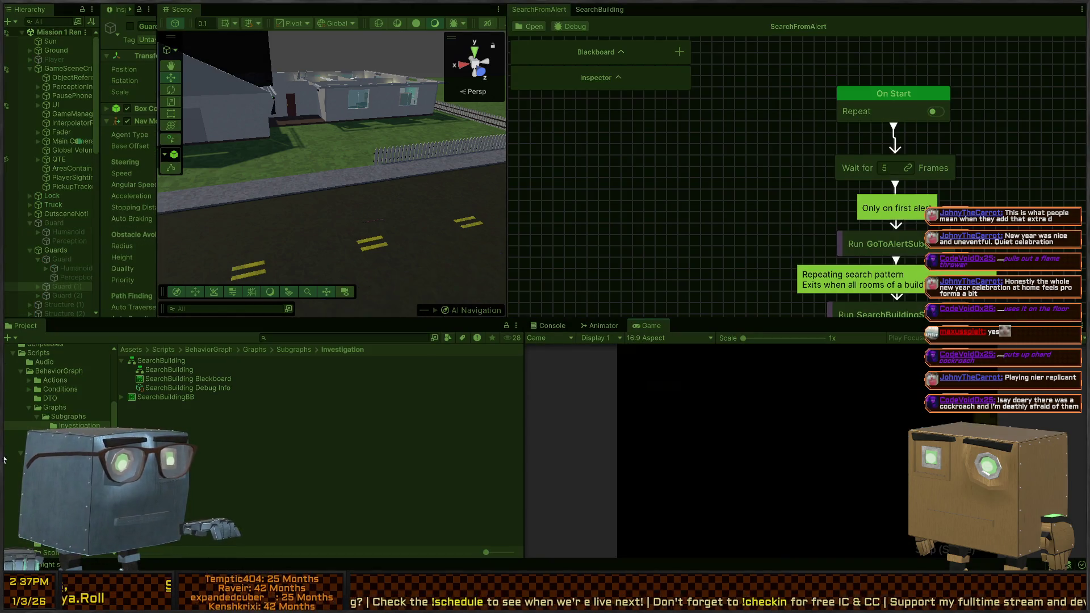
key(shift+space)
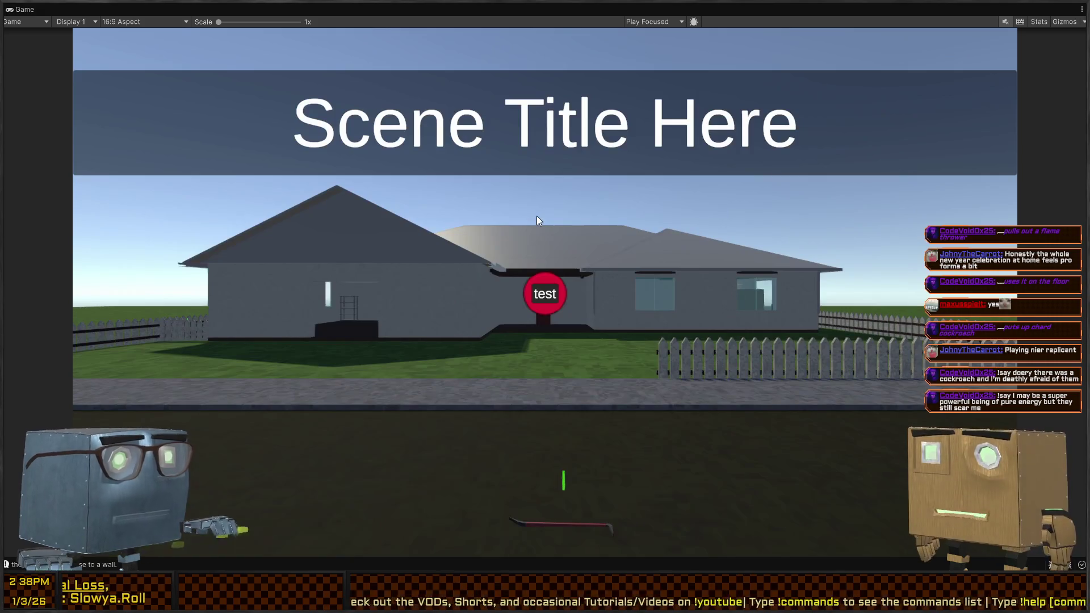
key(shift+space)
drag(100, 90, 214, 90)
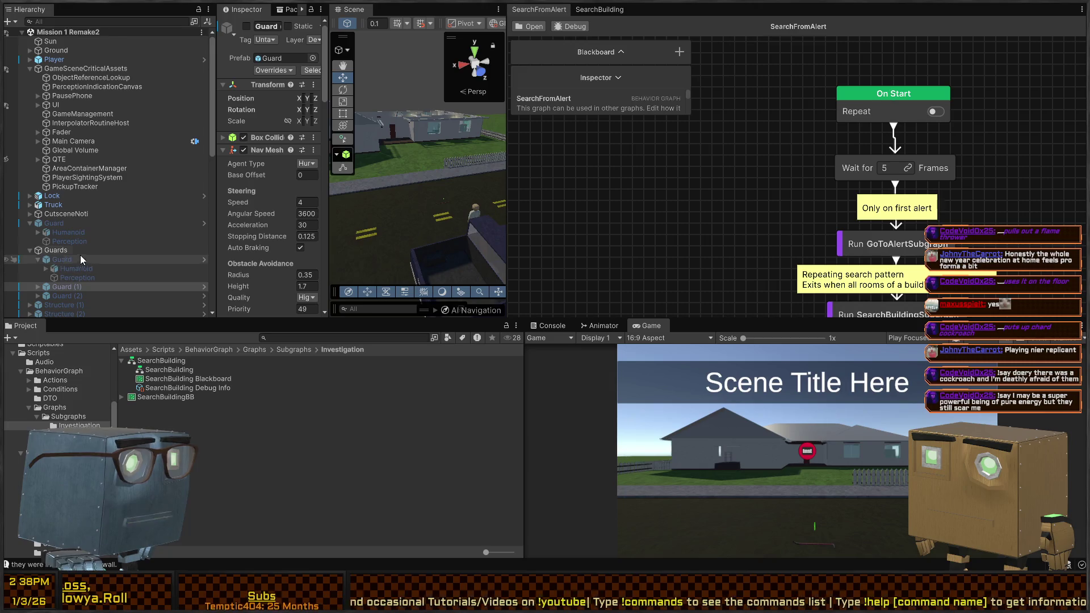
Fill the main Structure's Areas list with all 13 marked areas, Back Yard through Patio.
scroll(120, 157, down, 5)
click(68, 144)
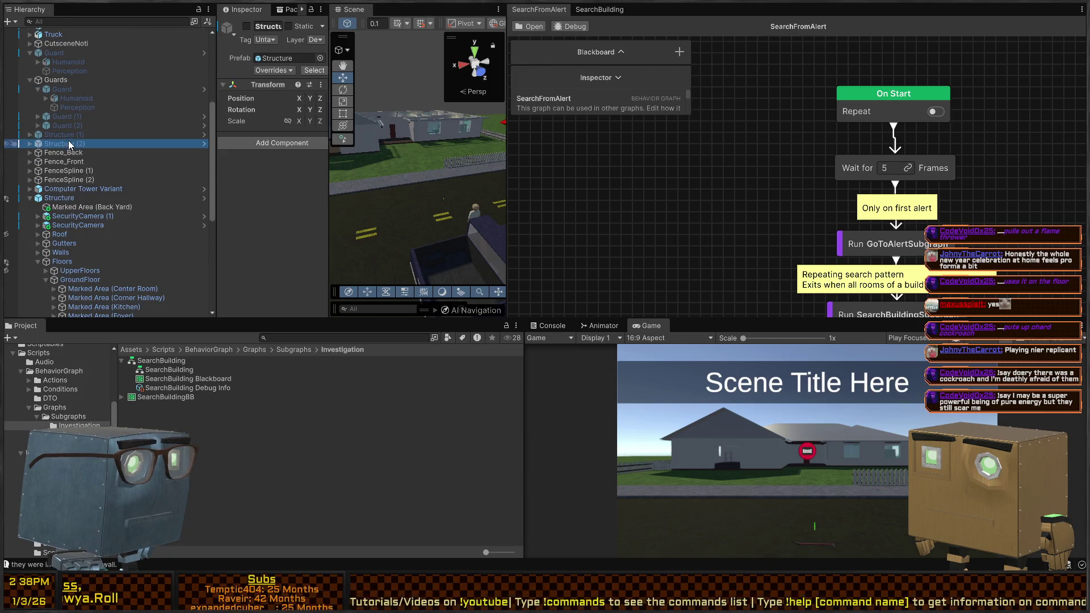
click(61, 199)
mouse_move(329, 171)
mouse_down()
mouse_move(604, 172)
mouse_move(592, 172)
mouse_up()
text(t:MarkedArea)
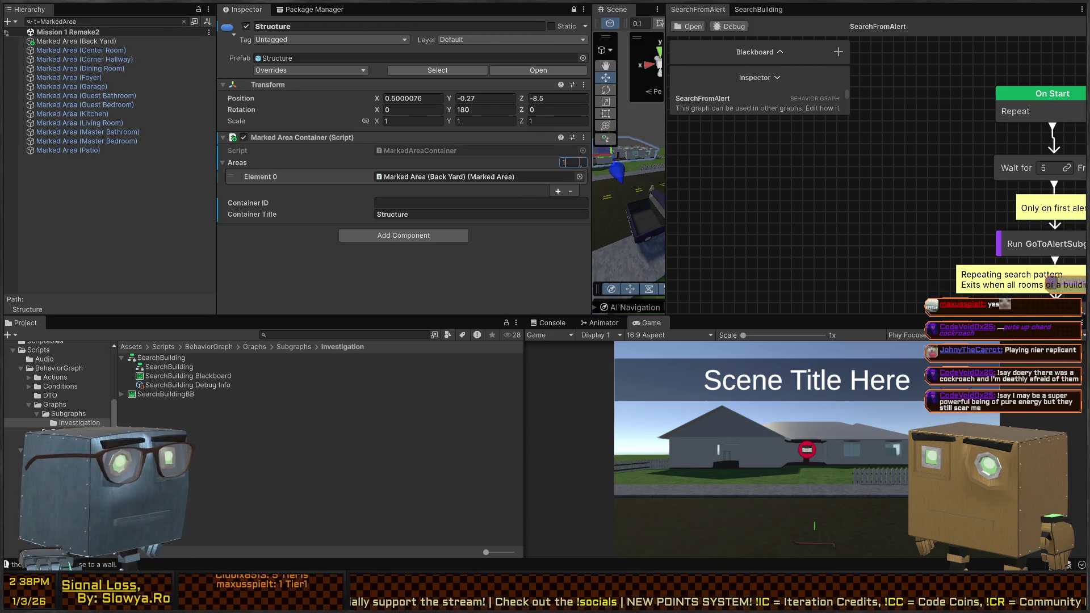
click(99, 51)
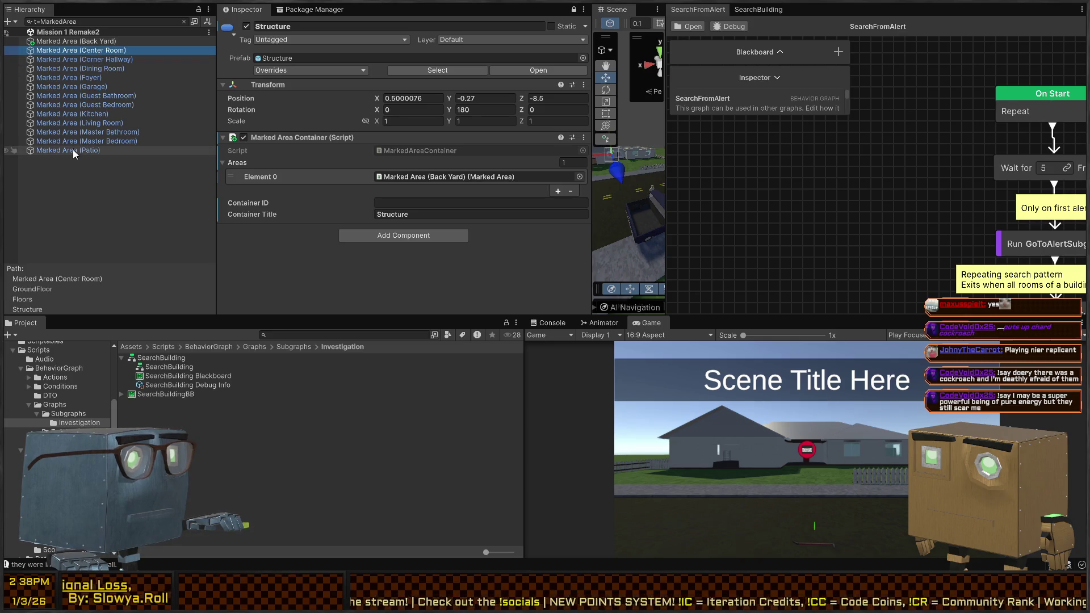
shift+click(80, 150)
mouse_move(88, 53)
mouse_down()
mouse_move(273, 160)
mouse_move(250, 163)
mouse_up()
Save the scene, start a play test, and maximize the Scene view.
key(ctrl+s)
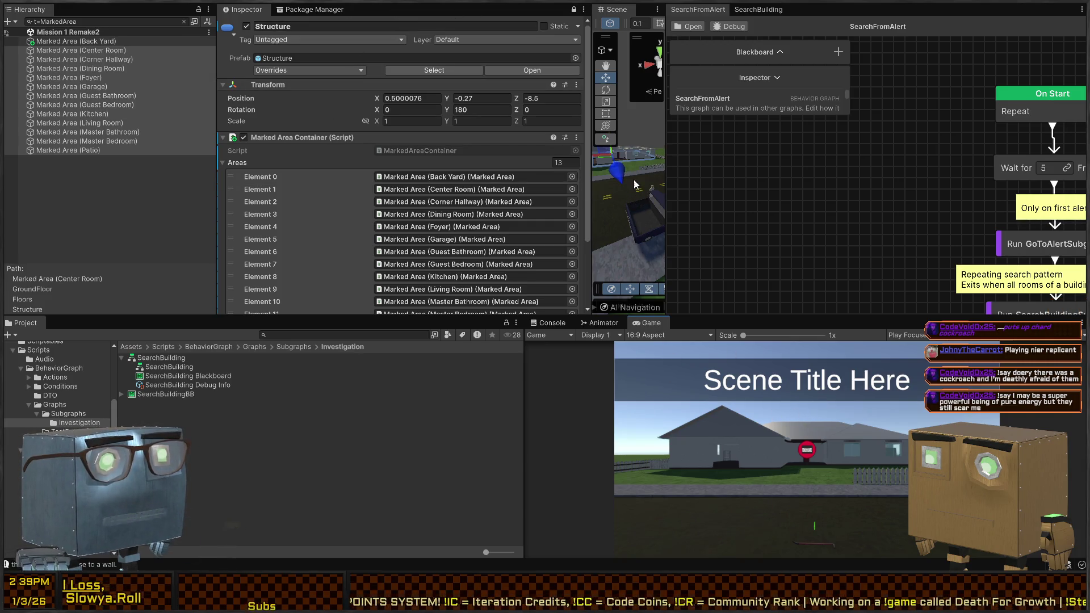
key(ctrl+p)
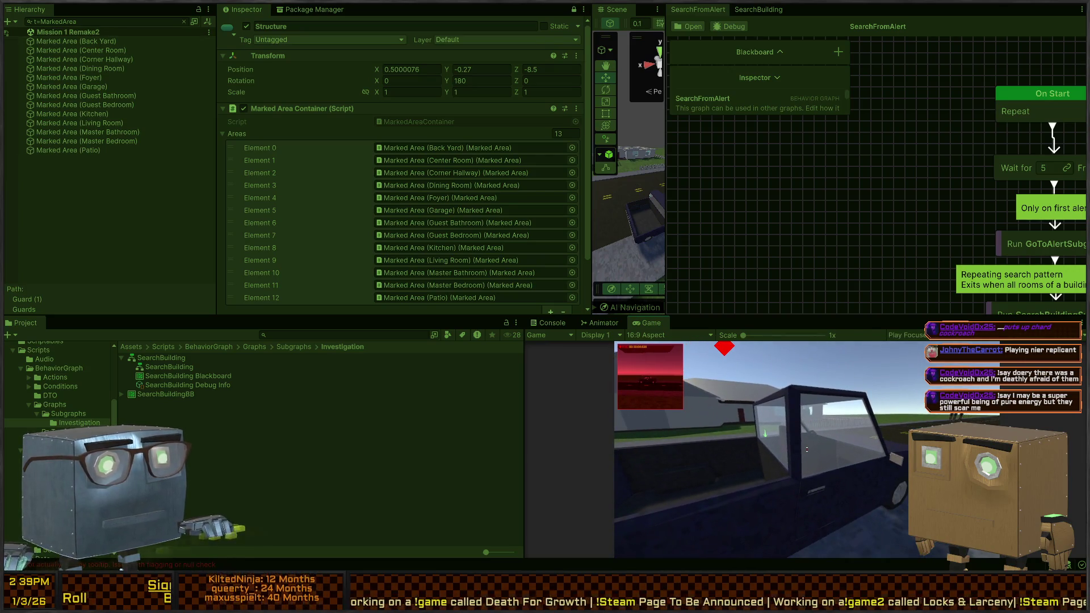
key(shift+space)
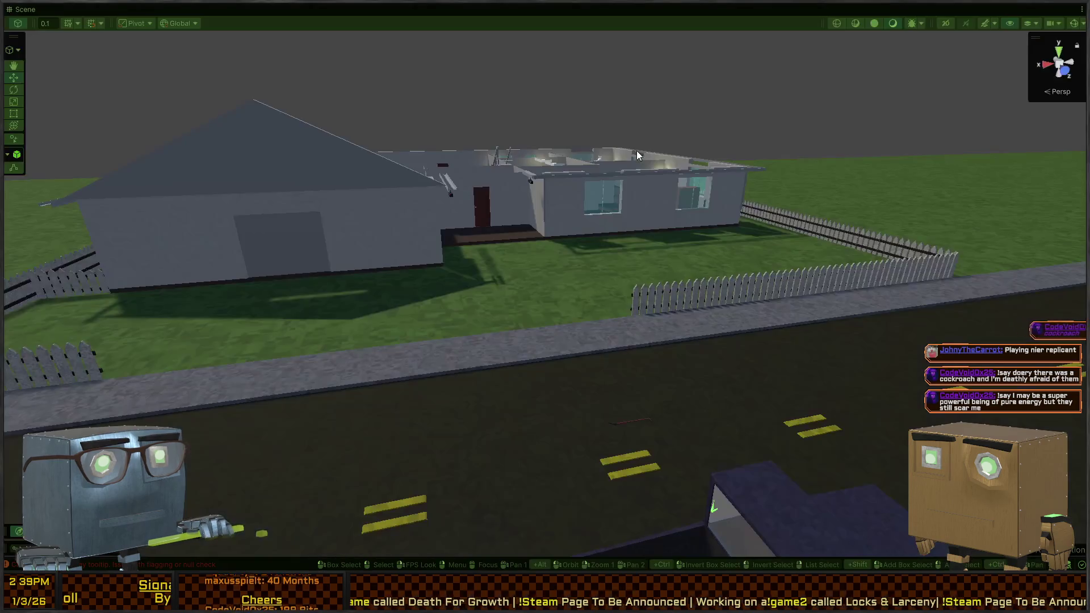
Fly the scene camera over the house interior, then restore the normal editor layout.
mouse_move(600, 239)
mouse_down()
mouse_move(781, 263)
mouse_move(723, 292)
mouse_move(708, 338)
mouse_move(736, 351)
mouse_move(567, 383)
mouse_move(565, 192)
mouse_move(571, 402)
mouse_move(533, 414)
mouse_move(518, 397)
mouse_move(519, 312)
mouse_move(560, 323)
mouse_move(418, 331)
mouse_move(618, 343)
mouse_move(1064, 321)
mouse_move(699, 335)
mouse_move(426, 295)
mouse_move(534, 289)
mouse_move(504, 270)
mouse_move(533, 280)
mouse_move(509, 352)
mouse_move(676, 306)
mouse_move(608, 288)
mouse_move(613, 297)
mouse_move(683, 224)
mouse_up()
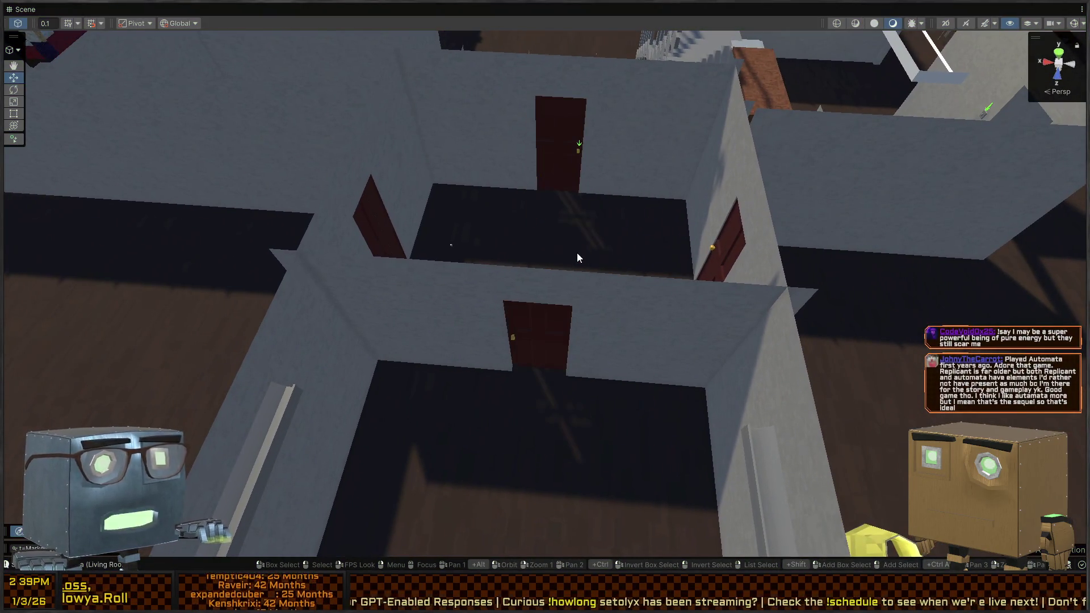
key(shift+space)
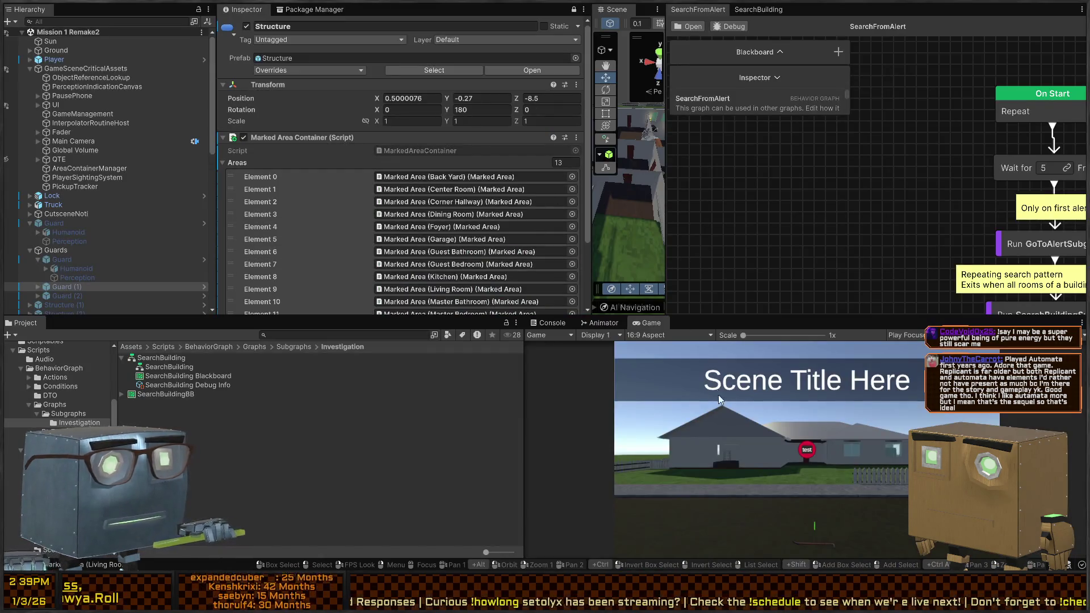
Set the first Guard's Nav Mesh Agent priority to 49.
drag(665, 189, 771, 190)
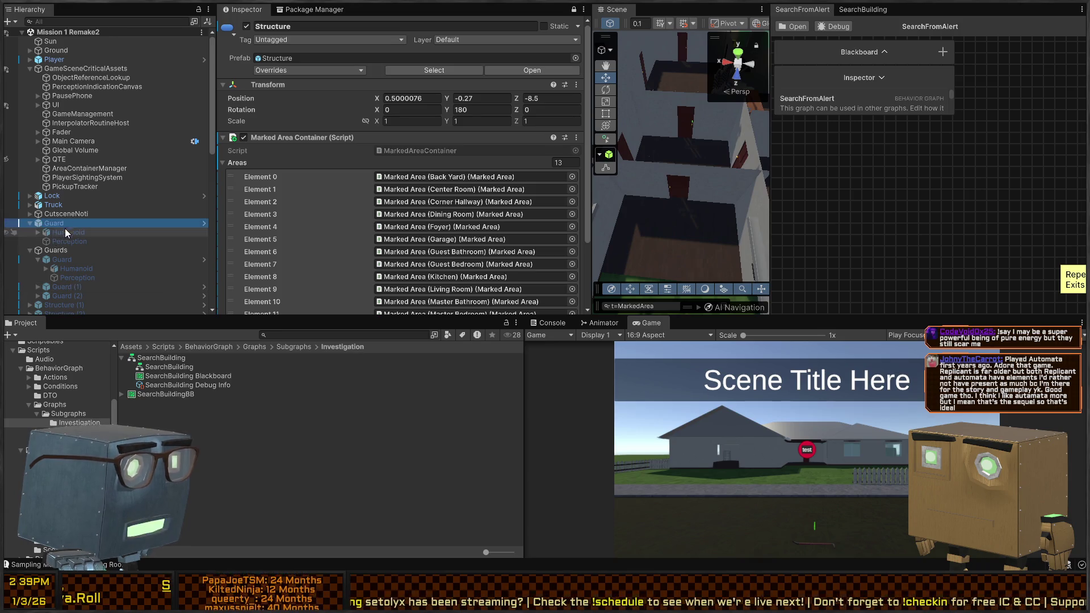
scroll(65, 226, down, 3)
click(71, 193)
scroll(341, 147, down, 3)
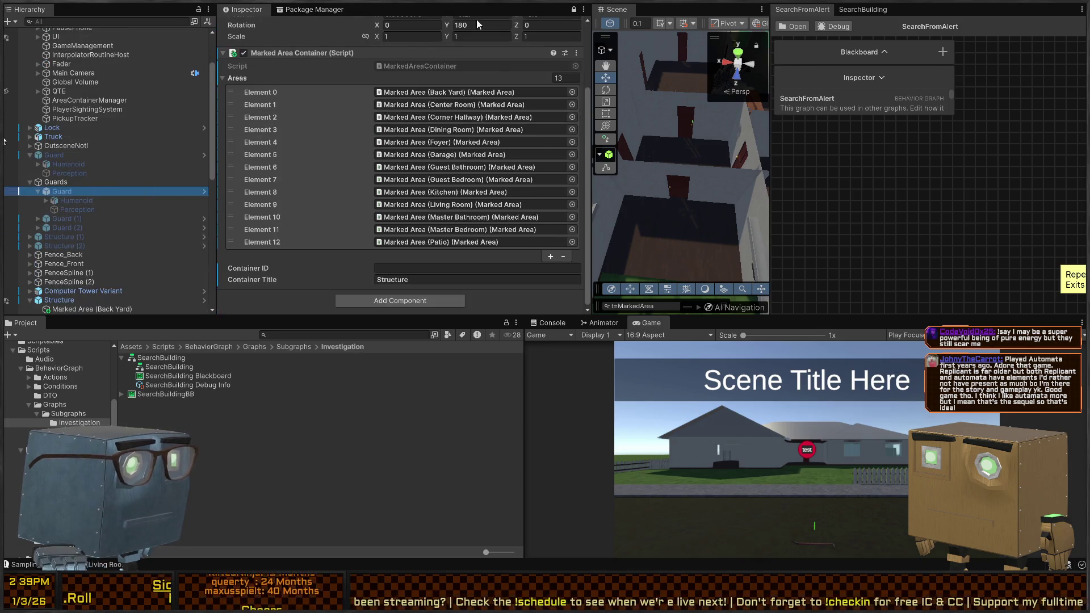
click(573, 9)
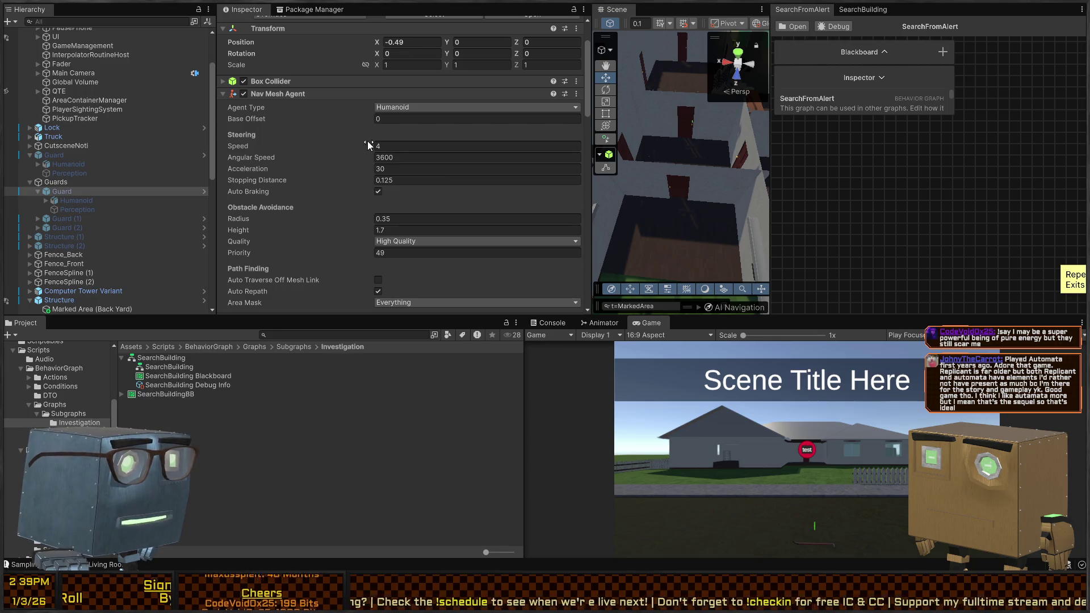
scroll(322, 189, down, 2)
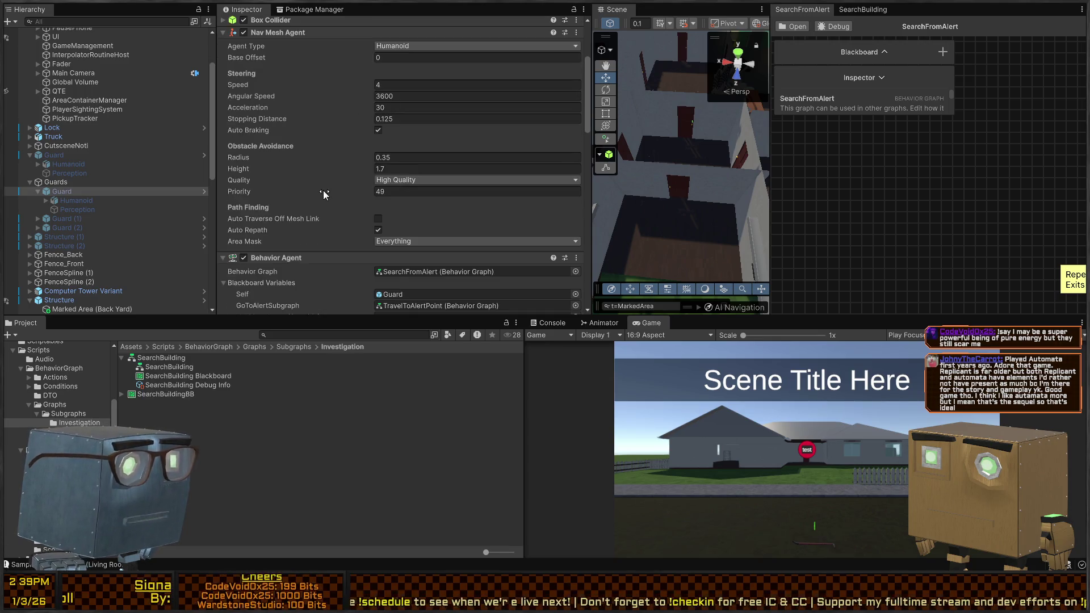
Give Guard (1) priority 50 and Guard (2) priority 51, then start a play test.
click(57, 220)
click(408, 192)
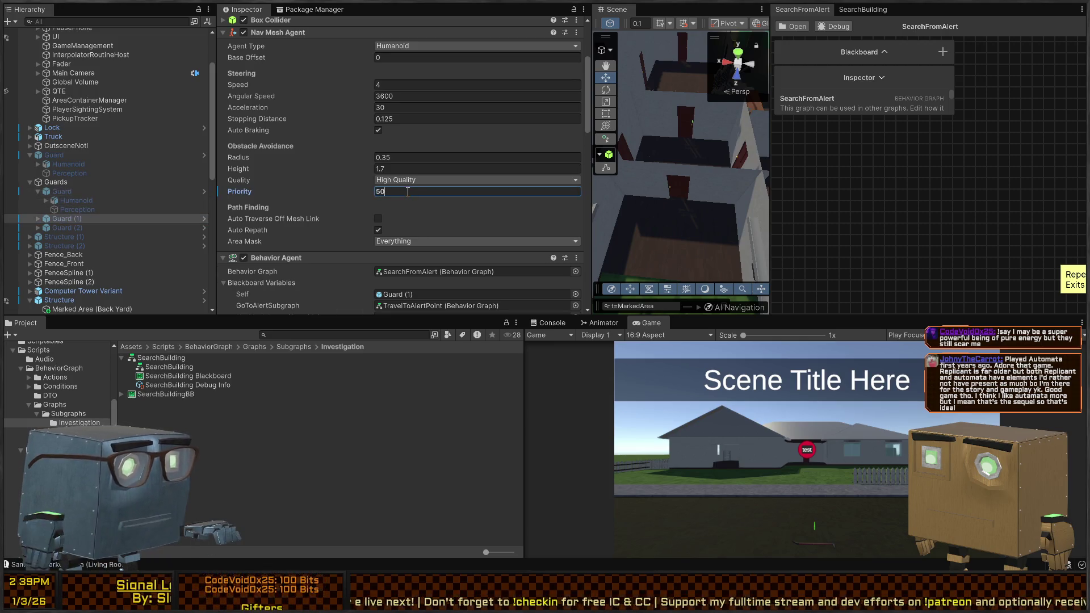
click(96, 228)
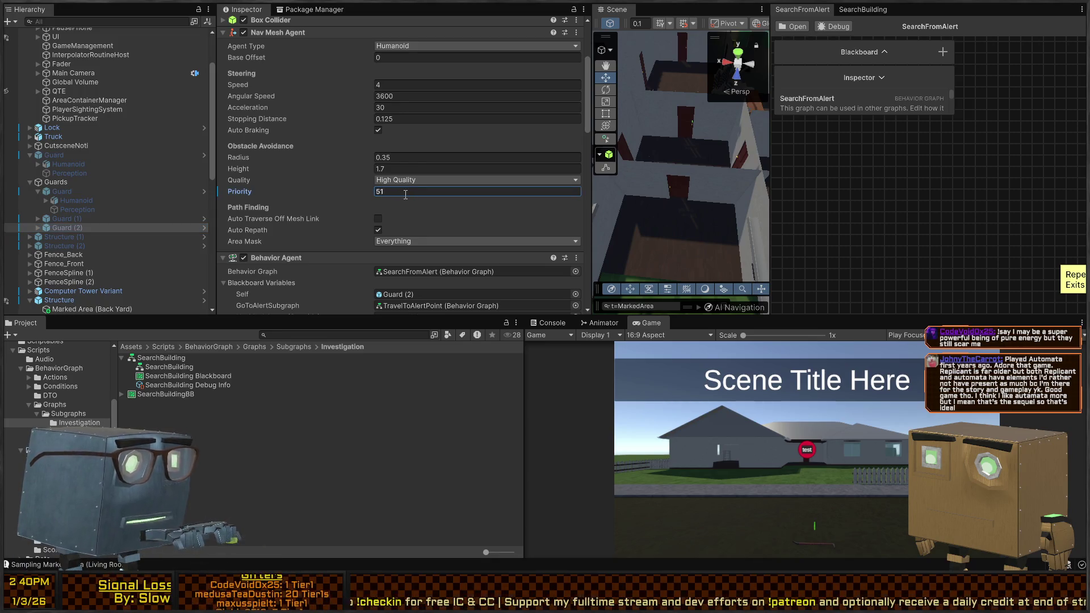
key(ctrl+p)
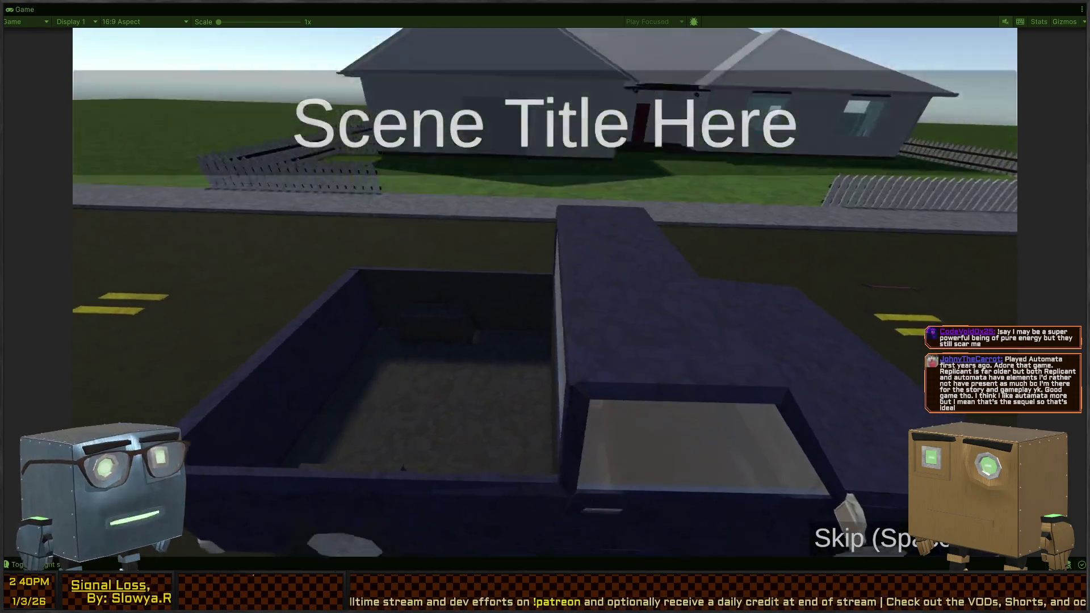
Skip the cutscene, walk beside the pickup truck facing the house, and shrink the game view.
key(space)
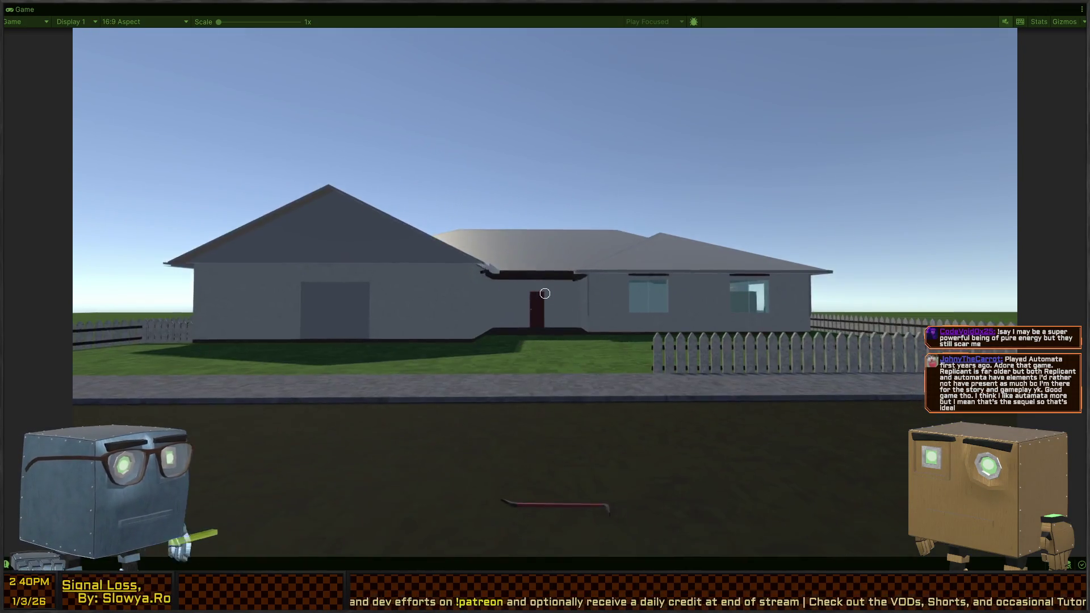
key(w)
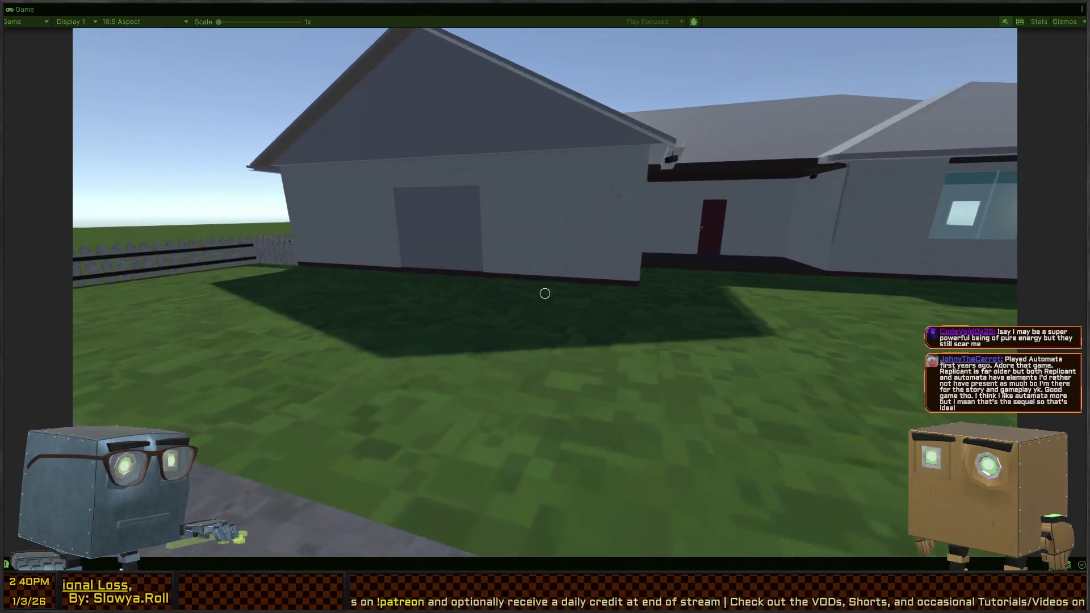
key(w)
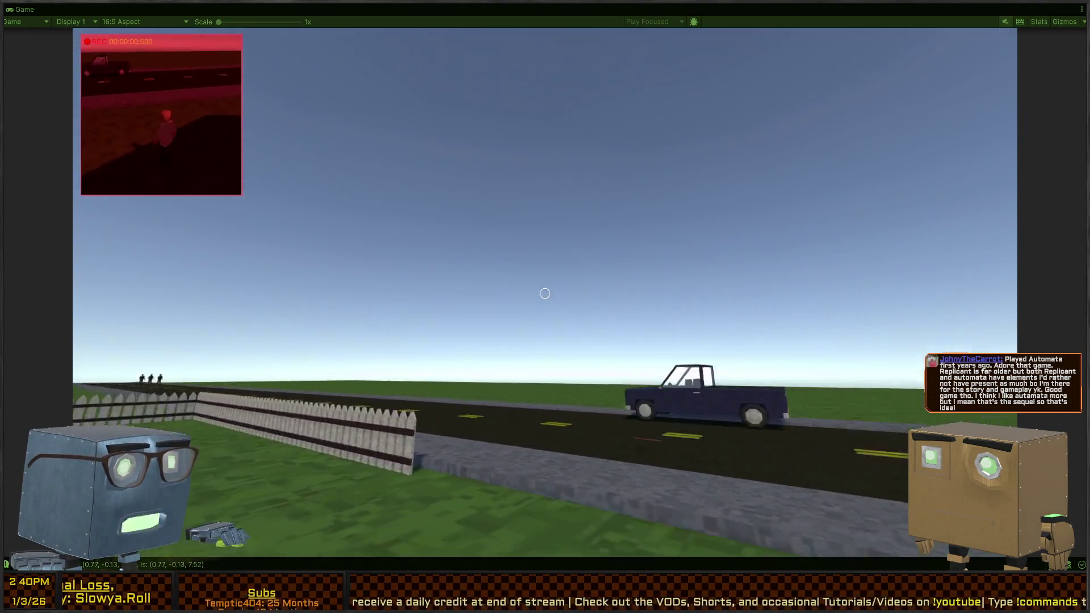
key(w)
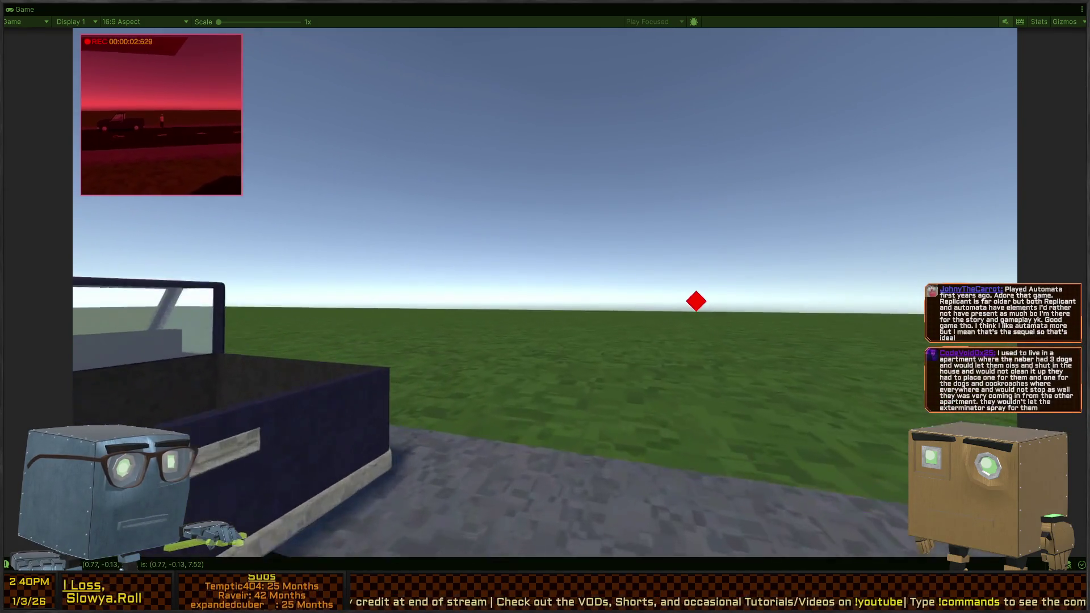
key(w)
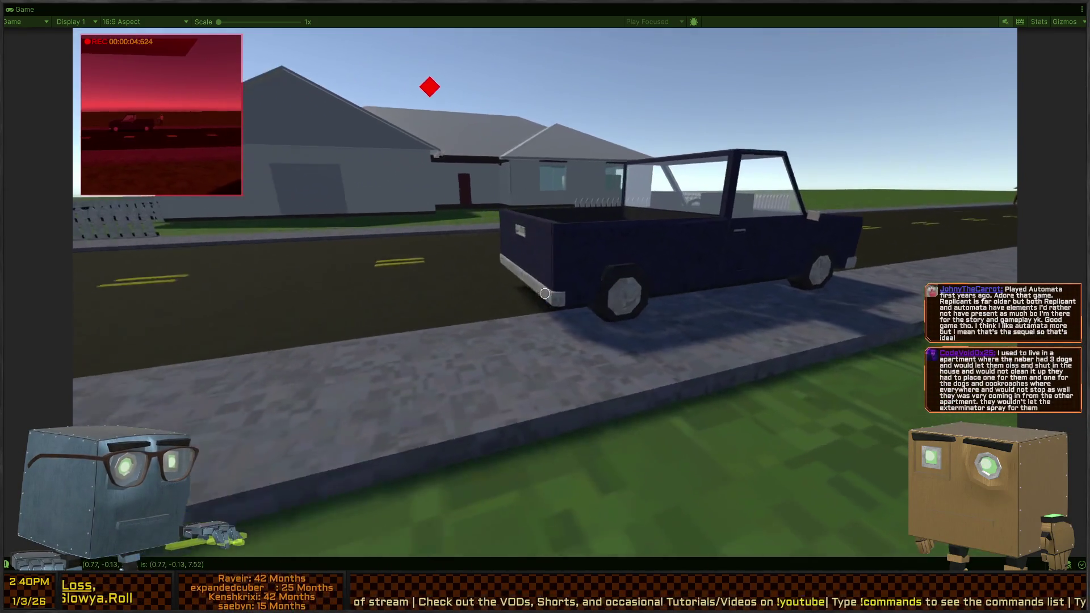
key(w)
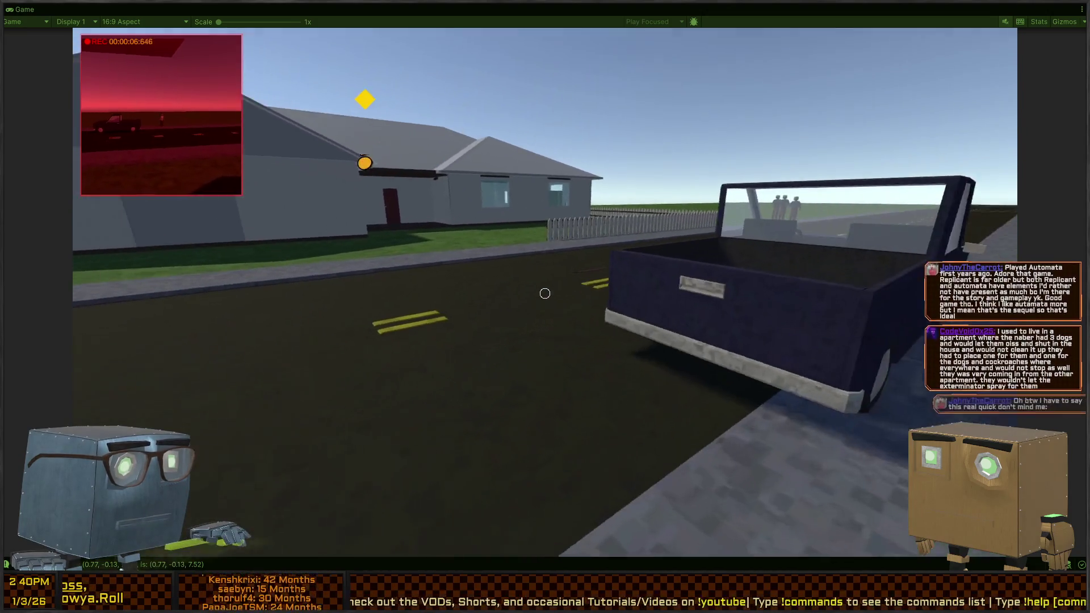
key(s)
key(w)
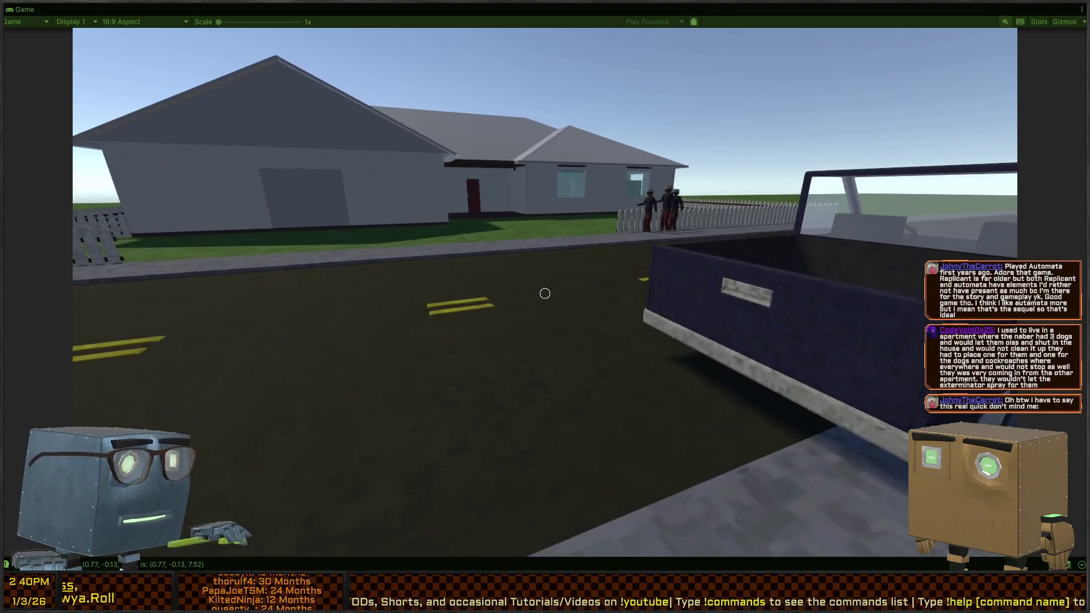
key(a)
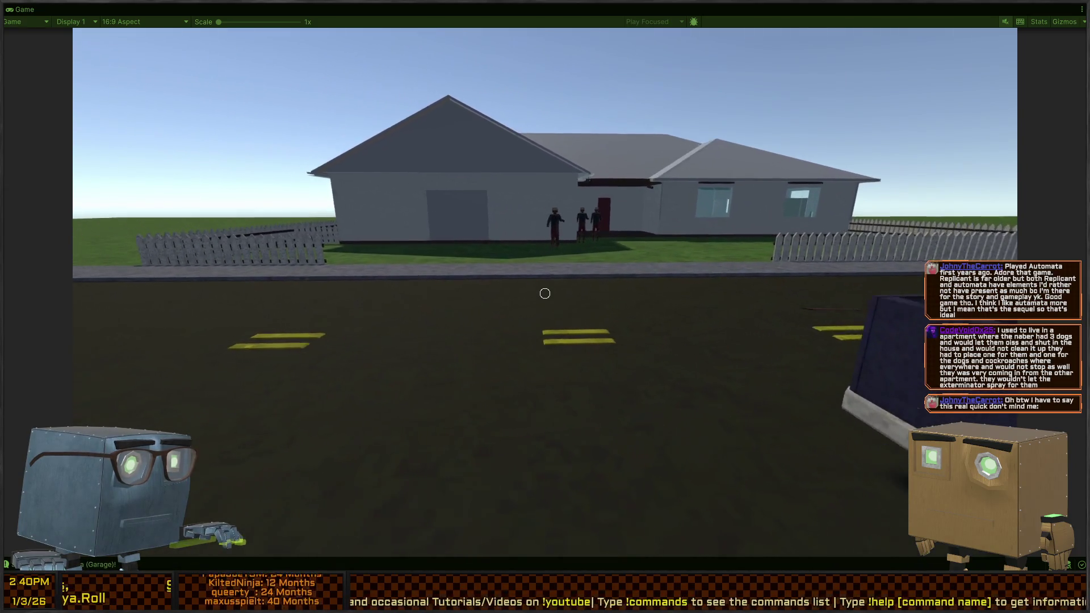
key(shift+space)
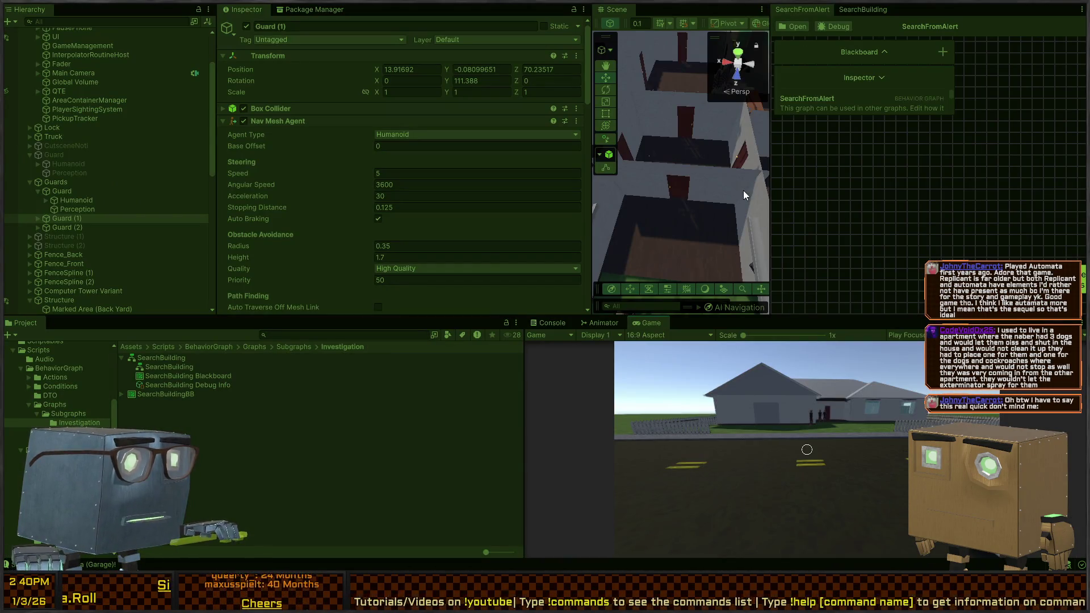
Maximize the Scene view and fly above a guard through the upstairs hallway and bedroom.
key(shift+space)
mouse_move(518, 297)
mouse_down()
mouse_move(542, 319)
mouse_move(555, 307)
mouse_move(243, 330)
mouse_move(96, 298)
mouse_move(268, 276)
mouse_up()
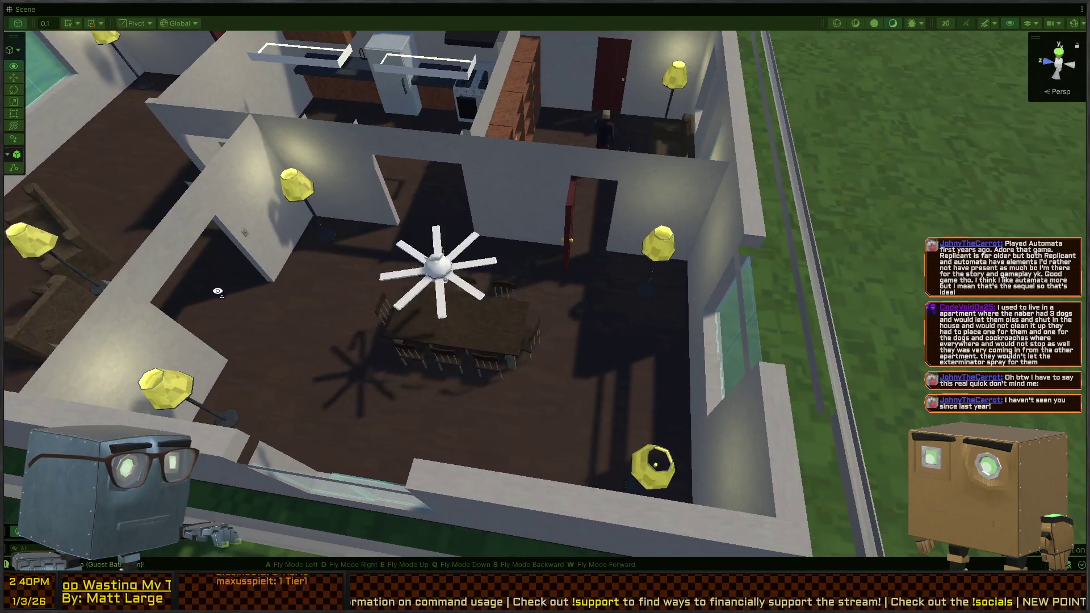
key(w)
key(w)
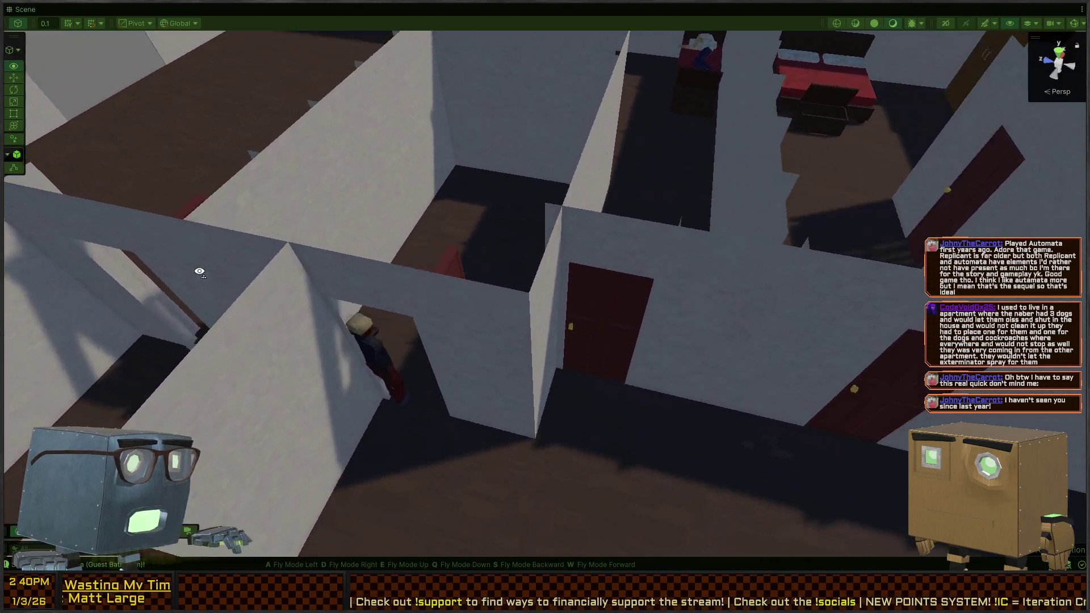
key(s)
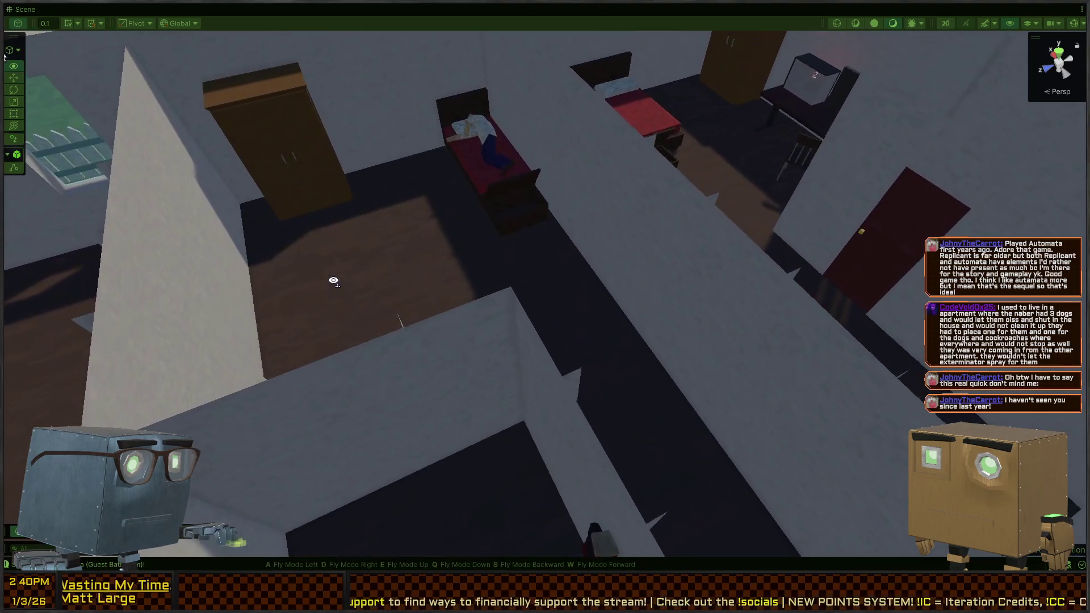
key(s)
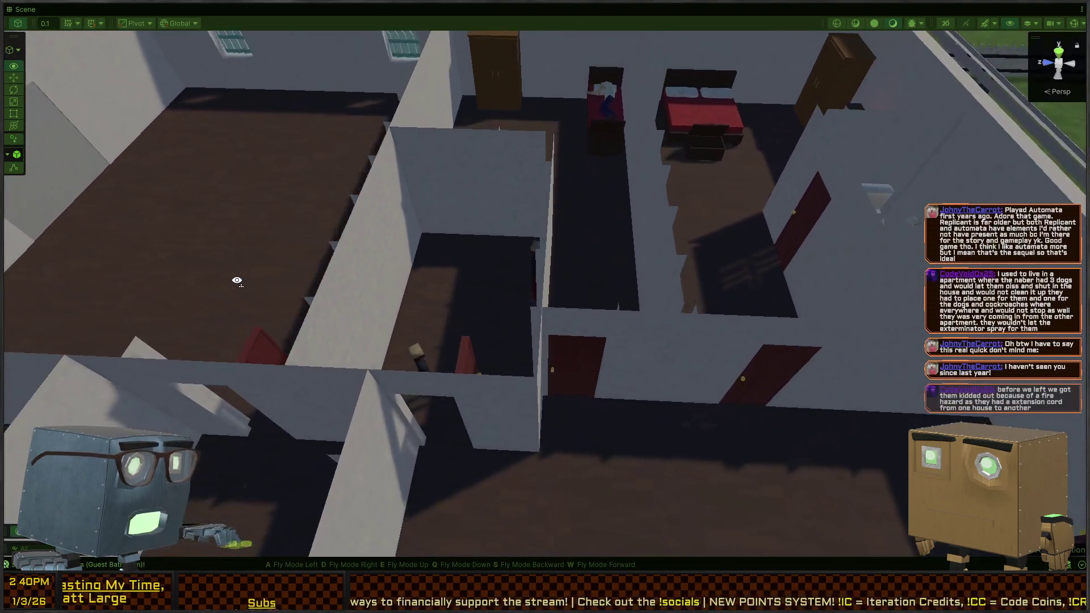
key(w)
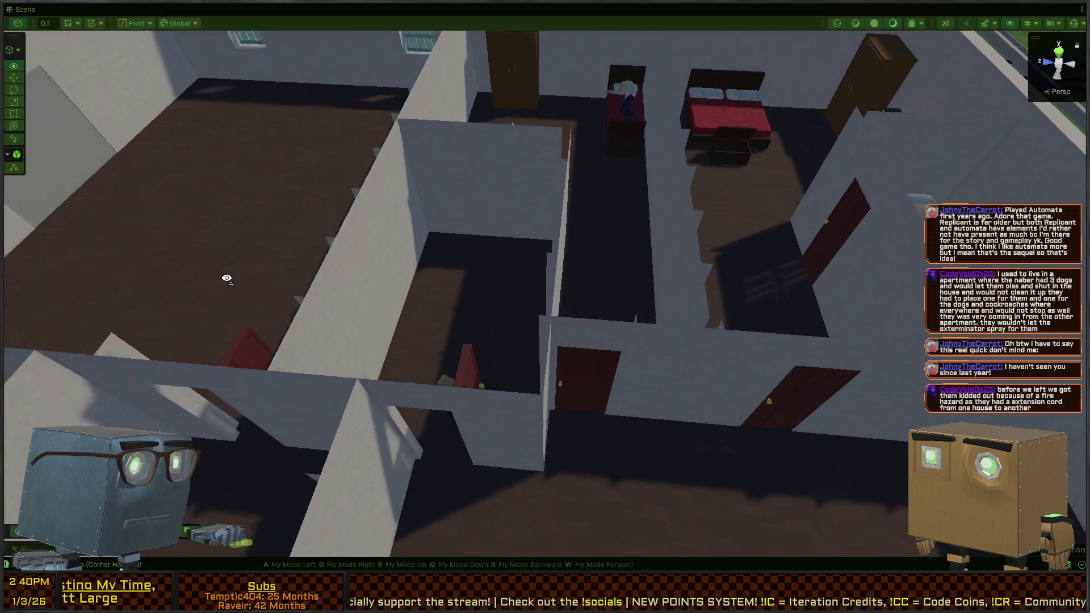
key(s)
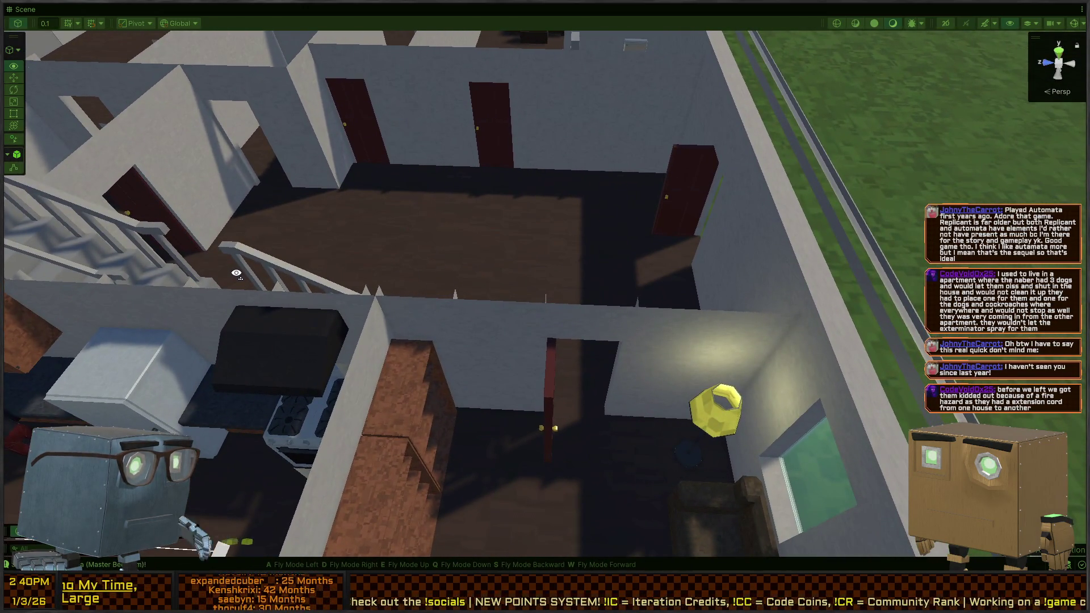
Fly over the wall to frame the guard's bedroom and bathroom, then view the upper floor.
key(w)
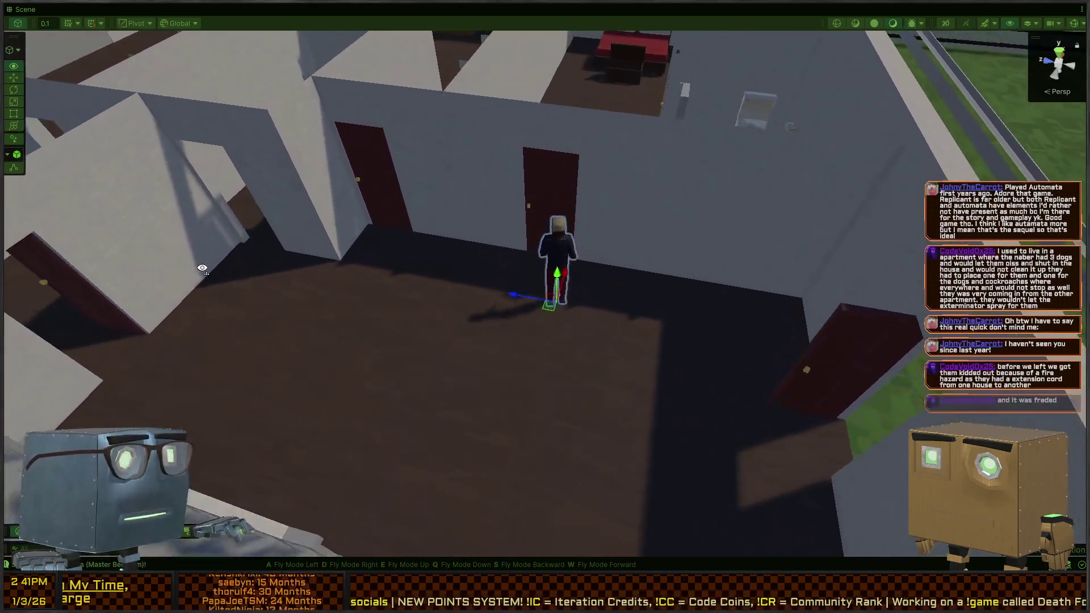
key(e)
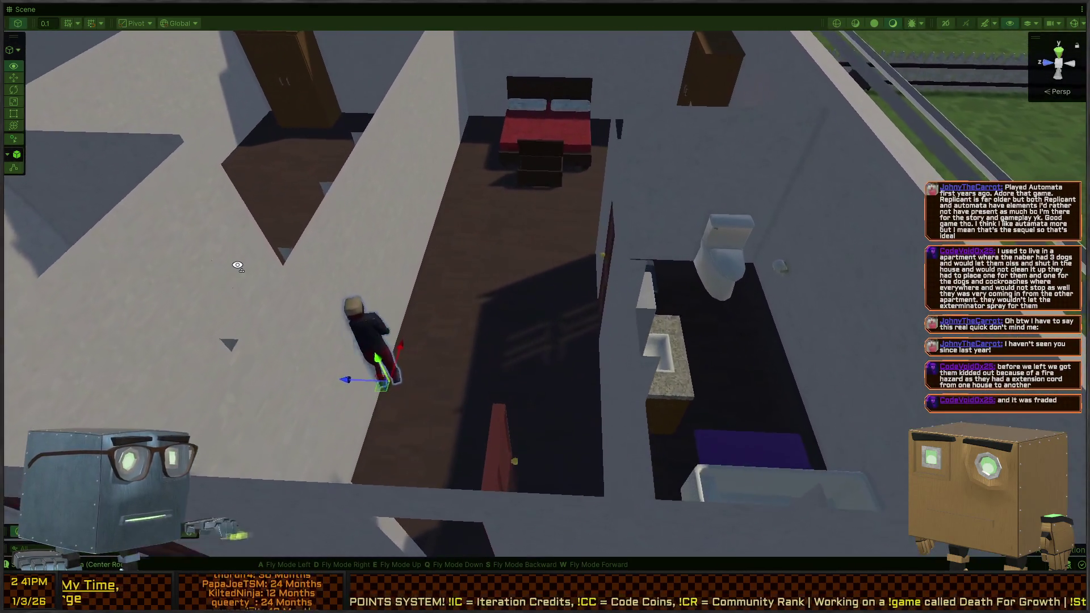
key(s)
key(w)
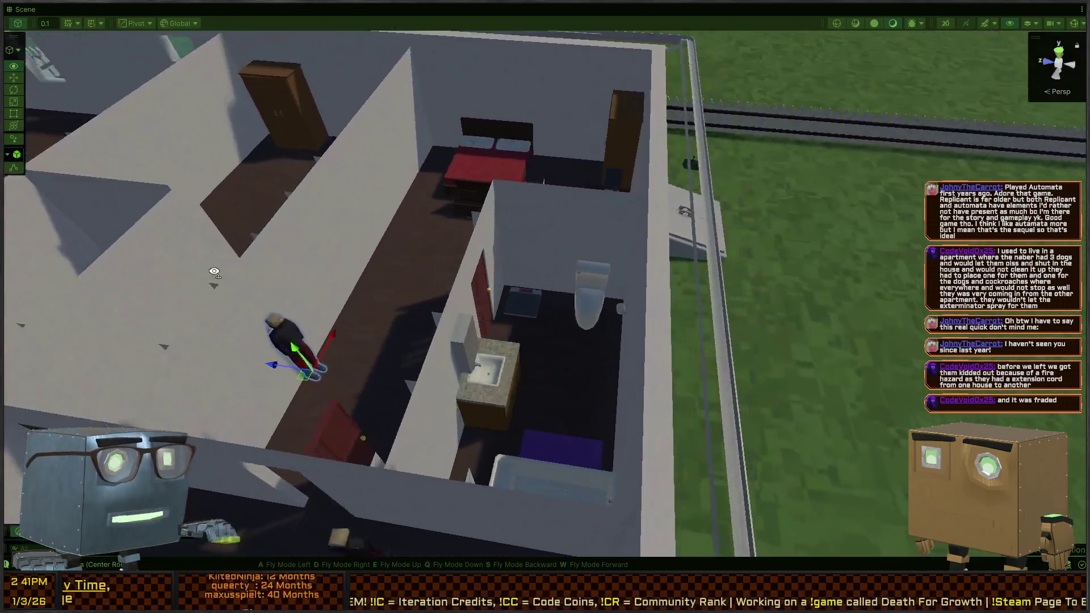
key(w)
key(s)
Orbit to the far side of the house to see the kitchen and upstairs guards.
mouse_move(217, 283)
mouse_down()
mouse_move(24, 262)
mouse_move(619, 276)
mouse_move(358, 289)
mouse_move(299, 275)
mouse_move(637, 273)
mouse_move(554, 263)
mouse_move(845, 220)
mouse_move(870, 229)
mouse_move(825, 232)
mouse_move(805, 249)
mouse_move(462, 267)
mouse_move(365, 299)
mouse_move(437, 314)
mouse_move(314, 284)
mouse_move(100, 176)
mouse_move(282, 228)
mouse_move(836, 326)
mouse_move(589, 286)
mouse_move(514, 293)
mouse_move(352, 271)
mouse_move(530, 343)
mouse_move(471, 291)
mouse_move(728, 287)
mouse_up()
mouse_move(442, 305)
mouse_down()
mouse_move(646, 280)
mouse_move(412, 312)
mouse_move(572, 286)
mouse_move(846, 289)
mouse_move(769, 312)
mouse_move(341, 310)
mouse_up()
key(d)
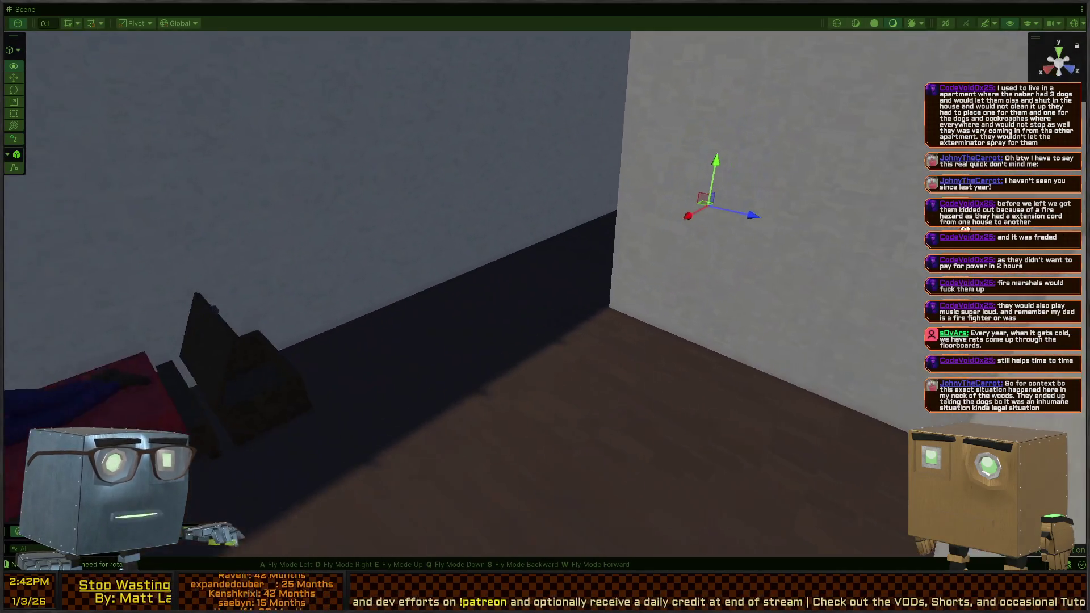
Fly over the house interior to check the bedroom guard and the guard by the doors.
key(s)
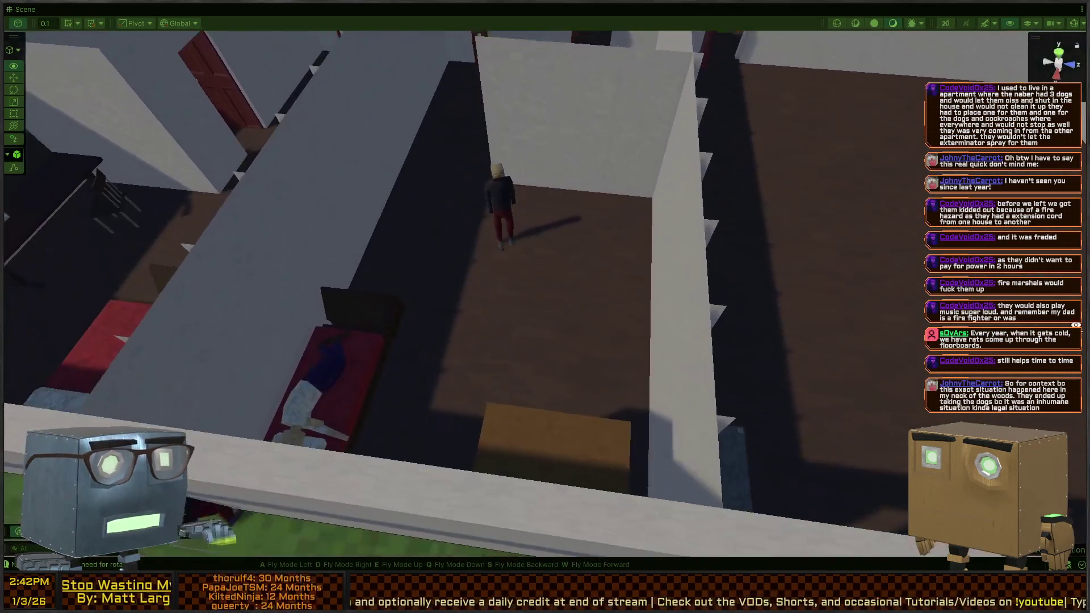
key(s)
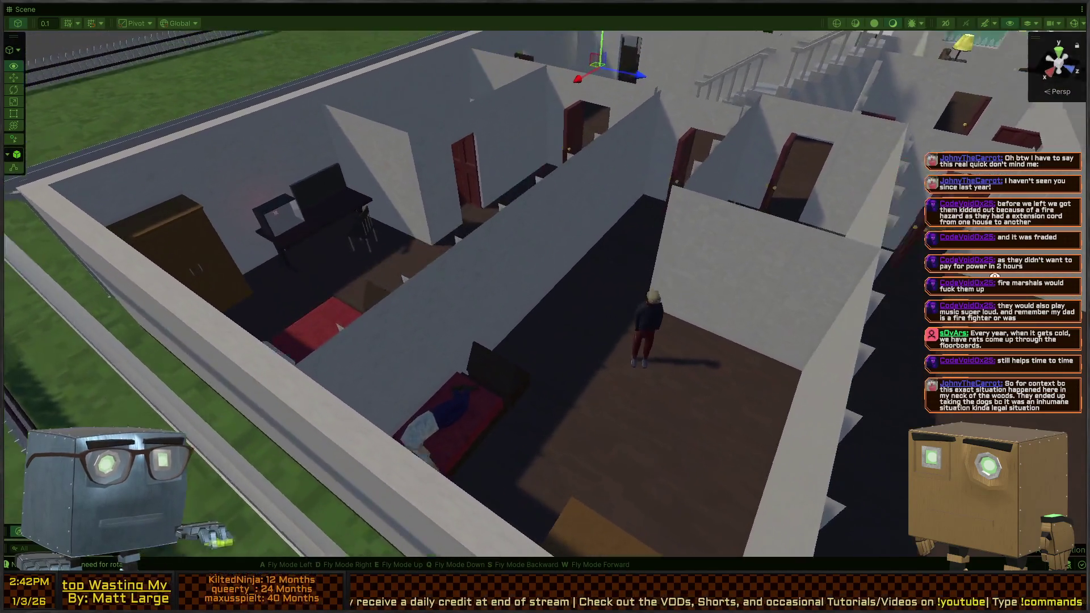
key(w)
key(s)
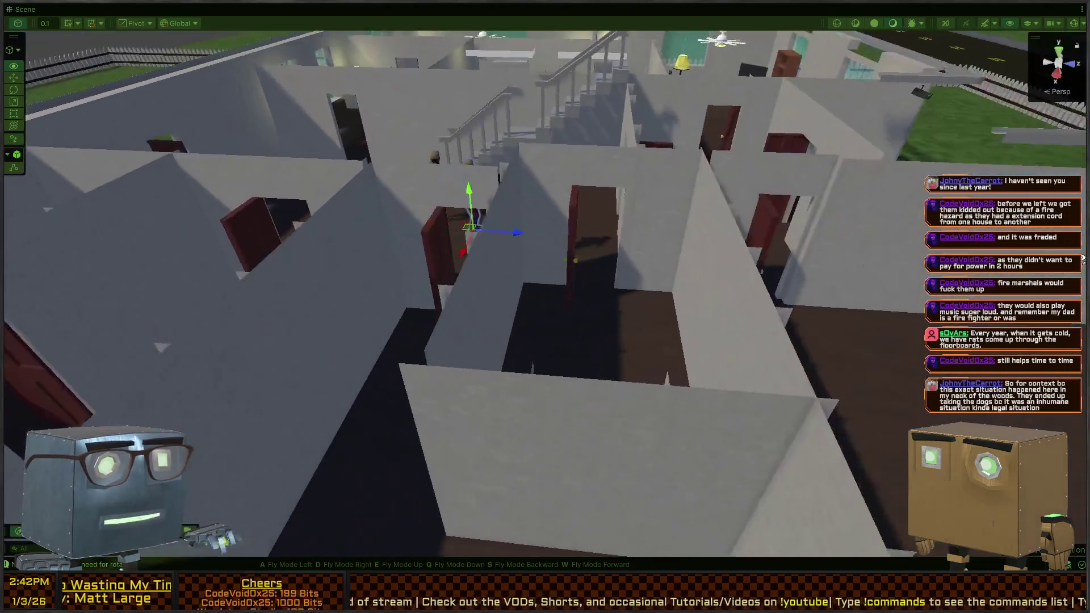
key(s)
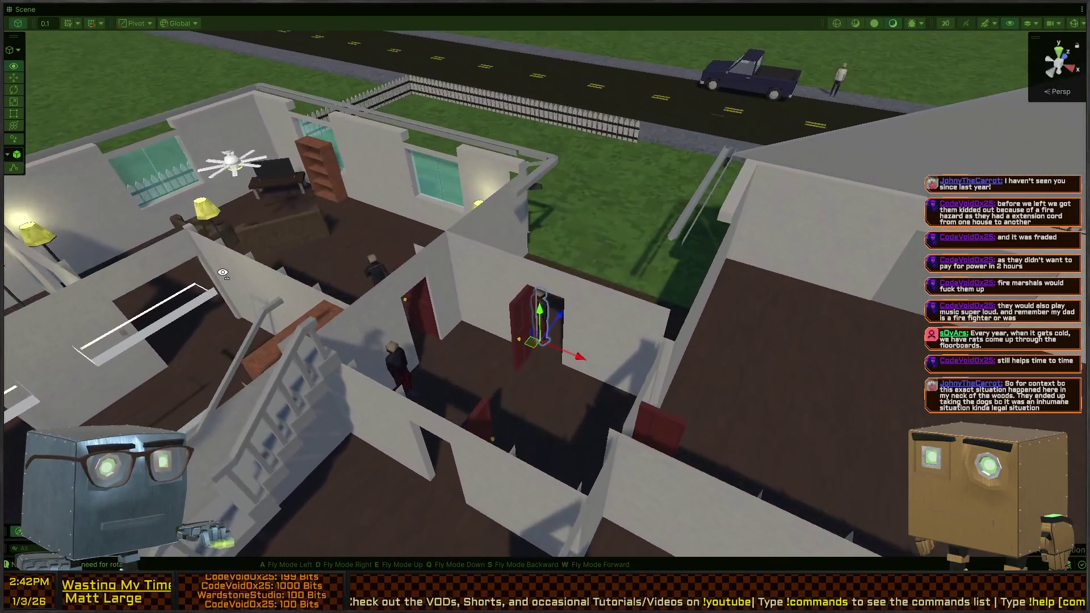
key(w)
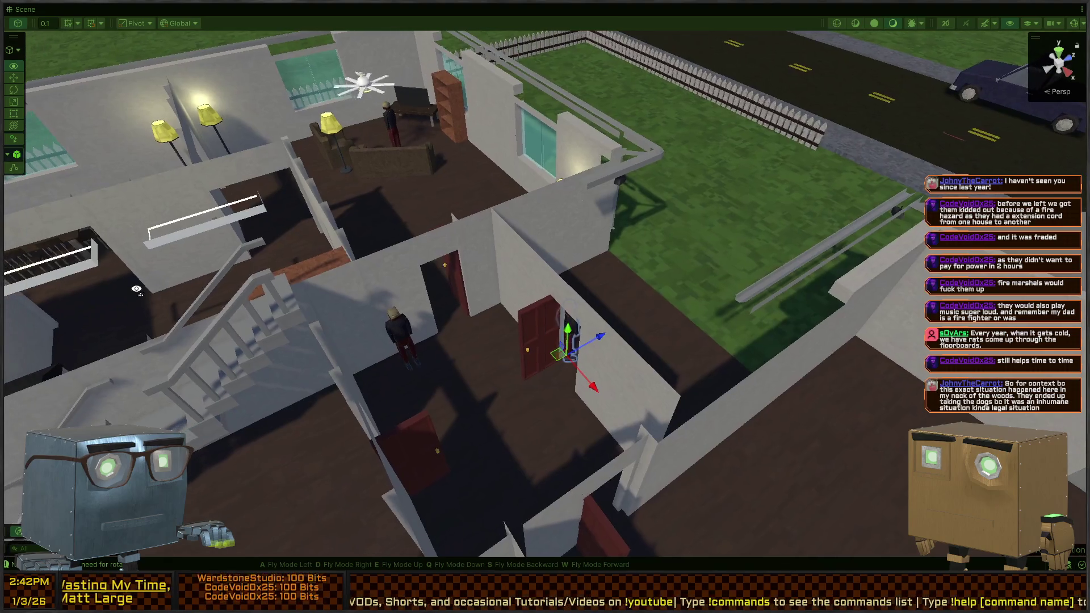
key(w)
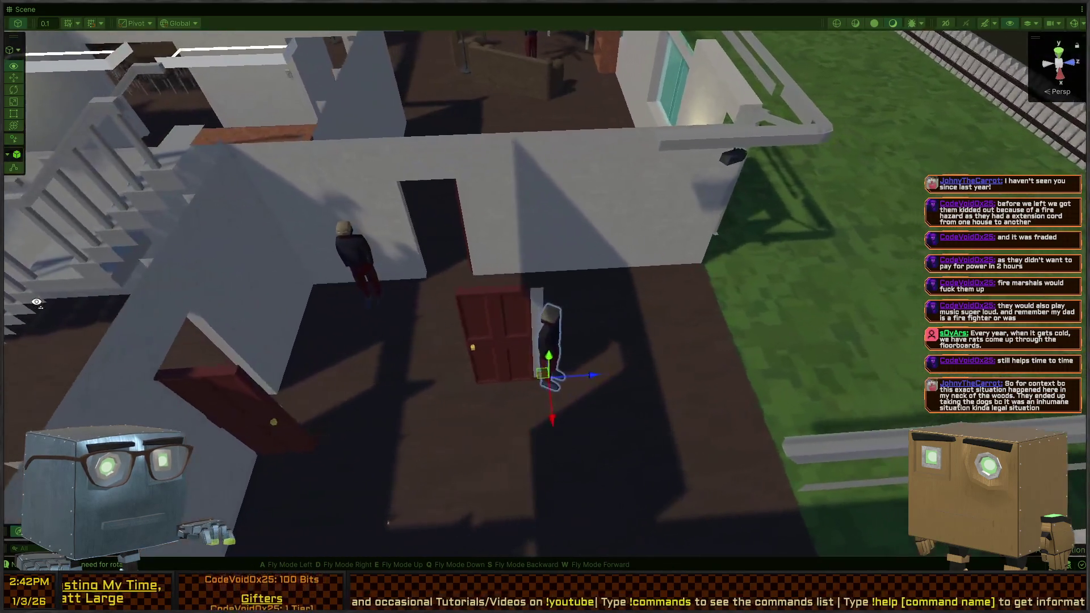
key(s)
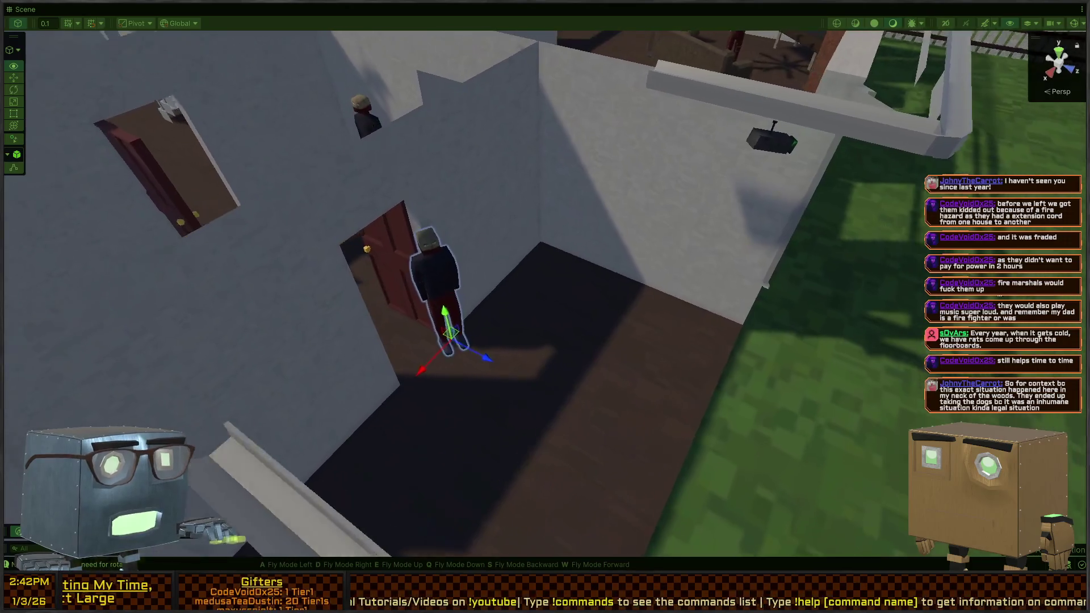
key(d)
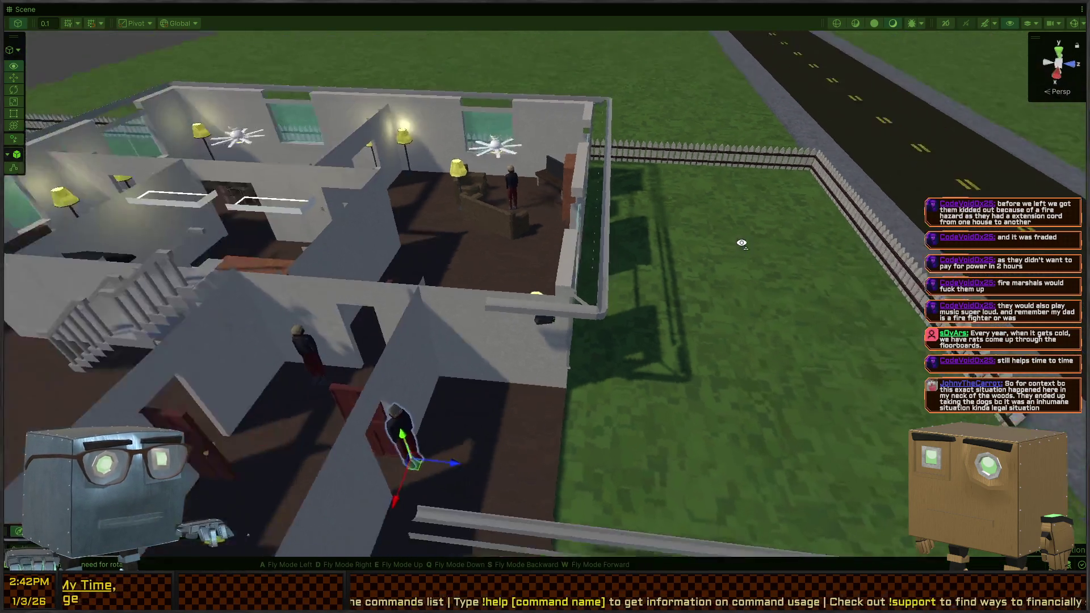
Follow the living-room guard by the couch, then pull back over the house and clear the selection.
key(w)
key(s)
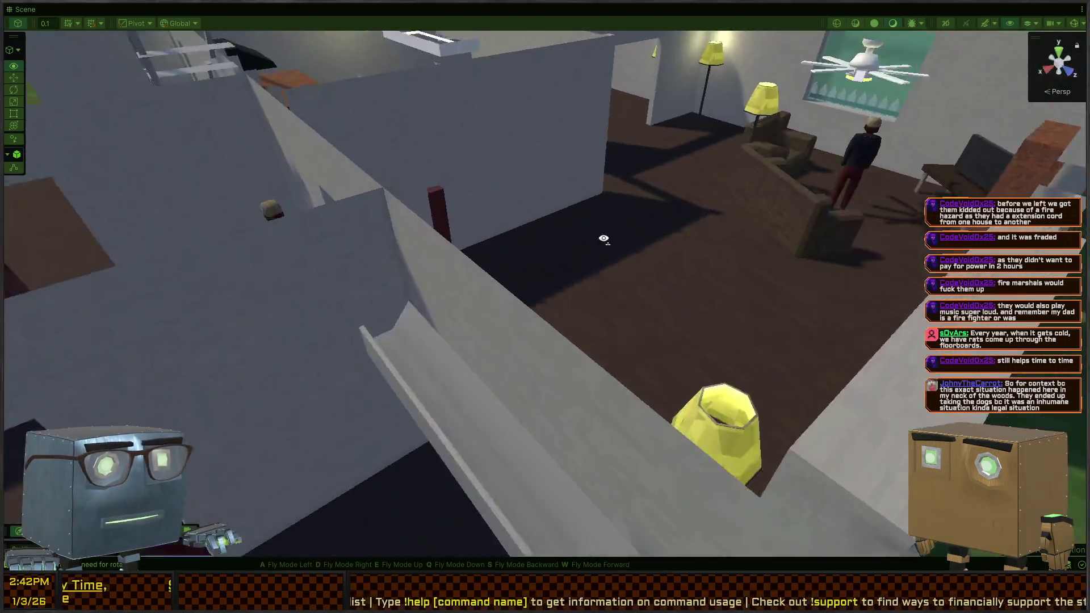
key(w)
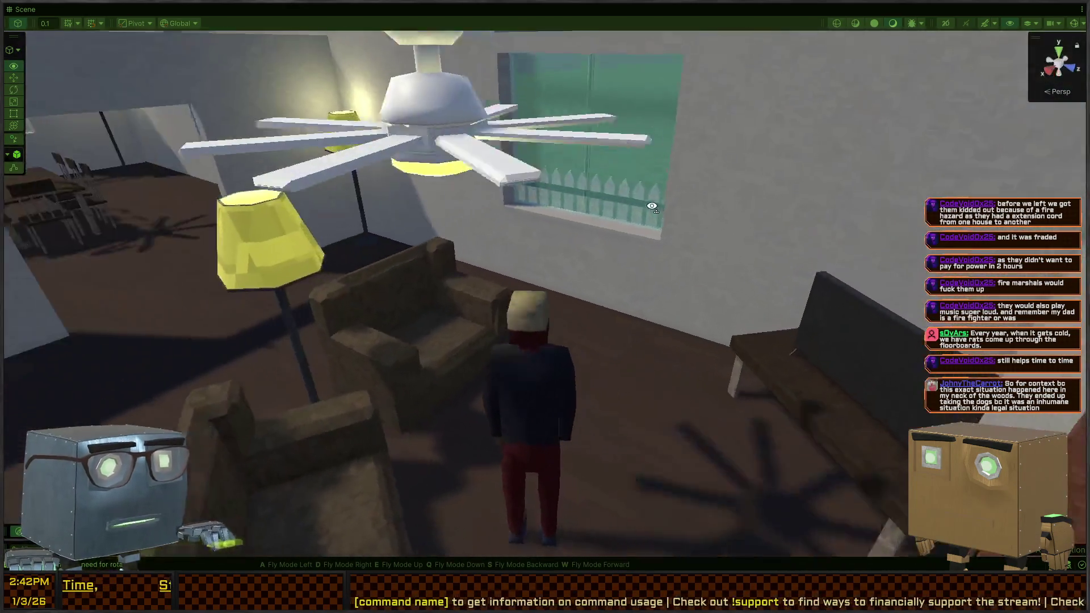
key(e)
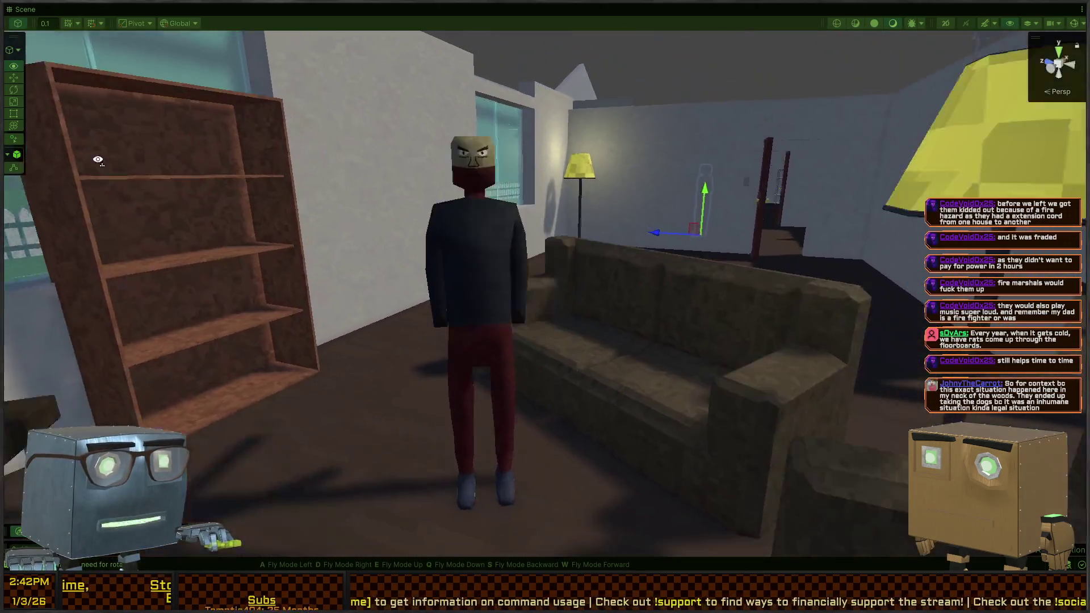
key(s)
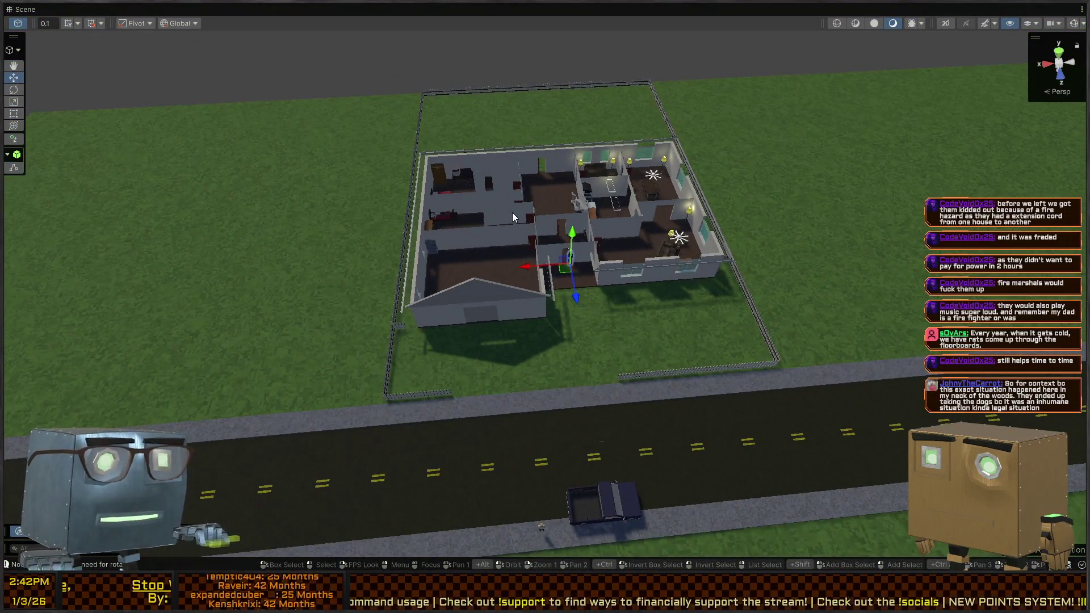
key(Delete)
Restore the full layout and widen the Scene and SearchFromAlert graph panels.
key(shift+space)
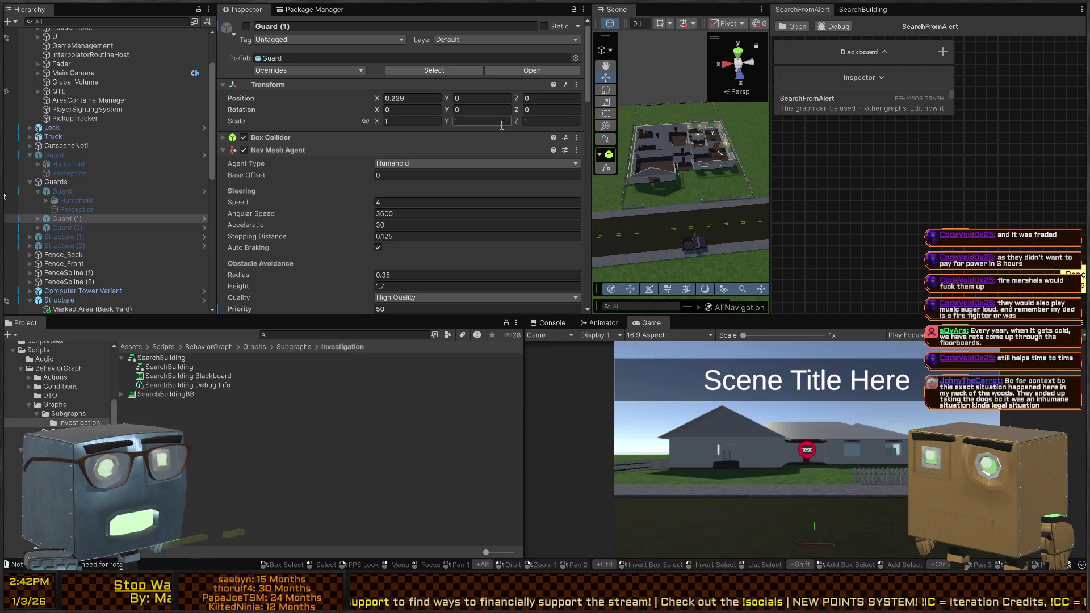
drag(589, 133, 370, 135)
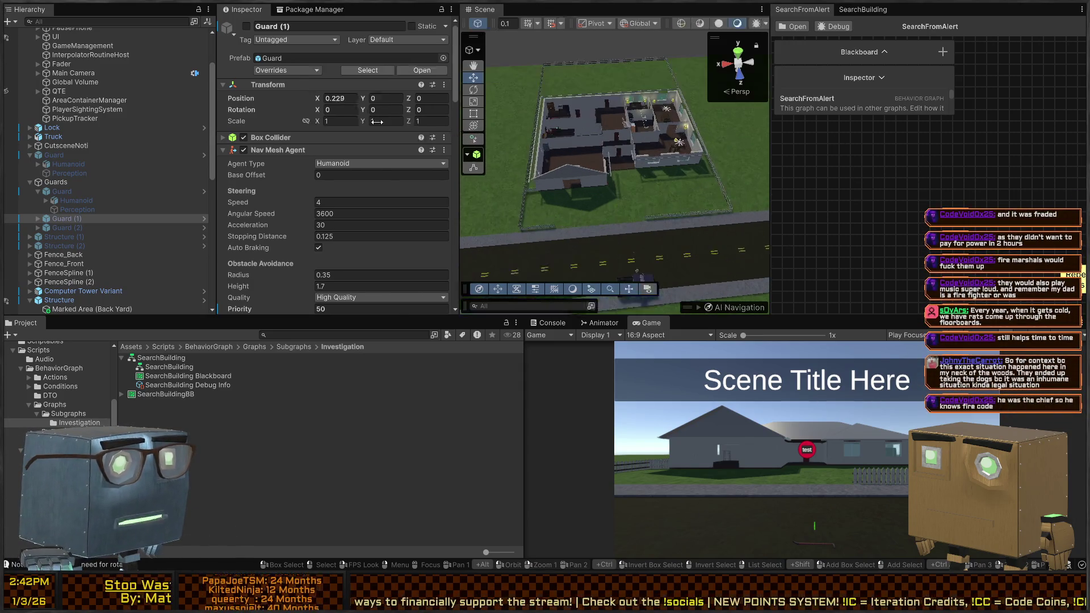
drag(769, 148, 611, 148)
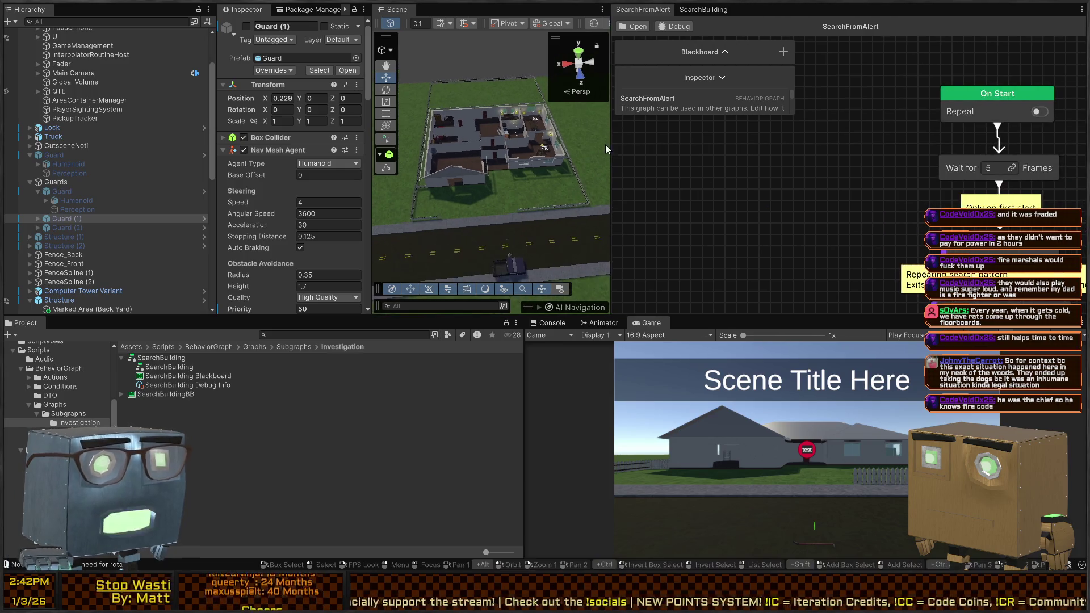
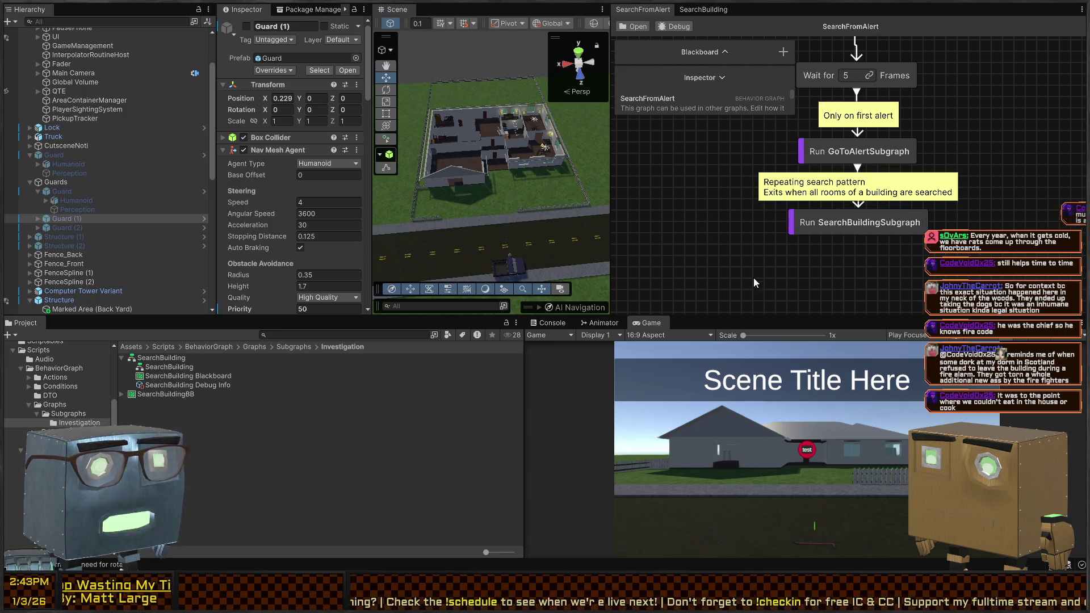
Add a Run Subgraph node below the existing steps, running a new FinalStepsSubgraph.
scroll(839, 264, down, 5)
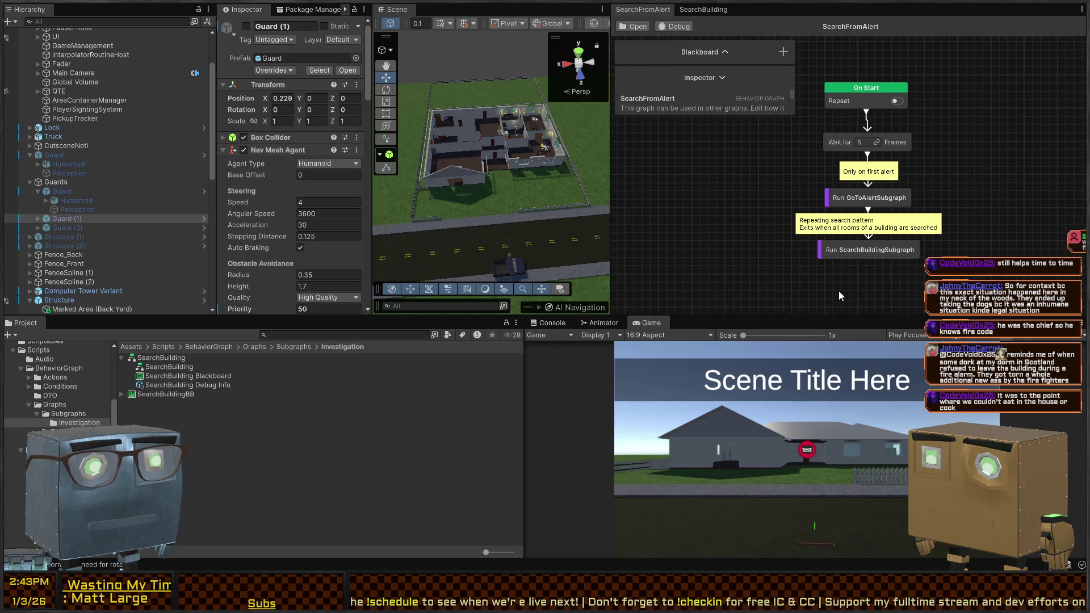
key(space)
text(subgraph)
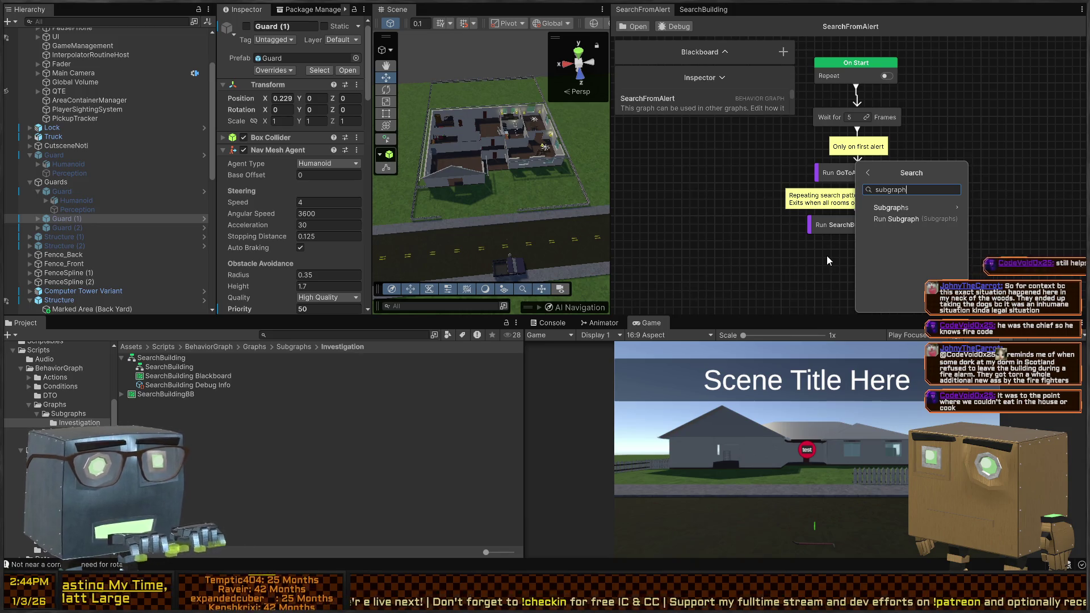
drag(820, 262, 833, 275)
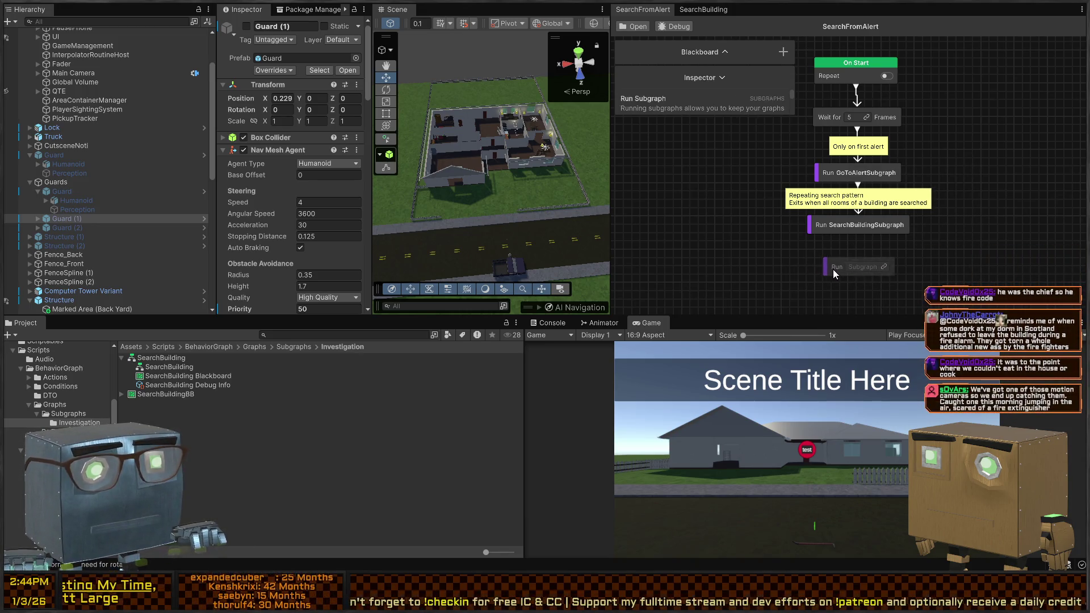
click(882, 268)
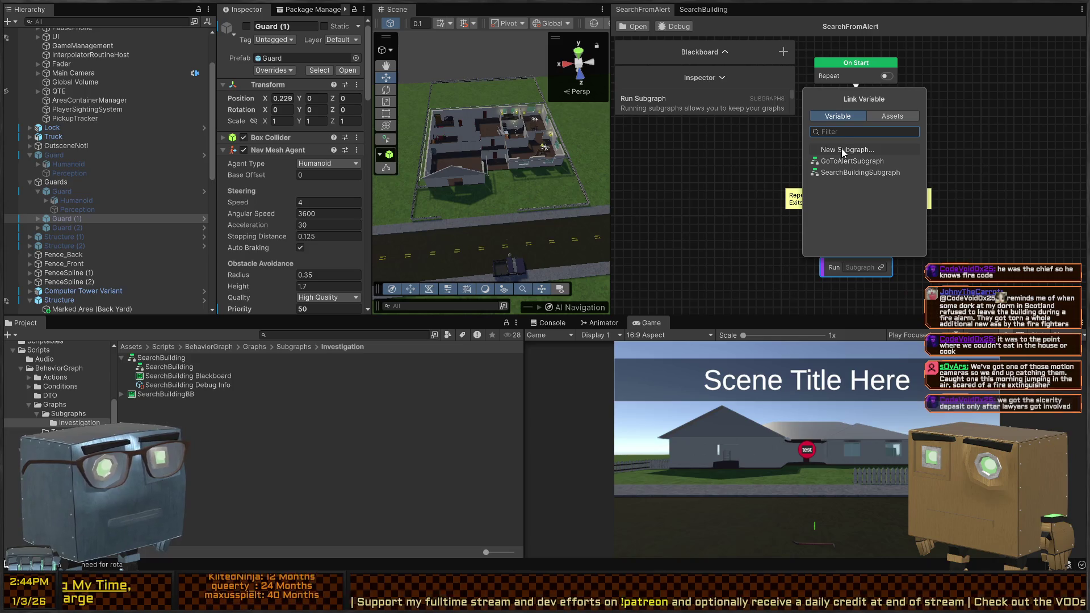
click(842, 150)
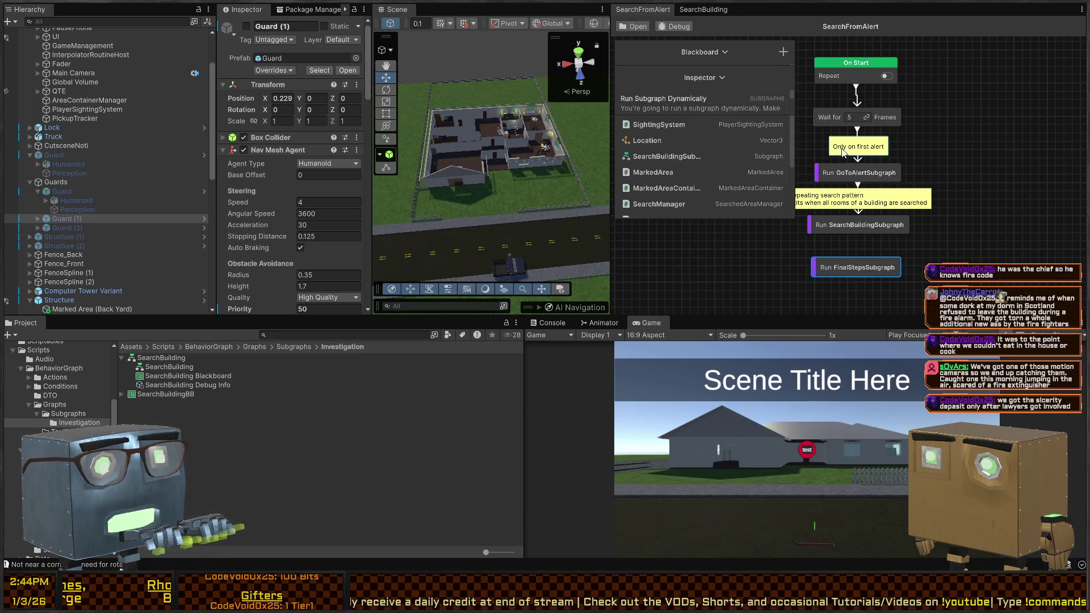
Move the Run FinalStepsSubgraph node directly under Run SearchBuildingSubgraph and recenter the view.
drag(853, 268, 856, 265)
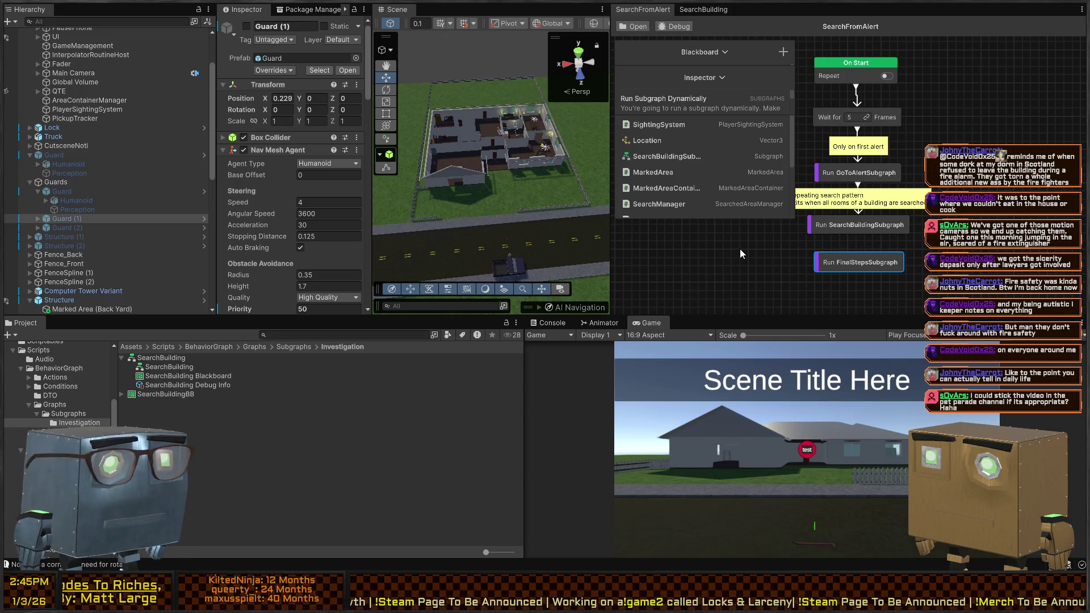
drag(740, 249, 771, 261)
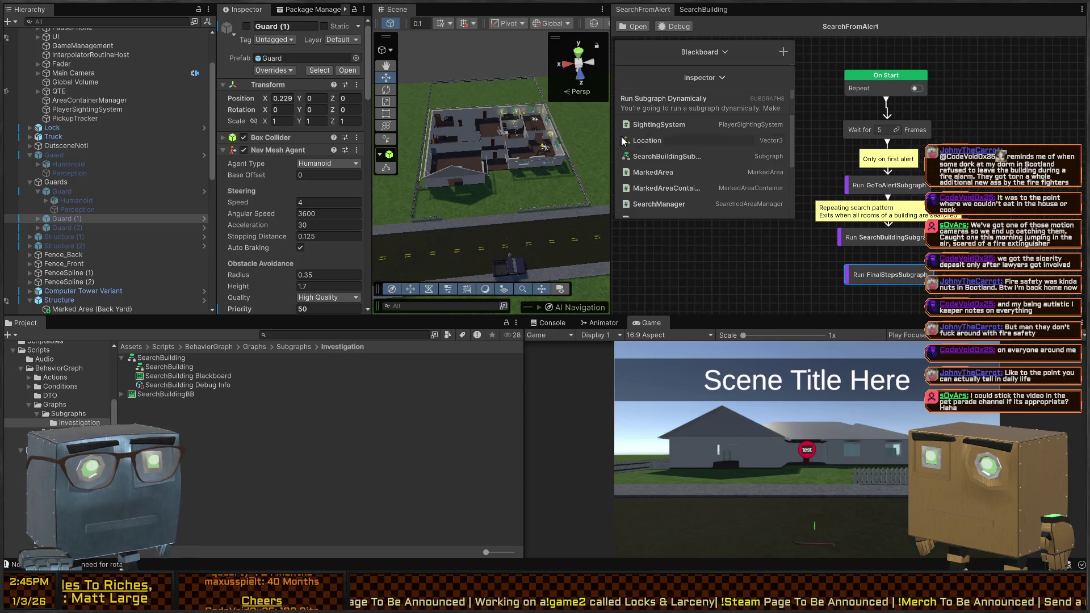
mouse_move(867, 292)
mouse_down()
mouse_move(866, 255)
mouse_move(852, 255)
mouse_up()
scroll(851, 255, up, 2)
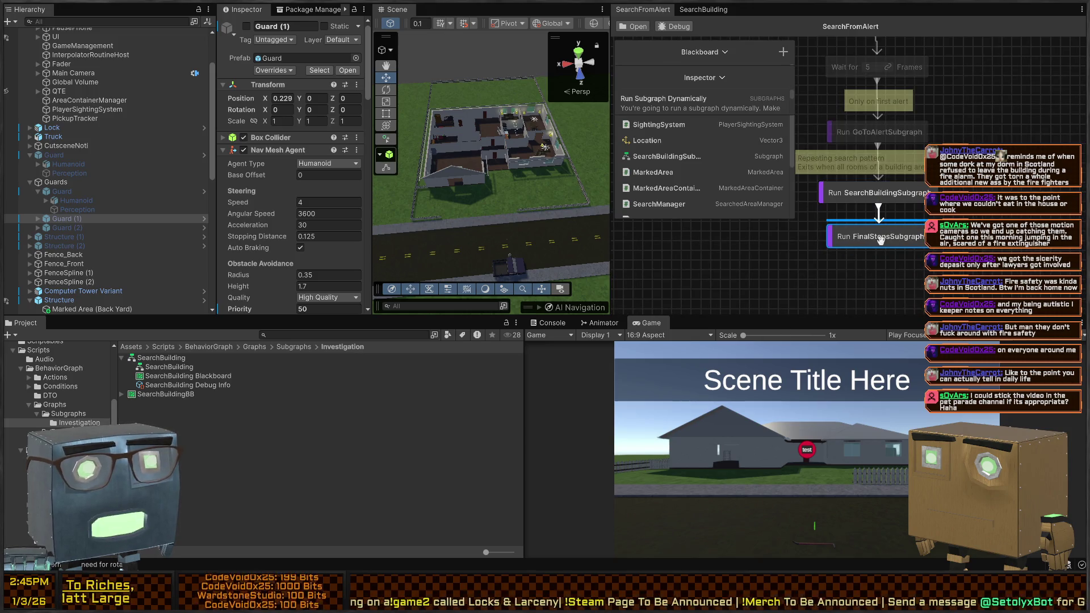
click(696, 6)
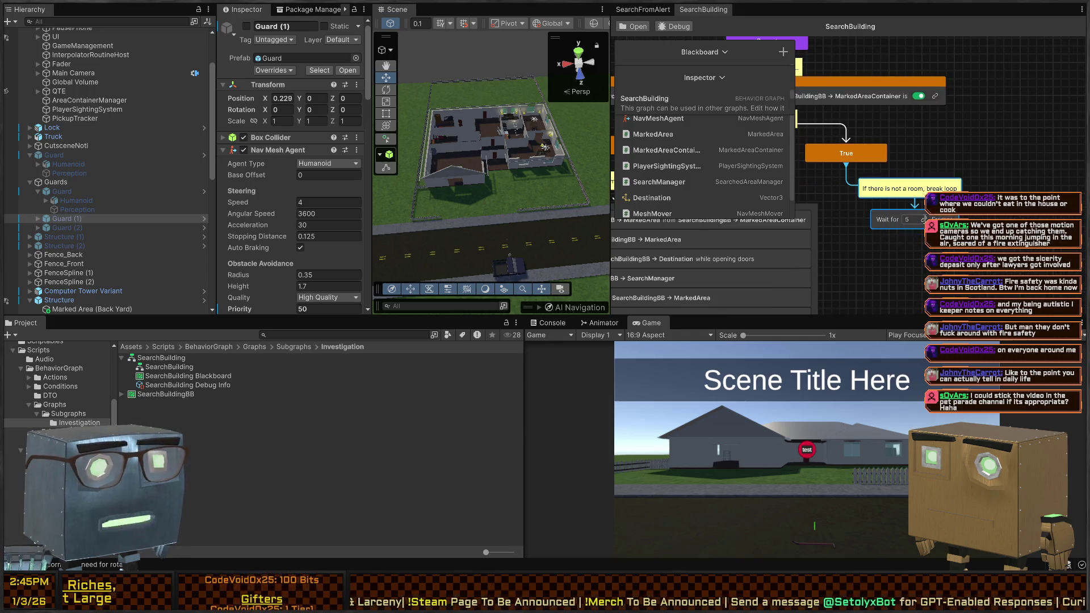
Inspect the Repeat node's settings and the frame wait node in SearchBuilding.
mouse_move(982, 232)
mouse_down()
mouse_move(976, 246)
mouse_move(963, 171)
mouse_up()
click(850, 85)
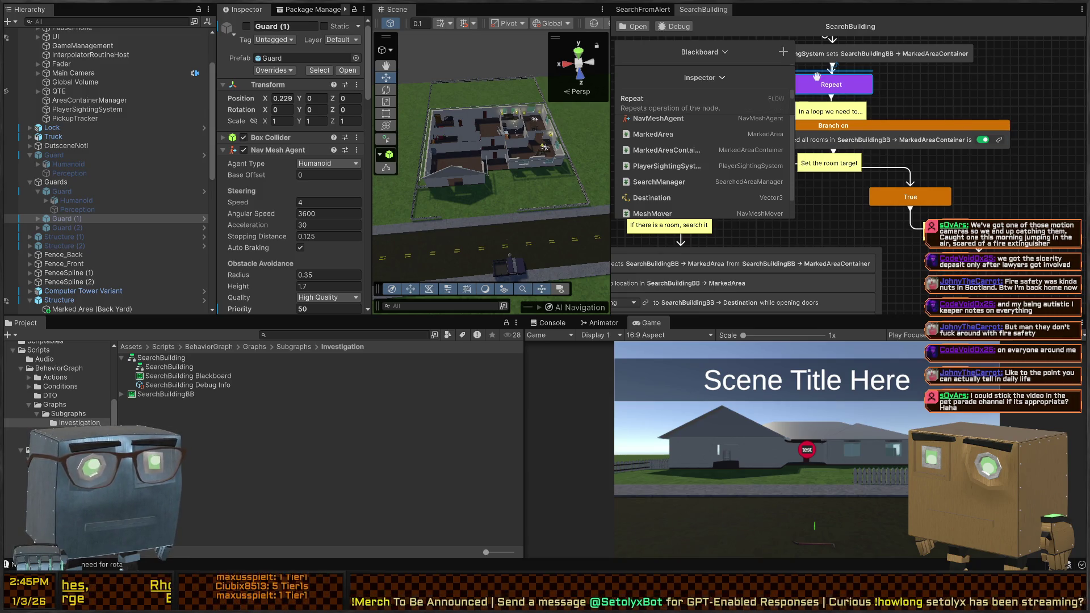
click(977, 273)
click(961, 276)
Add an Abort node from Flow > Abort and link the True branch to it conditionally.
key(space)
text(ex)
key(BackSpace)
key(BackSpace)
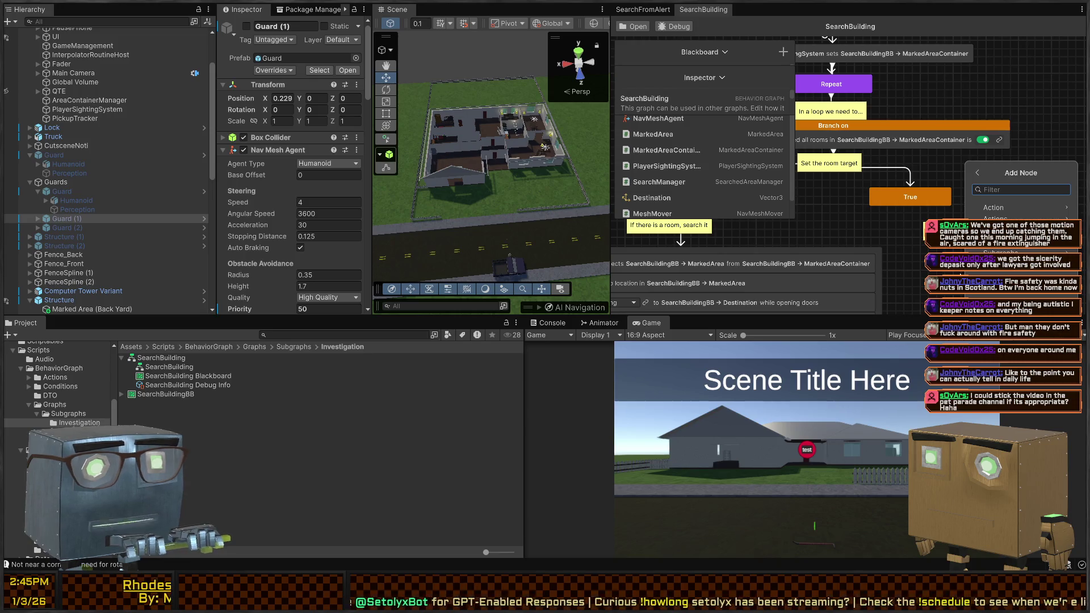
key(Return)
scroll(1022, 239, down, 2)
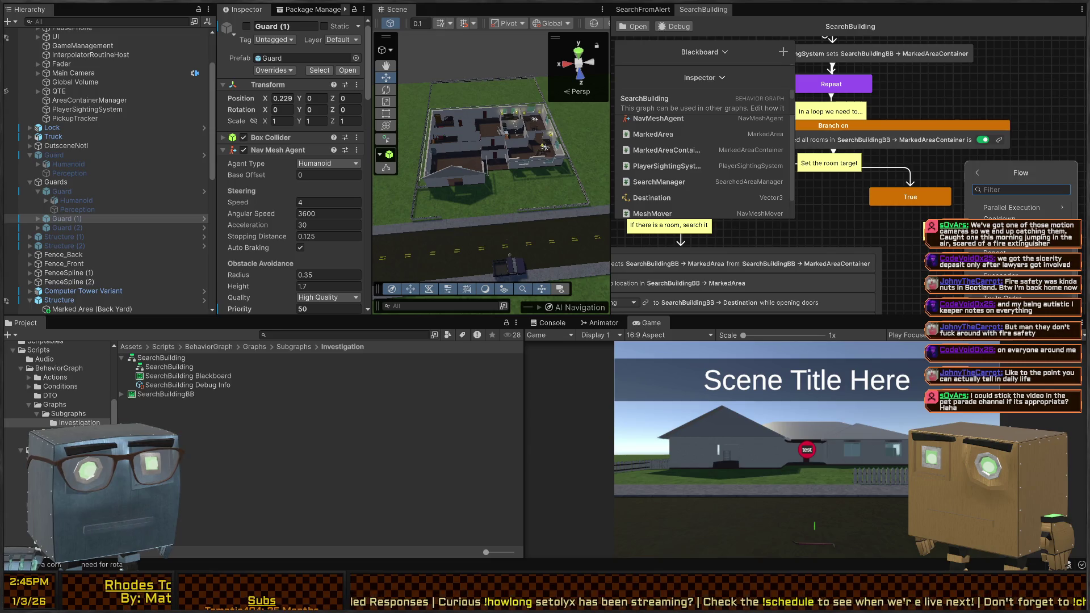
scroll(1018, 248, up, 2)
scroll(1025, 249, up, 1)
click(1008, 250)
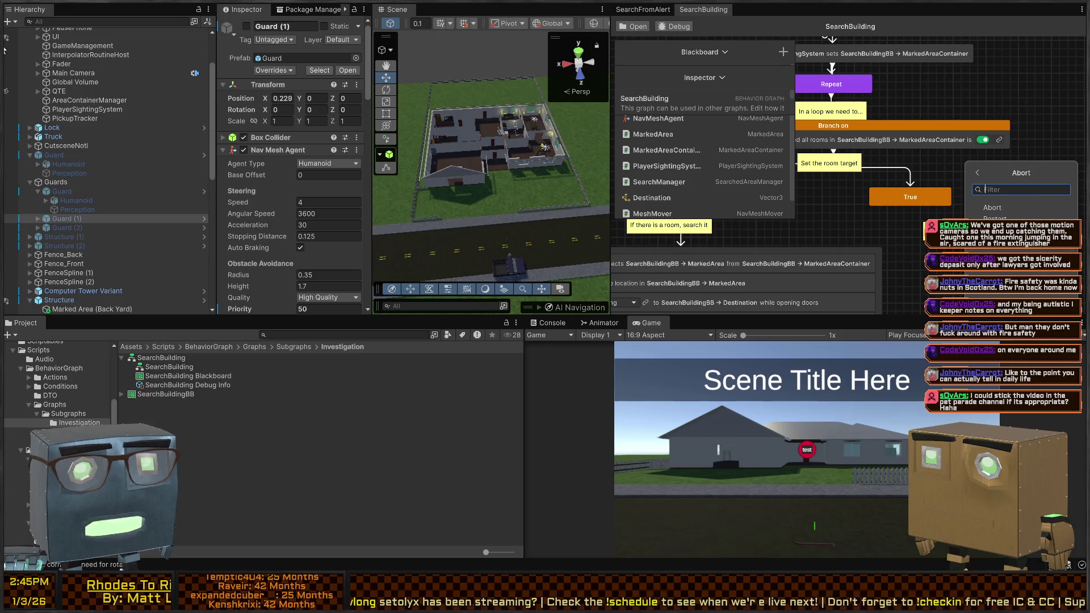
click(1009, 199)
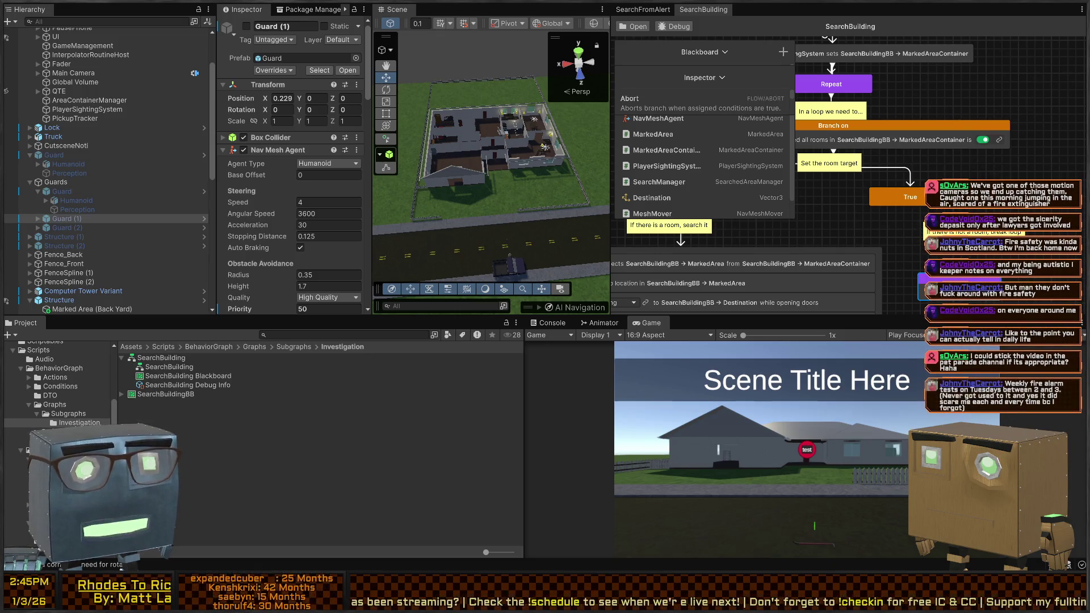
mouse_move(910, 205)
mouse_down()
mouse_move(971, 278)
mouse_move(965, 261)
mouse_up()
click(987, 278)
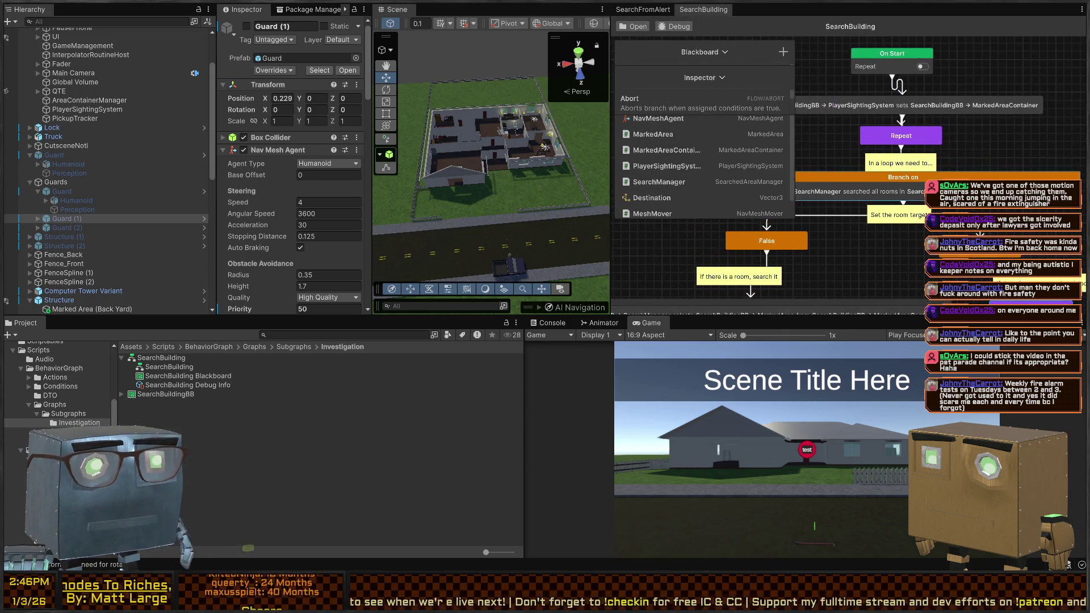
Widen the graph area, remove the all-rooms-searched condition, and delete the old branch.
drag(586, 173, 332, 172)
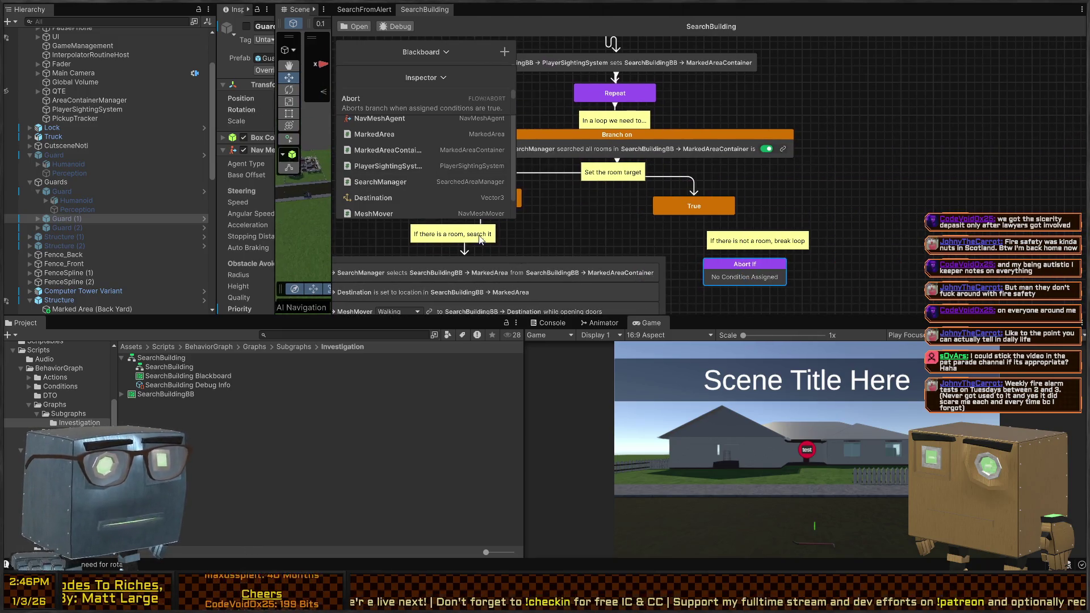
mouse_move(732, 317)
mouse_down()
mouse_move(709, 351)
mouse_move(708, 451)
mouse_up()
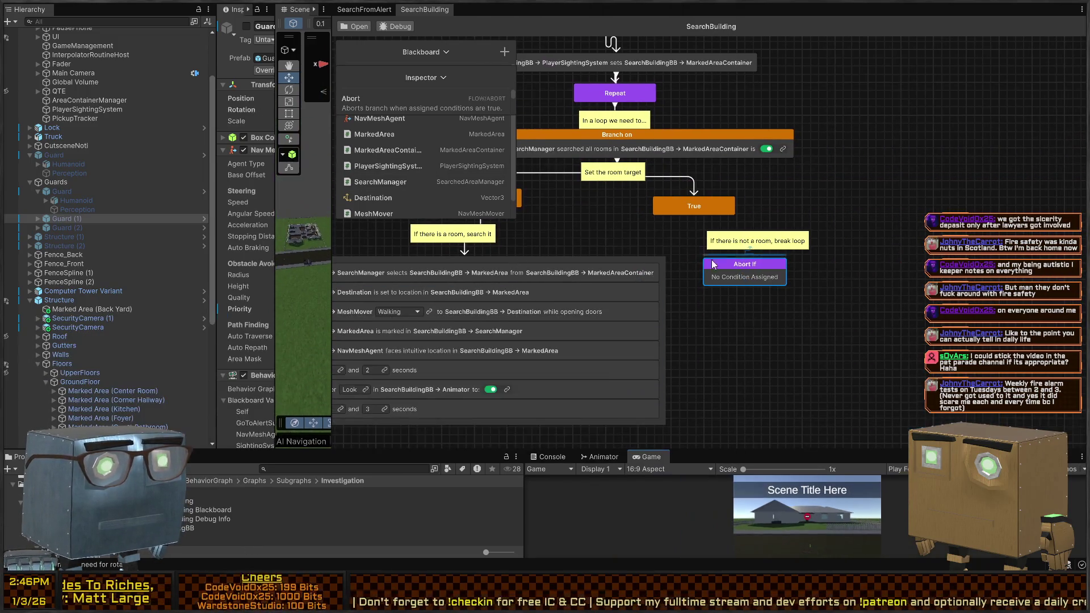
click(773, 157)
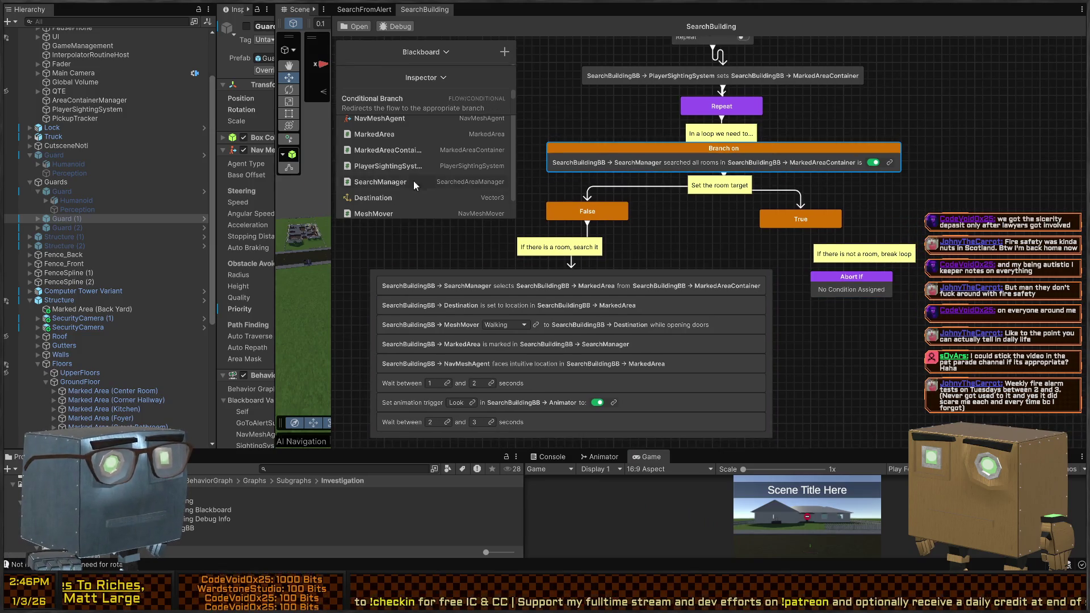
scroll(423, 188, down, 2)
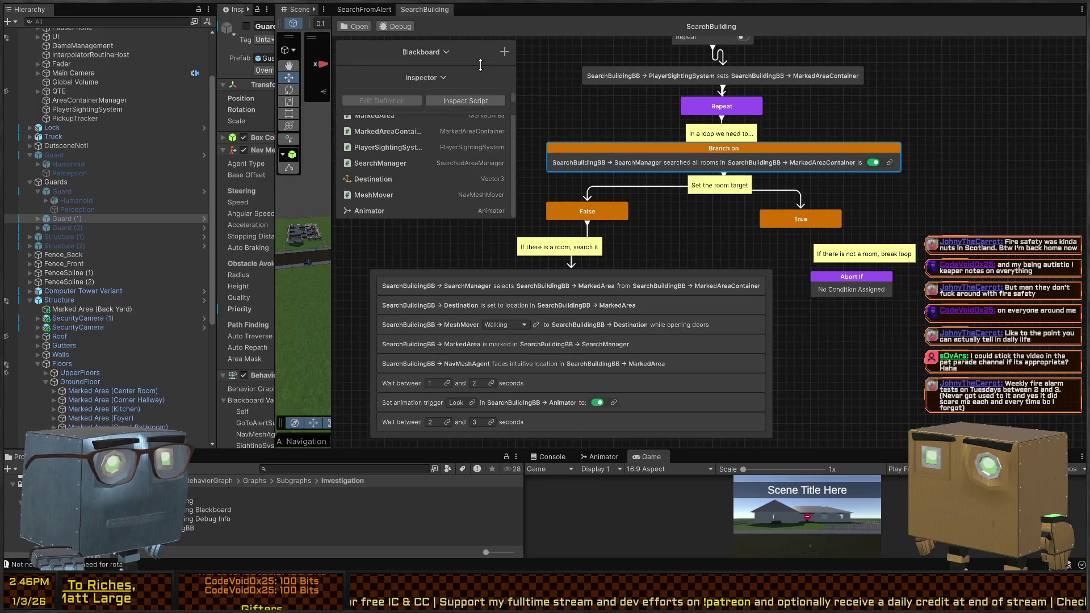
scroll(476, 115, up, 3)
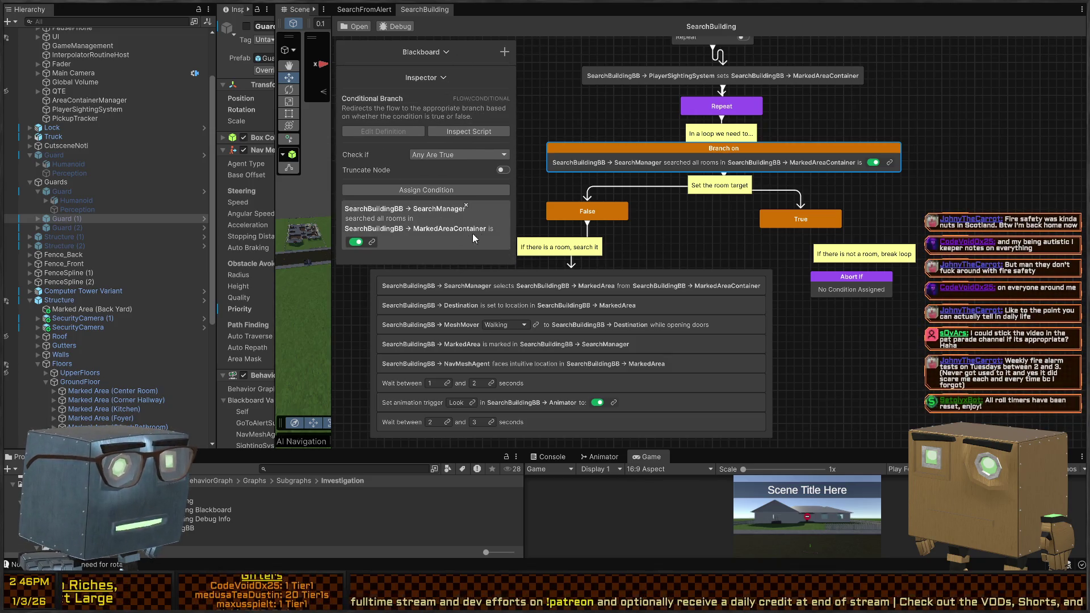
click(466, 205)
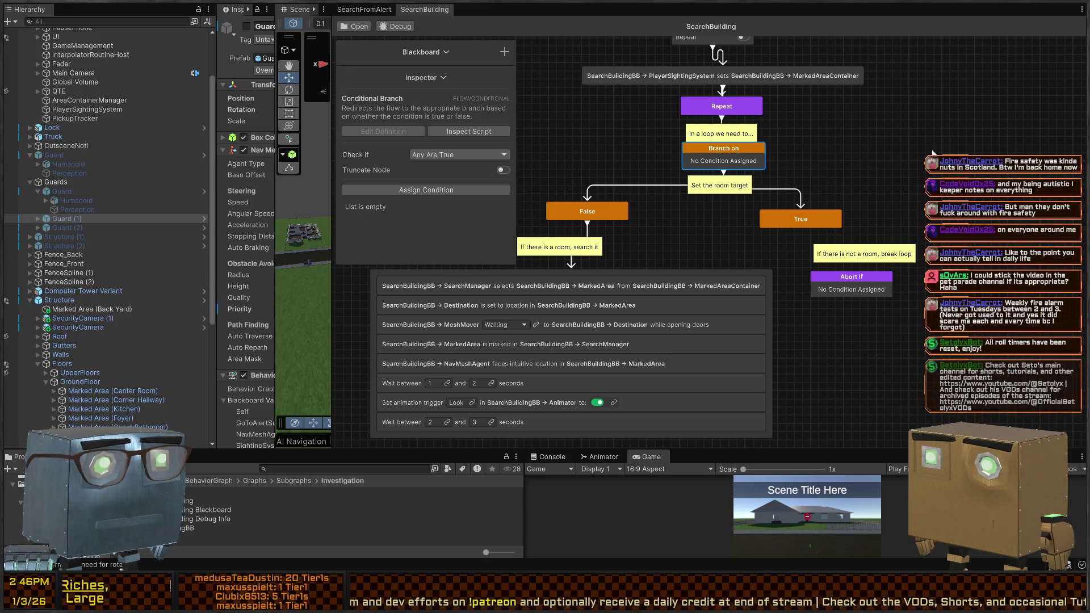
key(Delete)
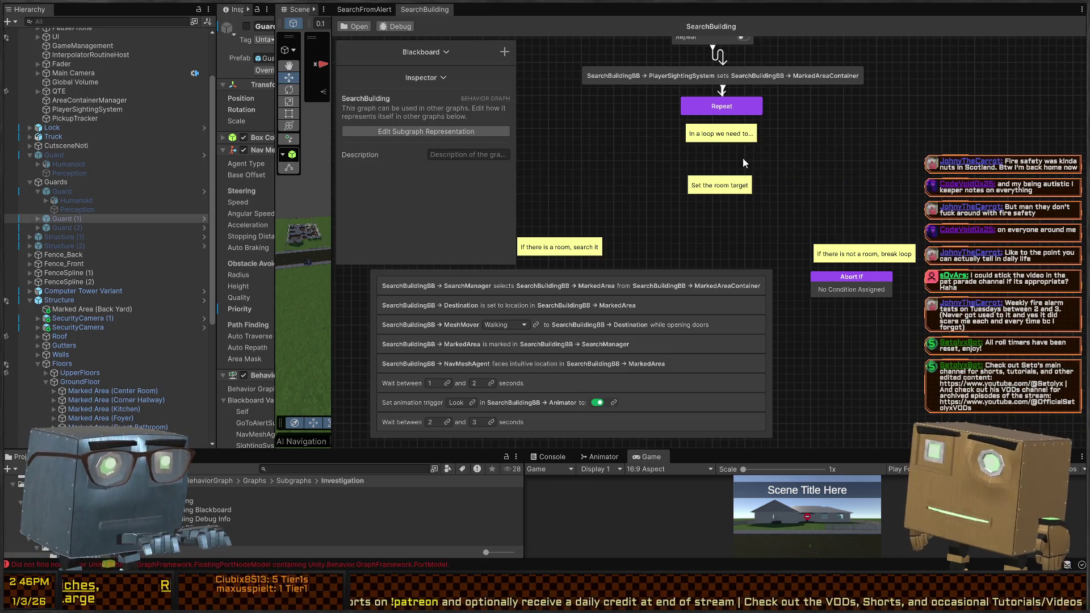
Add a new Conditional Branch and route its True output to Abort If.
key(space)
text(bran)
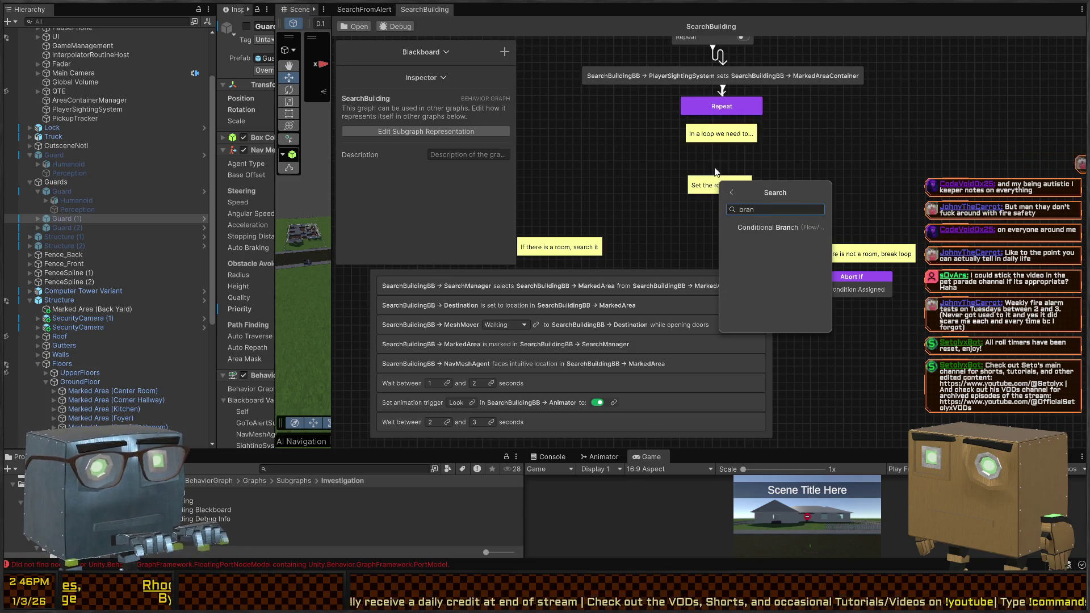
key(Return)
mouse_move(806, 222)
mouse_down()
mouse_move(840, 211)
mouse_move(855, 286)
mouse_up()
mouse_move(661, 238)
mouse_down()
mouse_move(582, 217)
mouse_move(729, 164)
mouse_up()
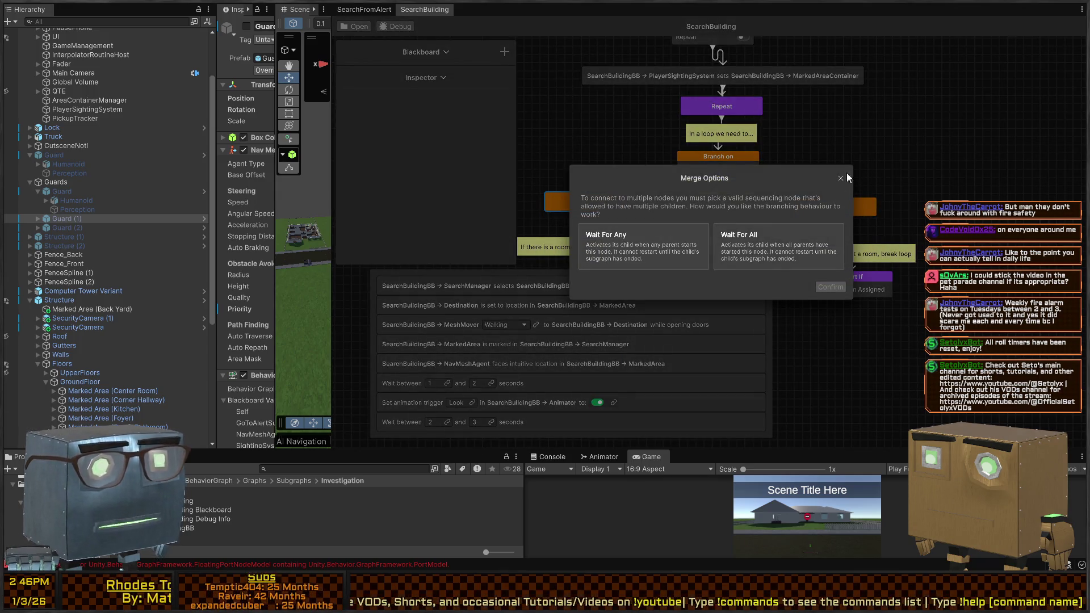
Reposition the False node and wire it into the room-search sequence.
click(841, 179)
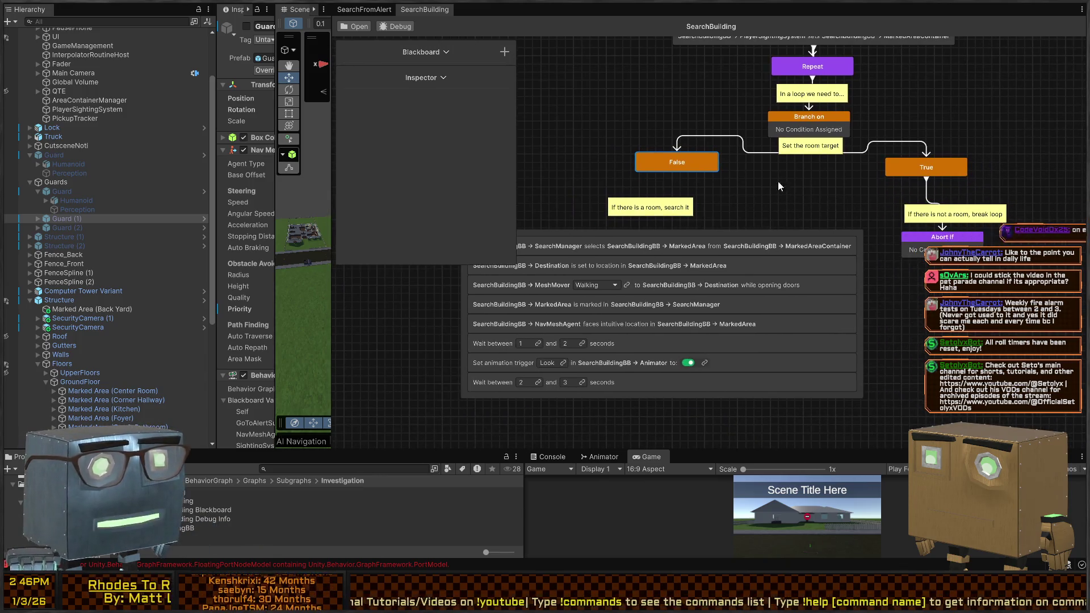
drag(687, 199, 649, 202)
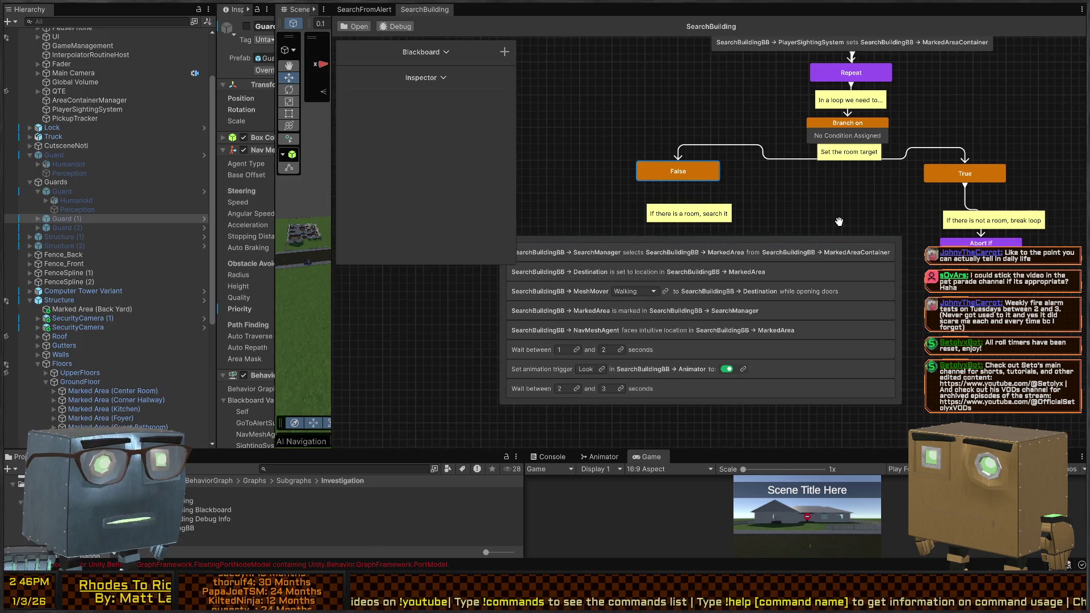
drag(753, 176, 800, 201)
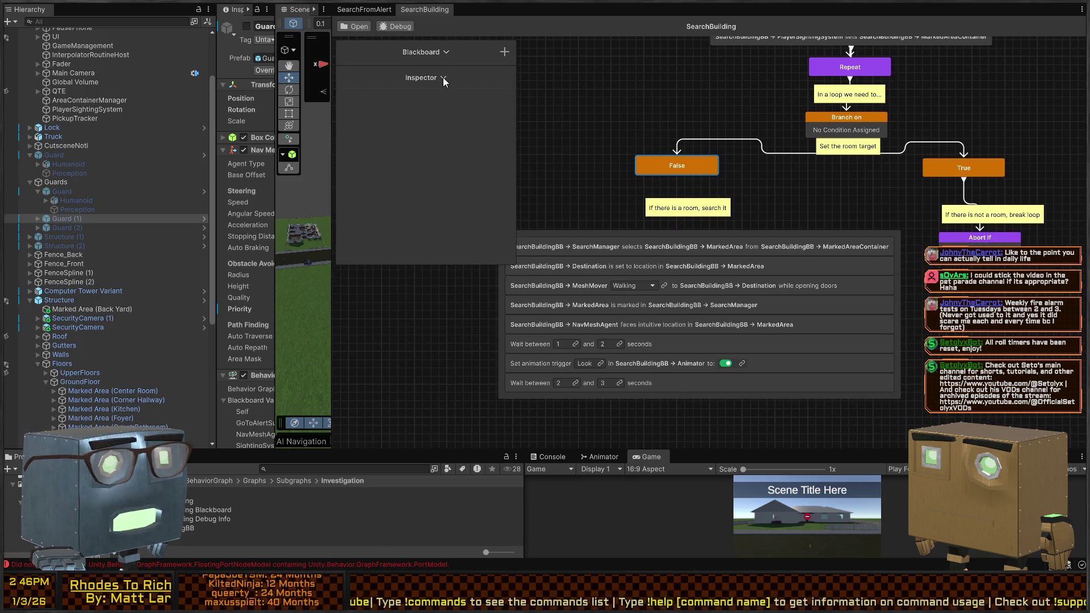
click(439, 73)
click(448, 52)
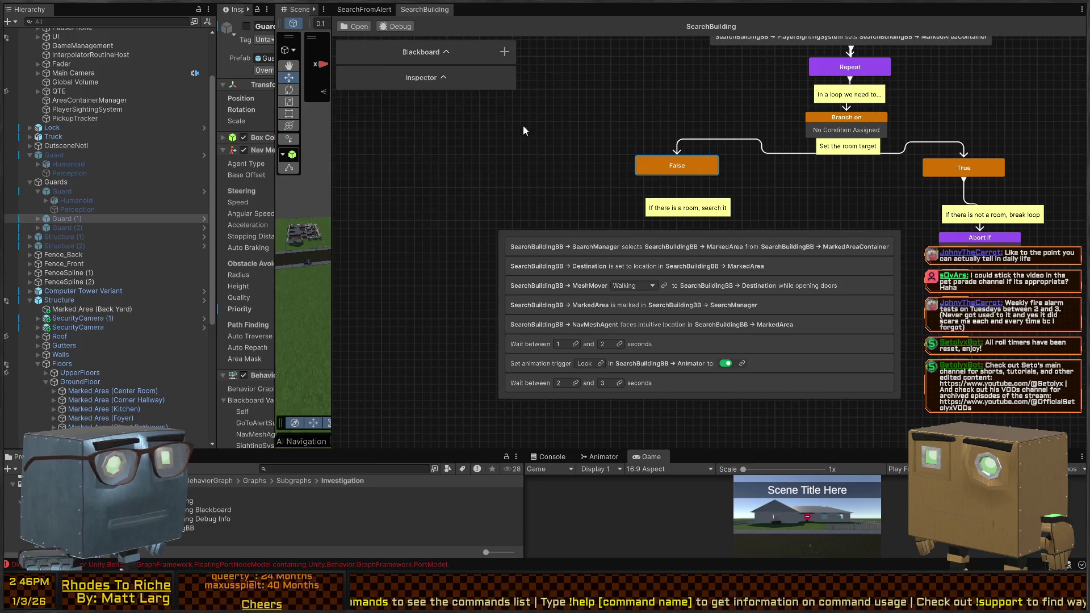
drag(758, 172, 754, 235)
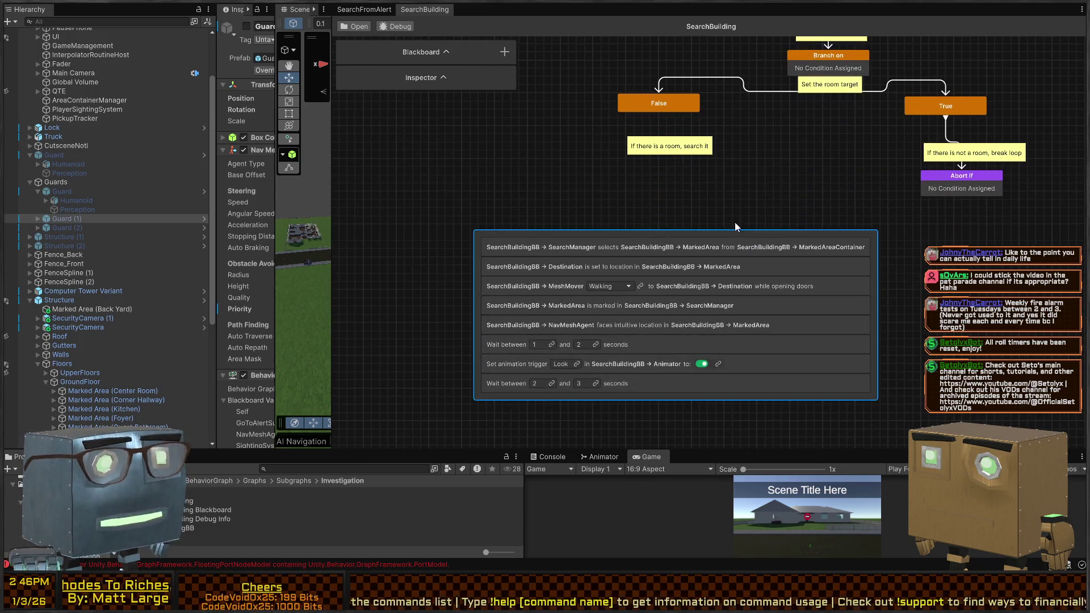
drag(659, 115, 673, 259)
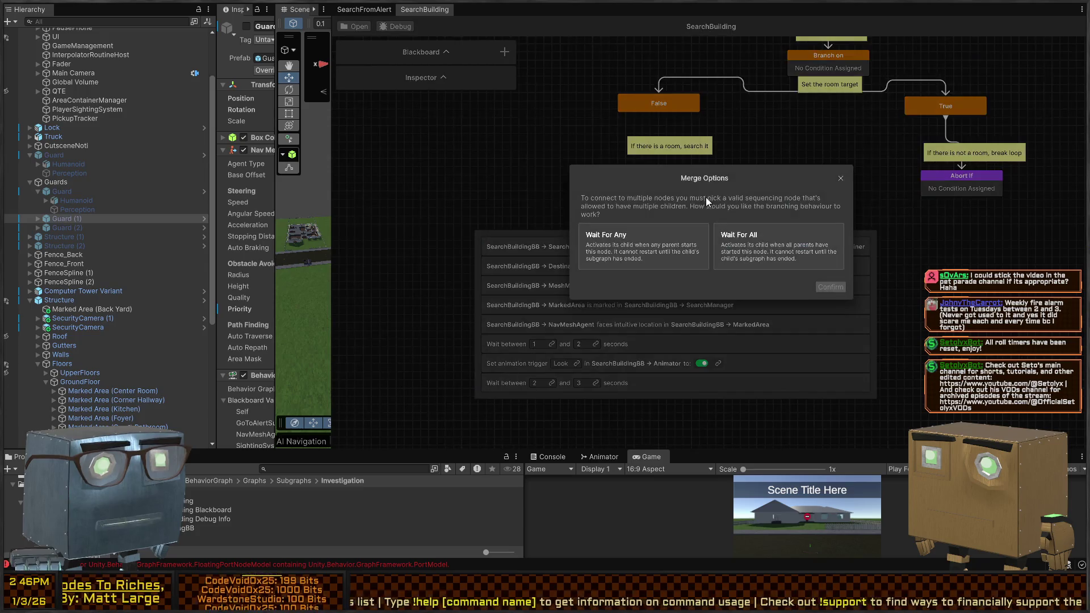
click(841, 179)
Split out the SearchManager and Destination steps, then re-merge them into one sequence under False.
drag(744, 241, 719, 187)
drag(659, 116, 621, 196)
mouse_move(736, 247)
mouse_down()
mouse_move(731, 221)
mouse_move(710, 203)
mouse_move(660, 195)
mouse_move(693, 230)
mouse_move(702, 222)
mouse_up()
mouse_move(820, 235)
mouse_down()
mouse_move(852, 315)
mouse_move(715, 244)
mouse_move(717, 264)
mouse_up()
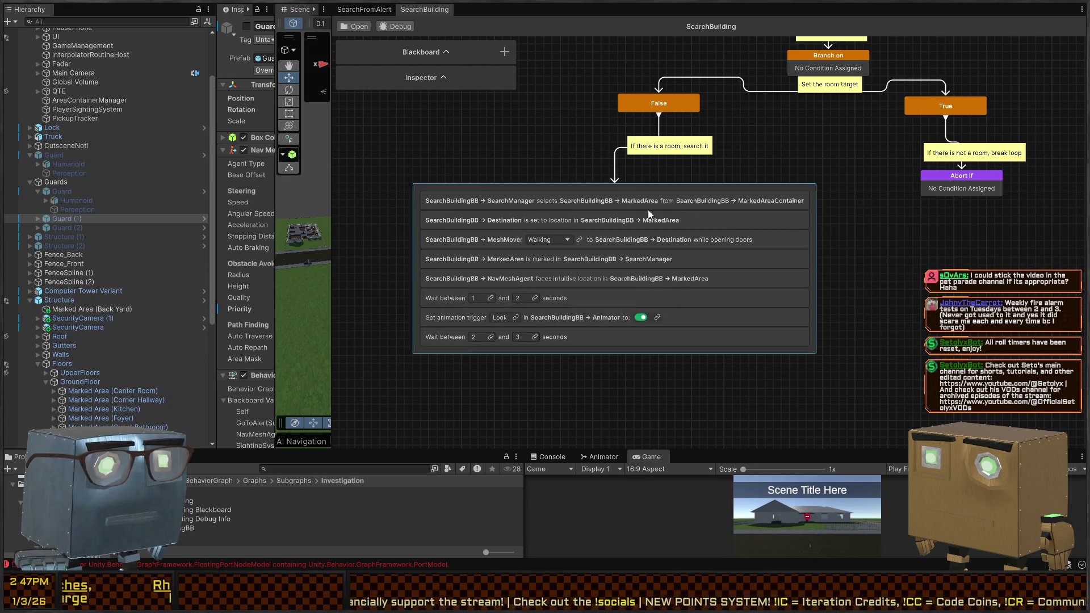
drag(643, 192, 691, 188)
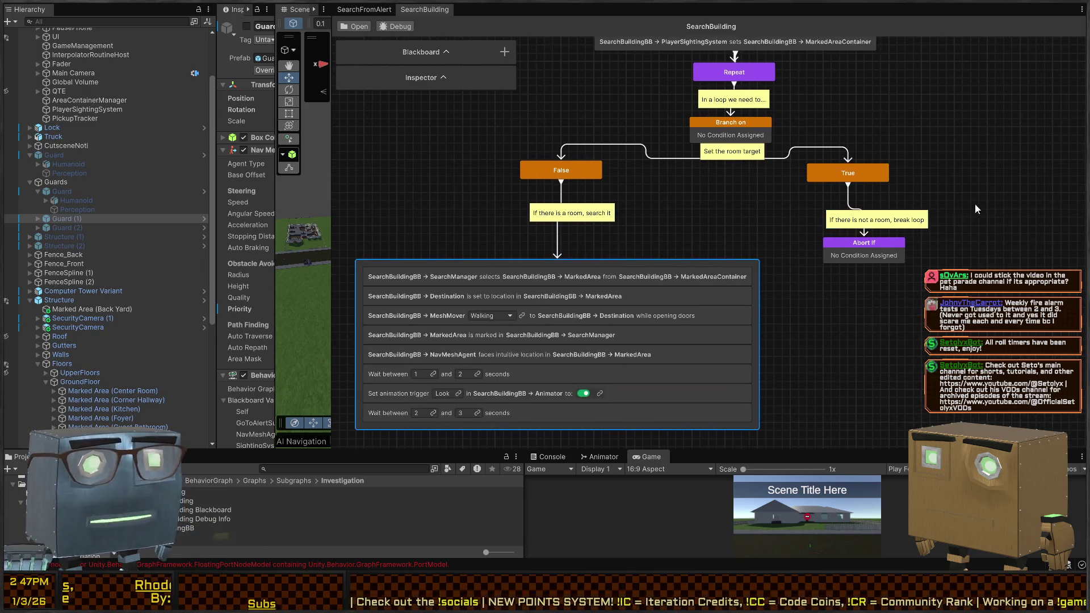
click(864, 252)
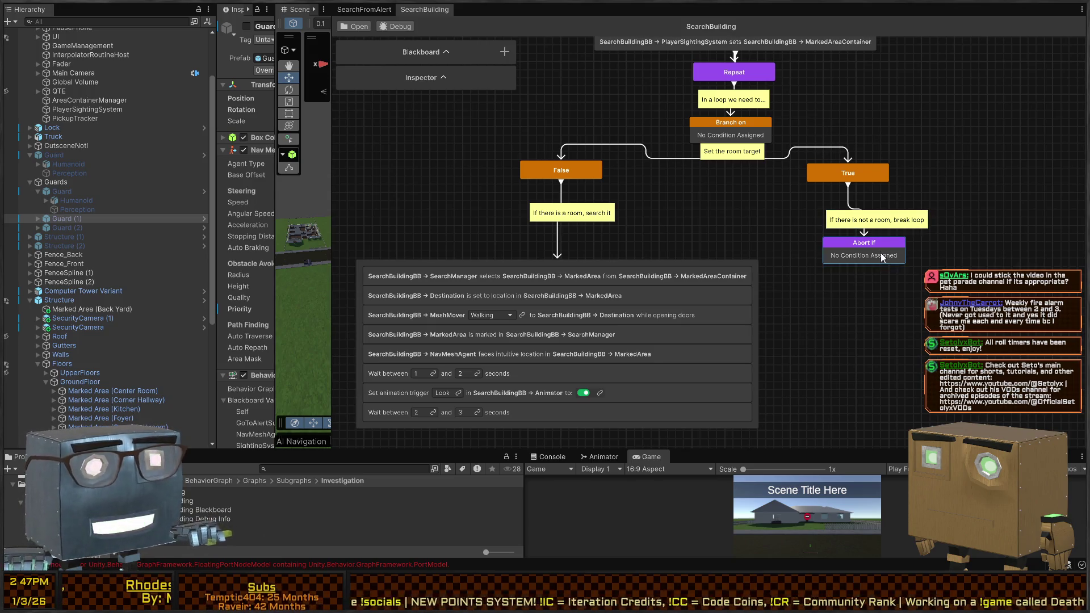
Review the Abort If node's abort condition options, then delete the Abort If node.
click(442, 78)
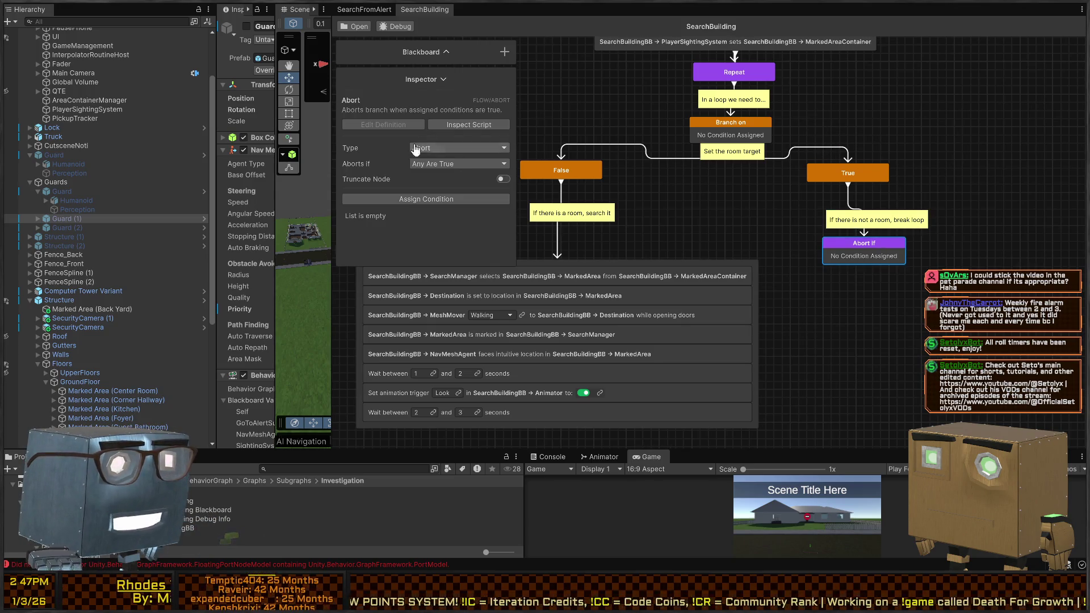
click(448, 164)
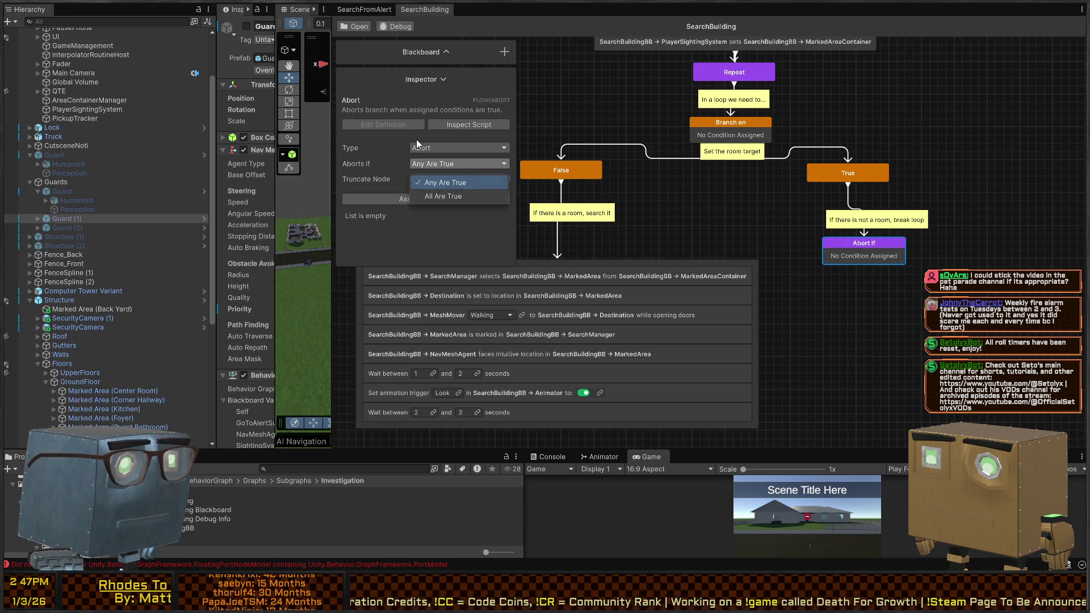
click(417, 144)
click(449, 164)
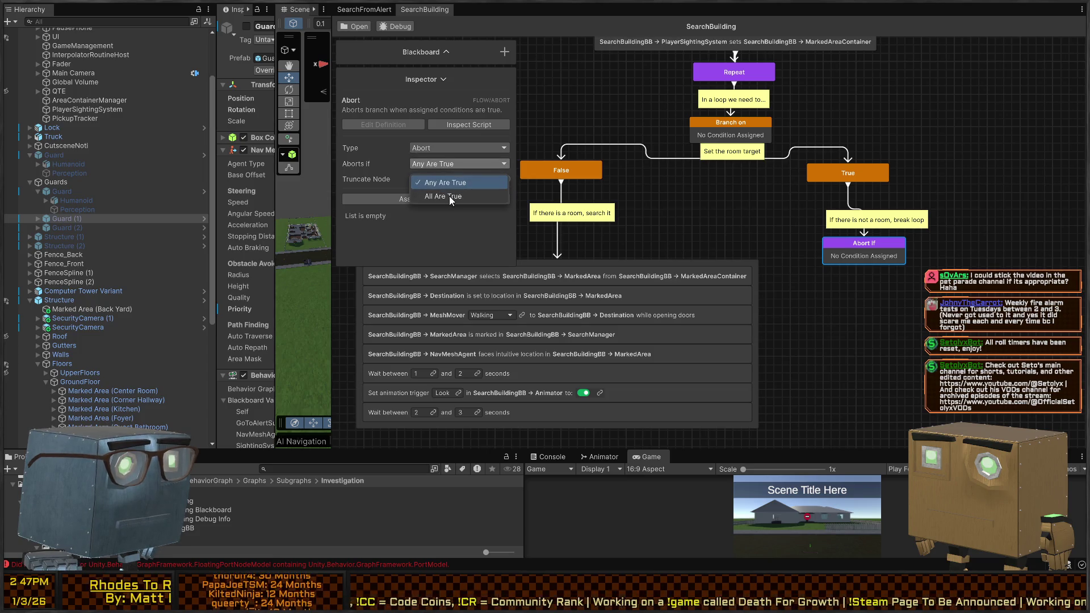
click(421, 181)
click(425, 200)
click(463, 269)
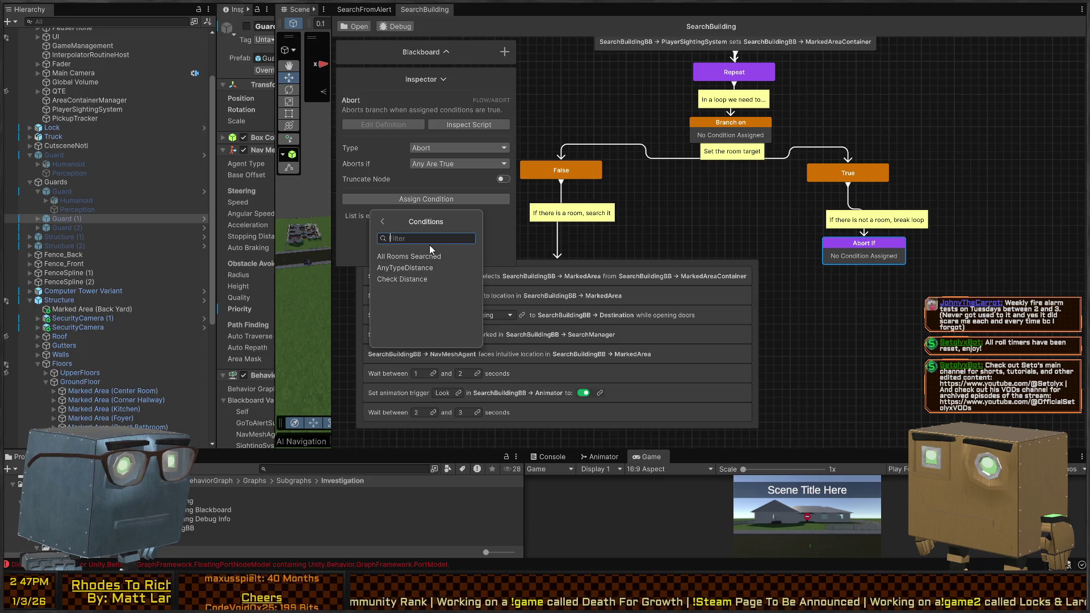
click(356, 245)
mouse_move(973, 272)
mouse_down()
mouse_move(819, 242)
mouse_move(820, 227)
mouse_up()
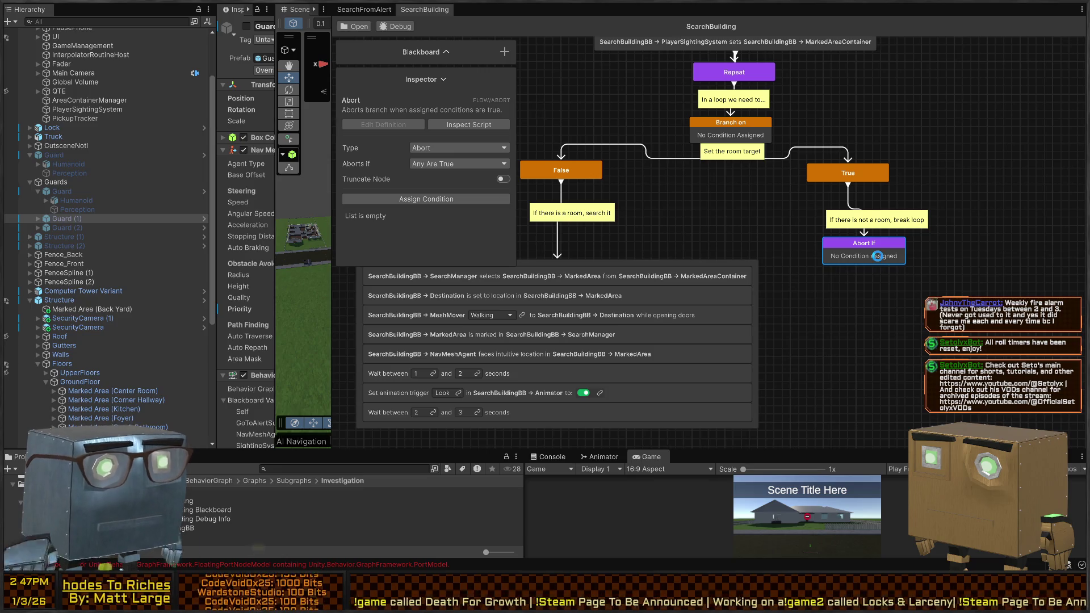
key(Delete)
Pan to the break-loop comment and browse the action node categories in the add-node menu.
drag(765, 271, 771, 199)
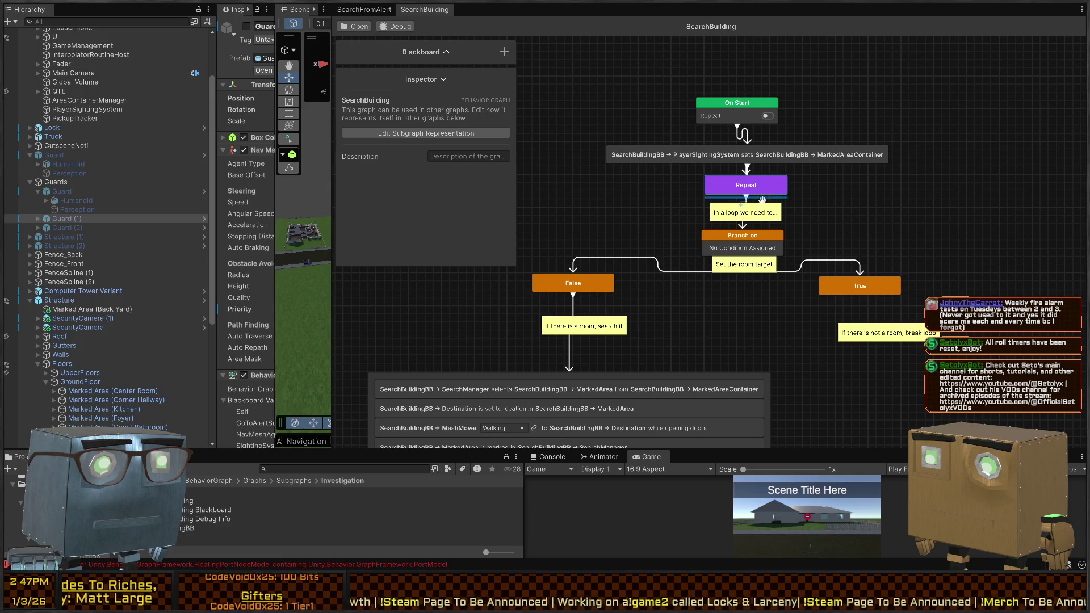
drag(920, 262, 904, 179)
click(850, 242)
click(844, 216)
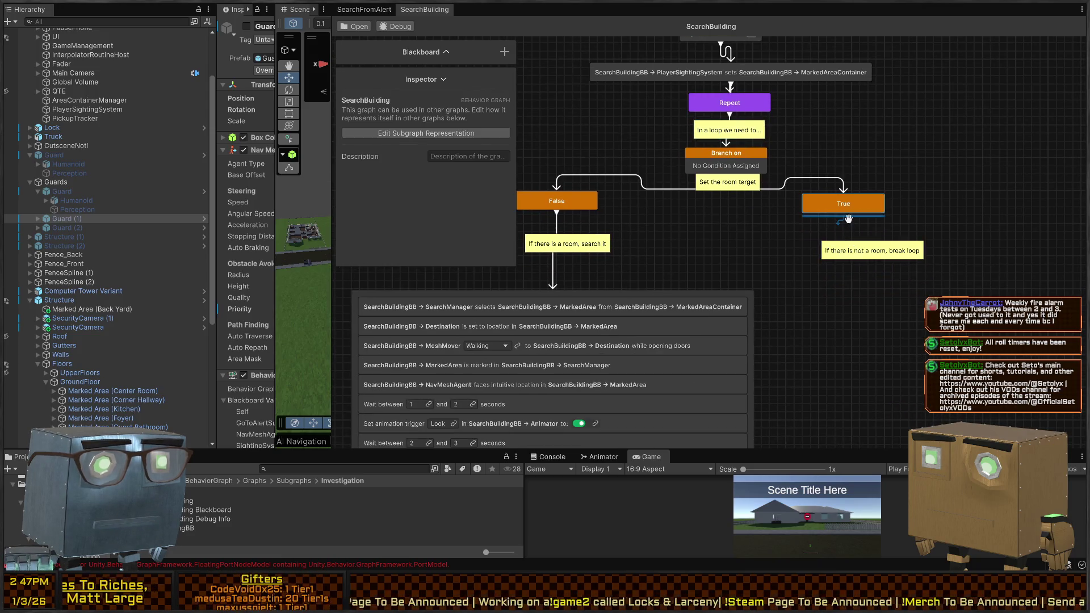
key(space)
click(918, 342)
scroll(937, 362, down, 2)
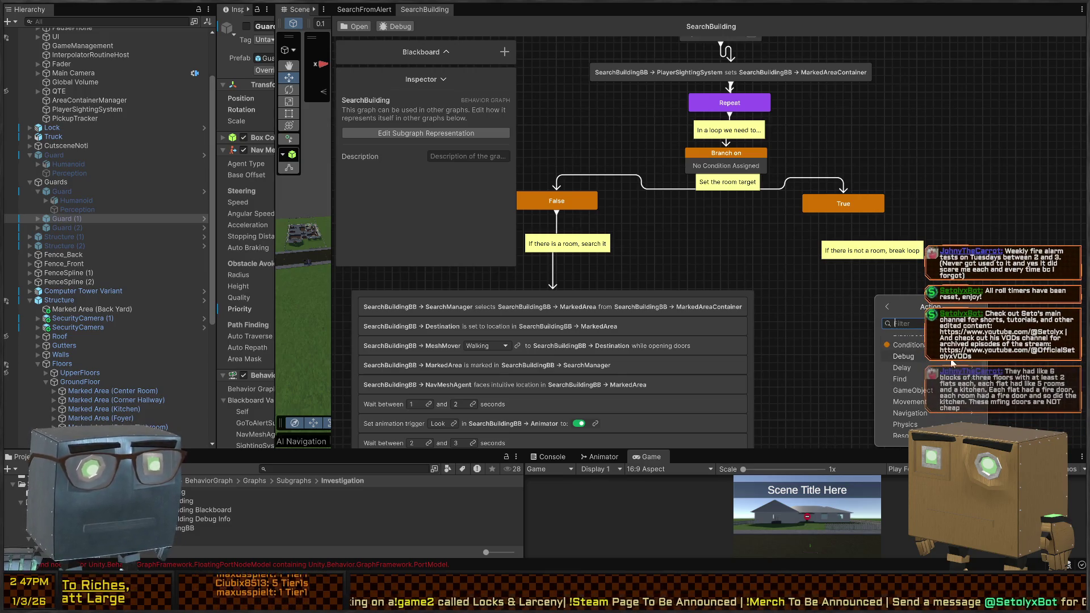
scroll(937, 362, down, 5)
scroll(938, 362, up, 4)
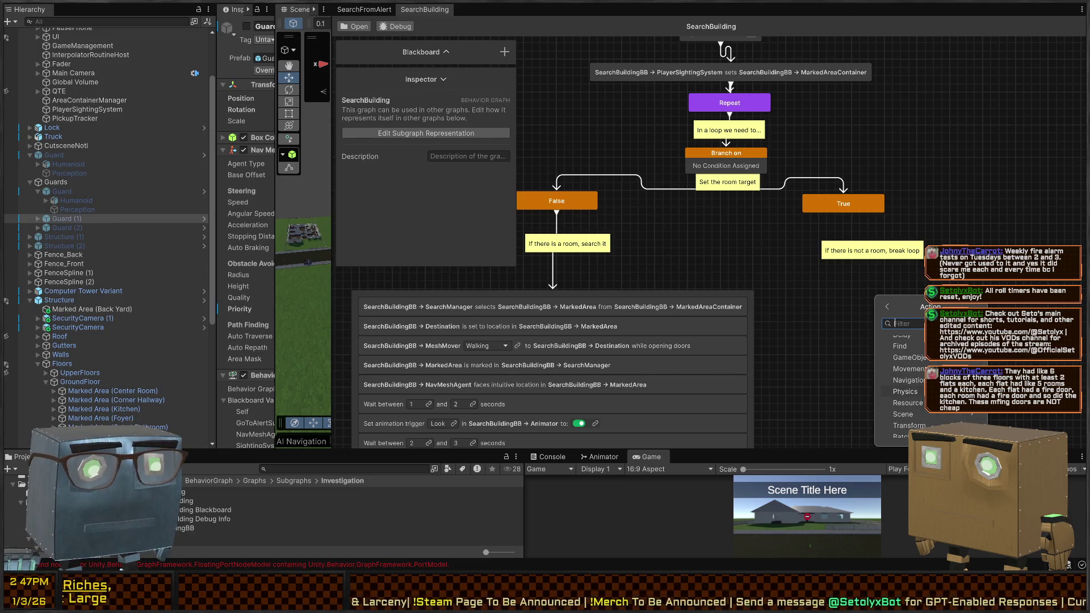
scroll(930, 413, down, 4)
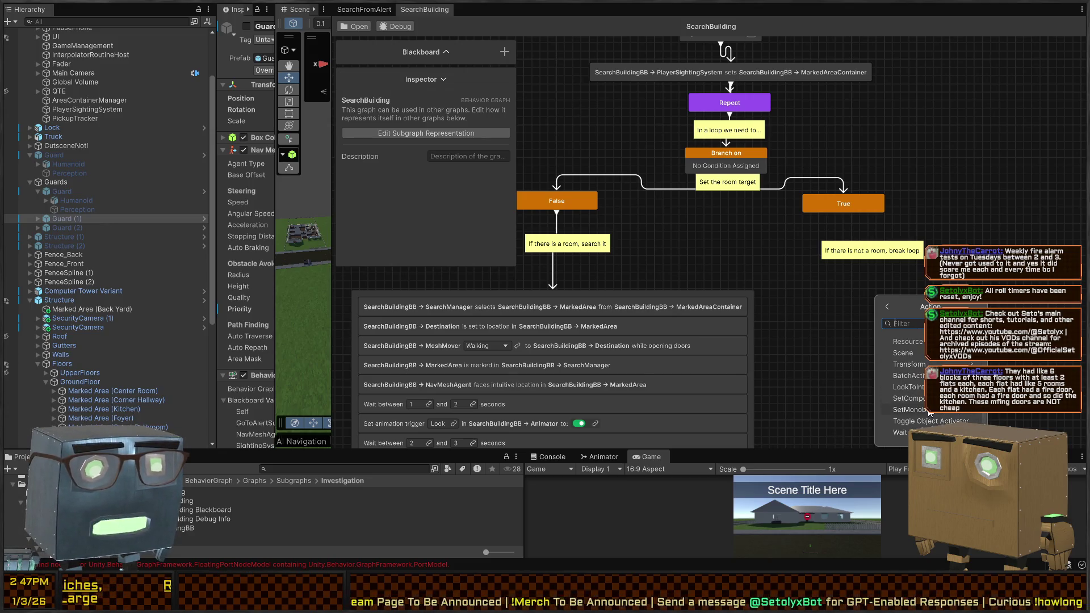
scroll(916, 377, up, 4)
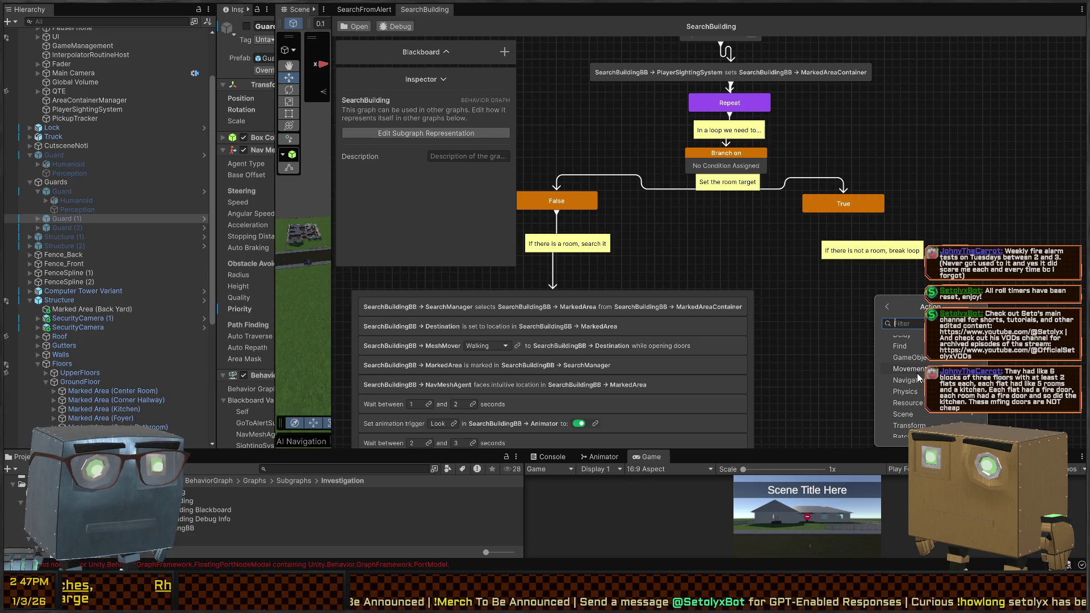
Give Branch on an All Rooms Searched condition checking true, linked to SearchManager and MarkedAreaContainer.
click(720, 167)
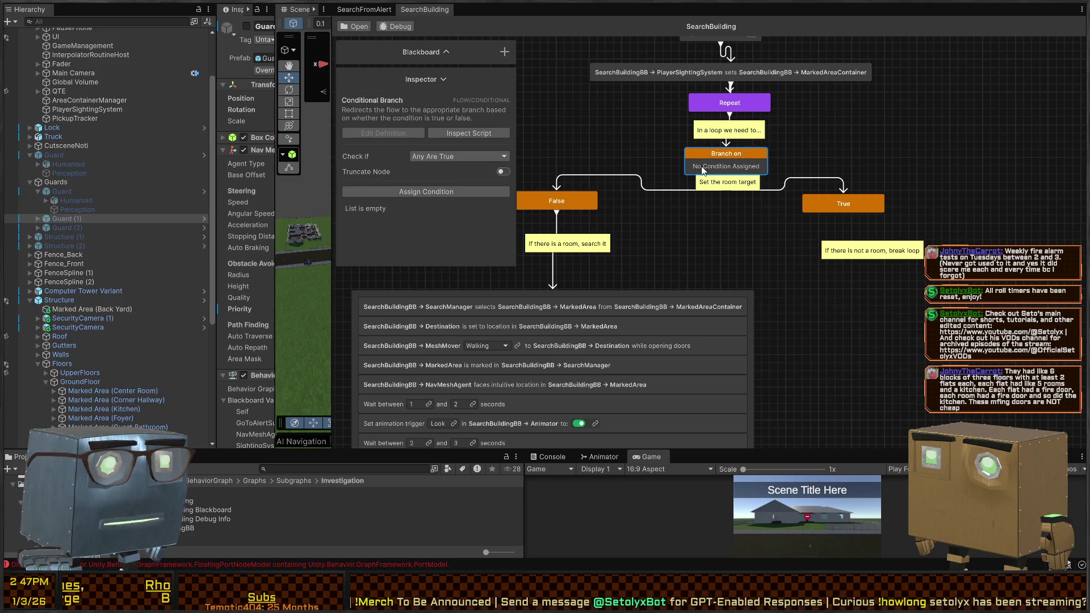
click(426, 192)
click(418, 261)
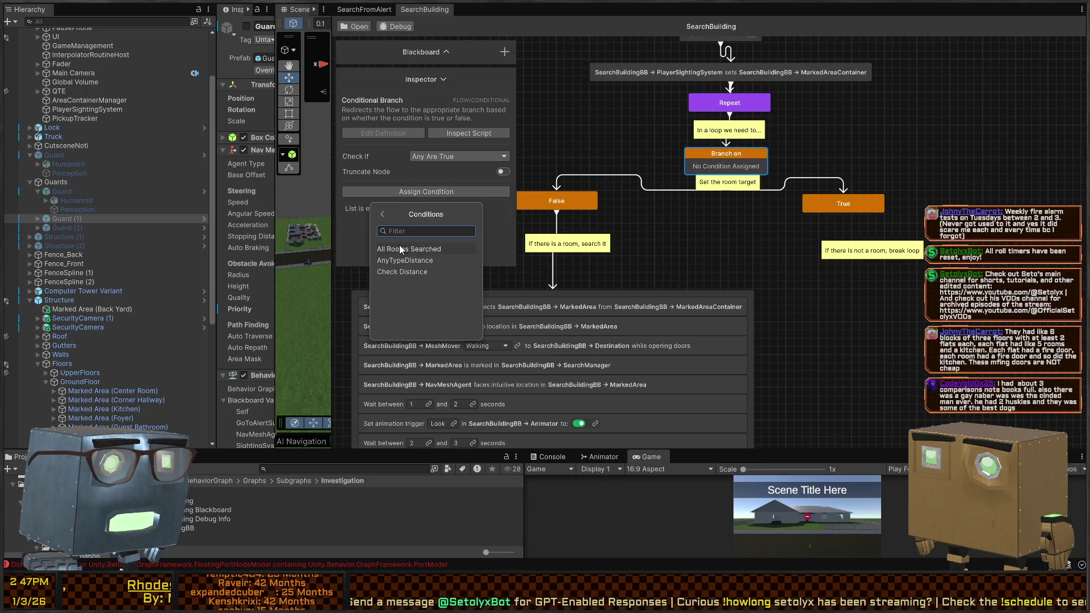
click(400, 244)
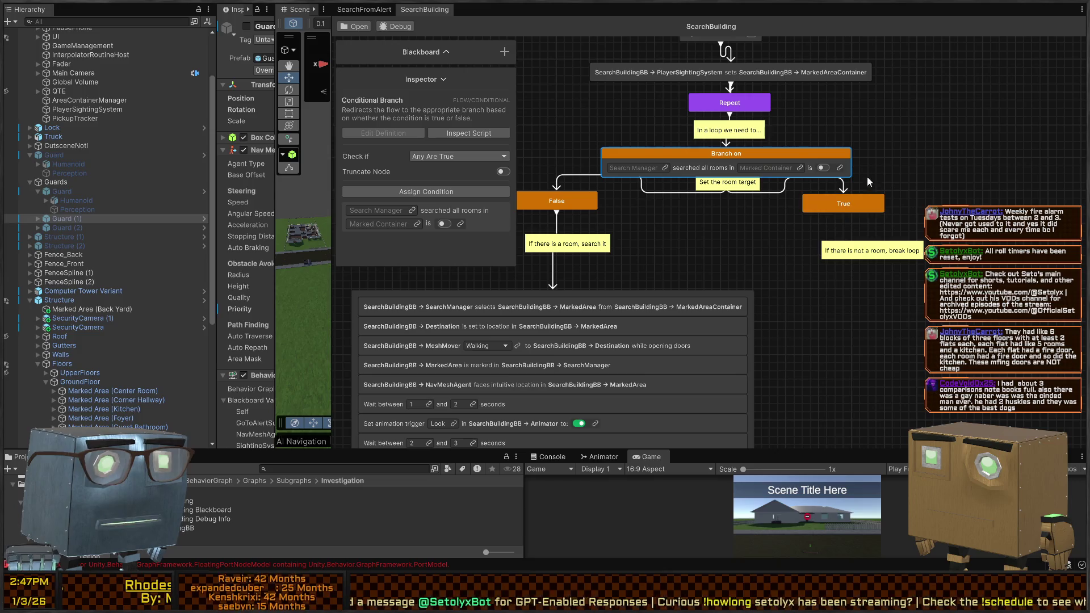
click(822, 169)
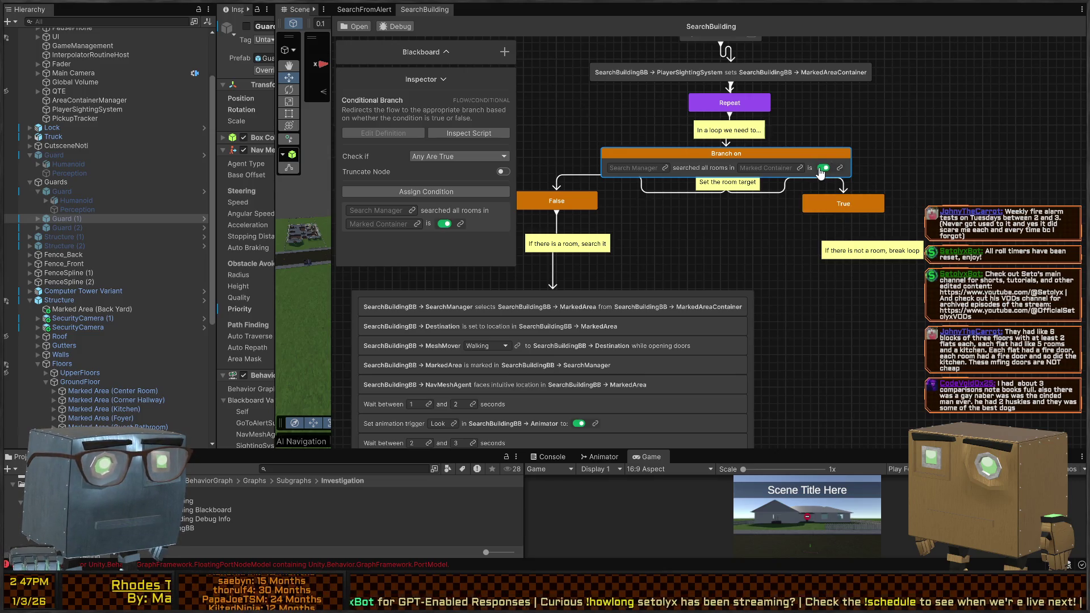
click(665, 168)
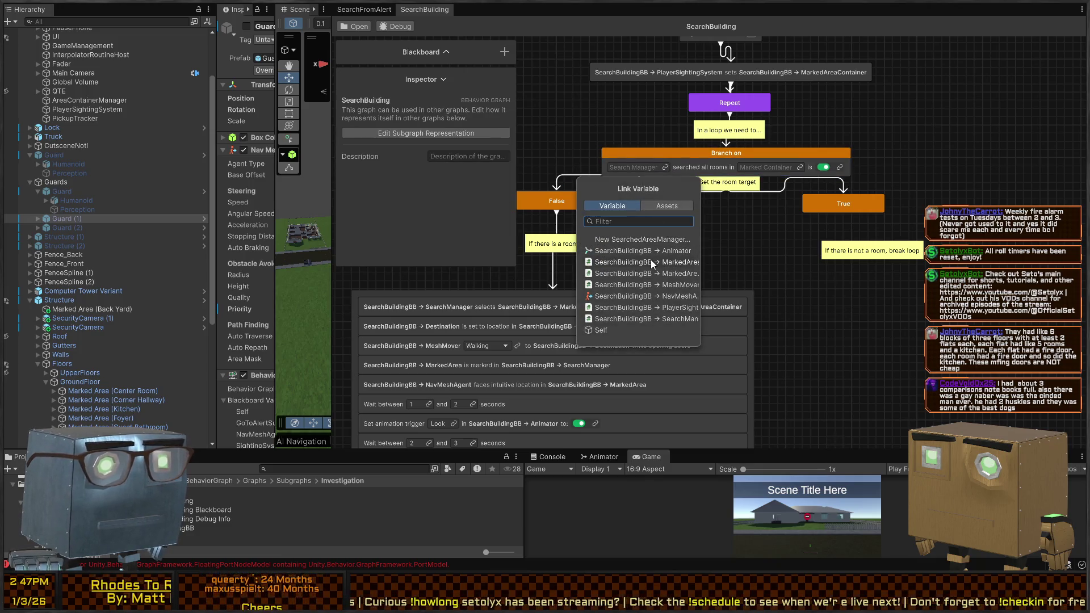
click(652, 316)
click(822, 167)
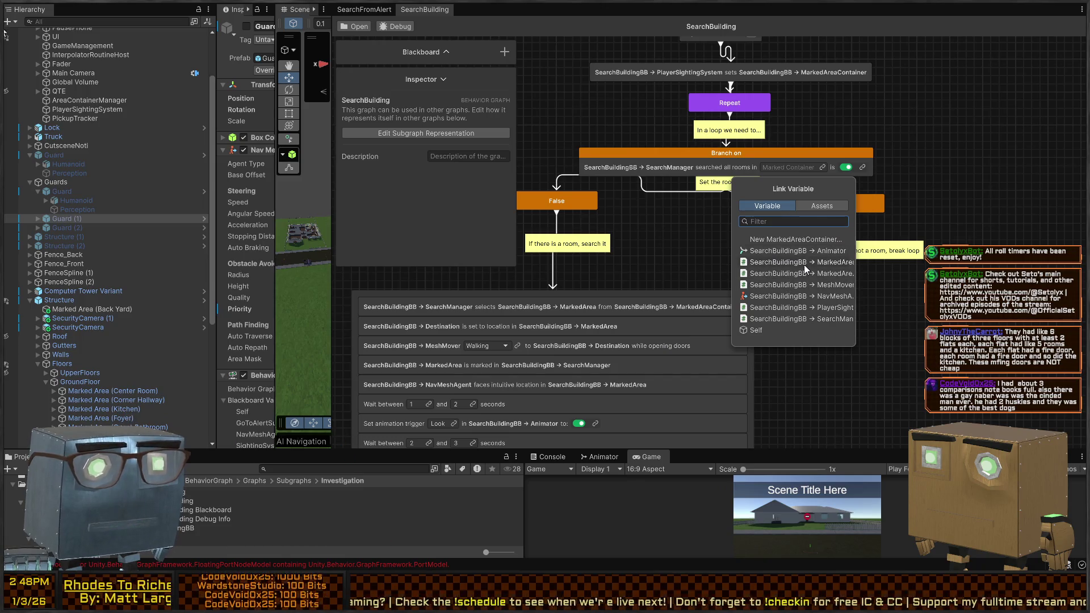
text(con)
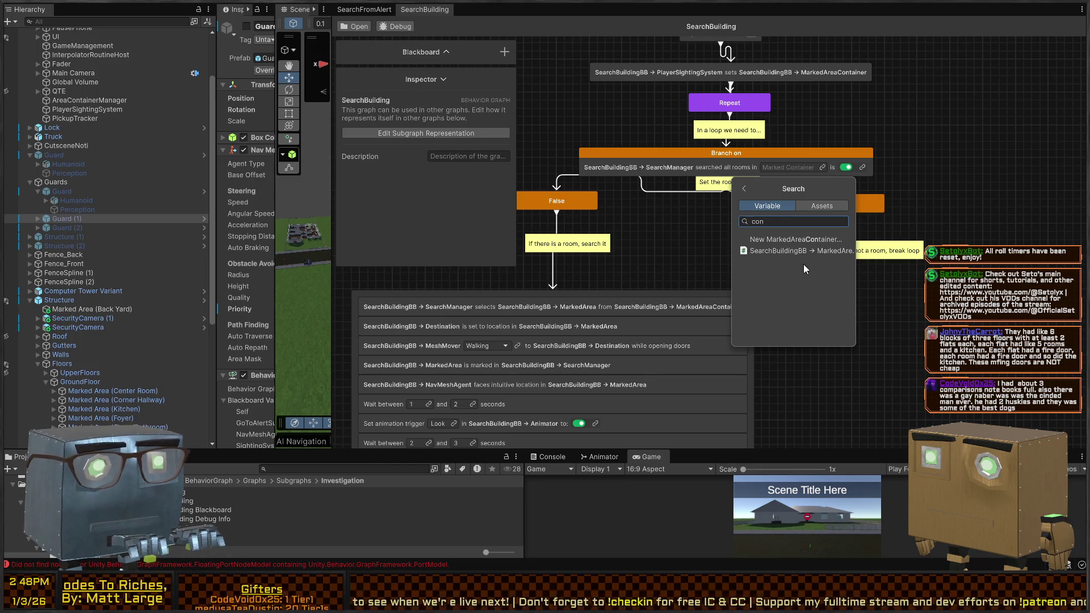
click(819, 250)
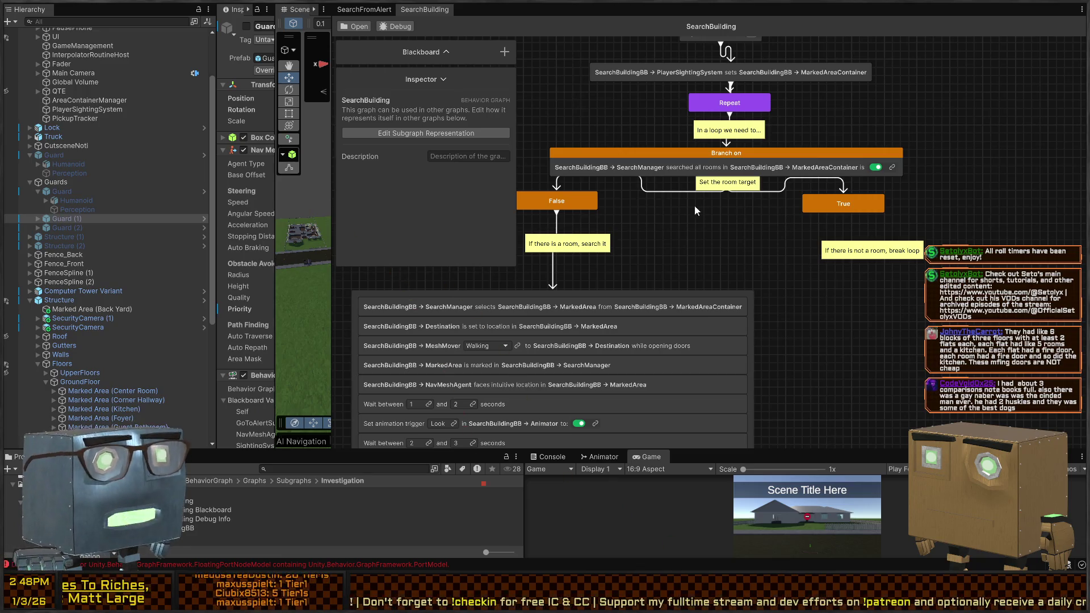
drag(761, 209, 793, 207)
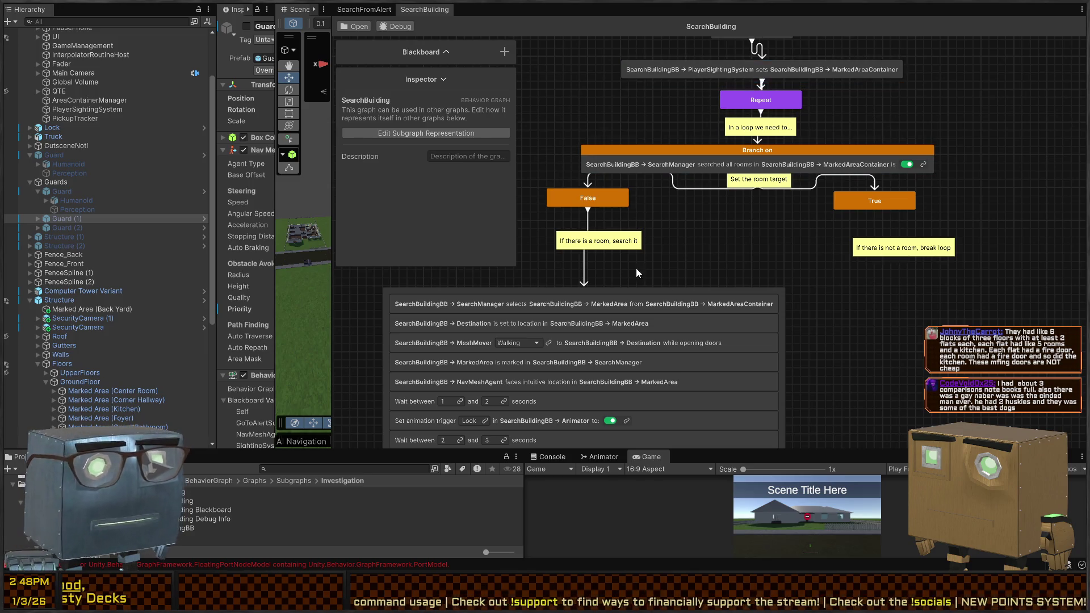
Zoom in and drag the True node down and to the right.
scroll(663, 201, up, 2)
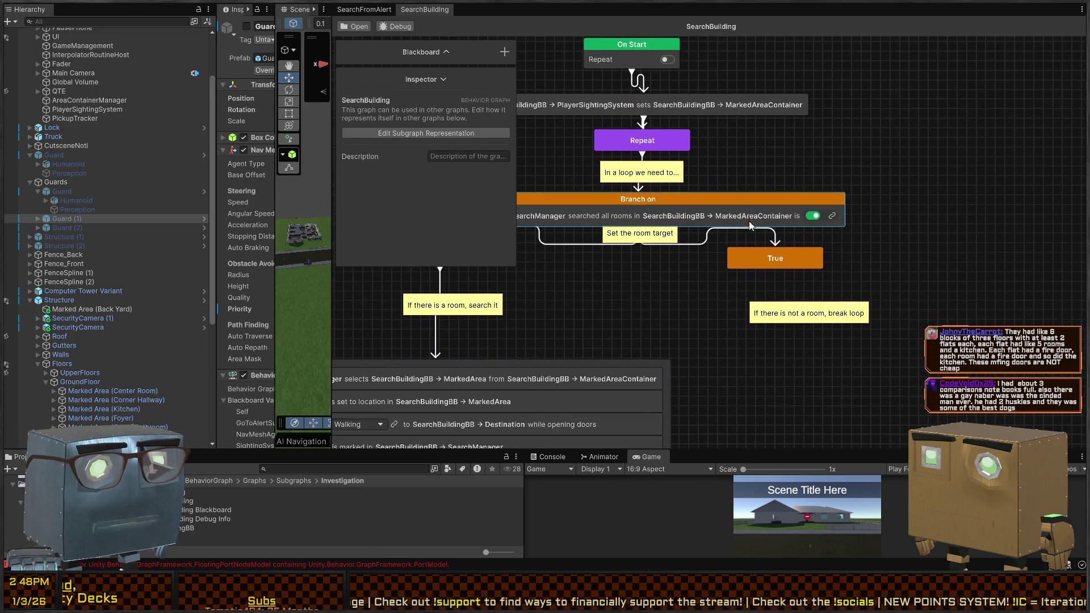
drag(815, 247, 894, 268)
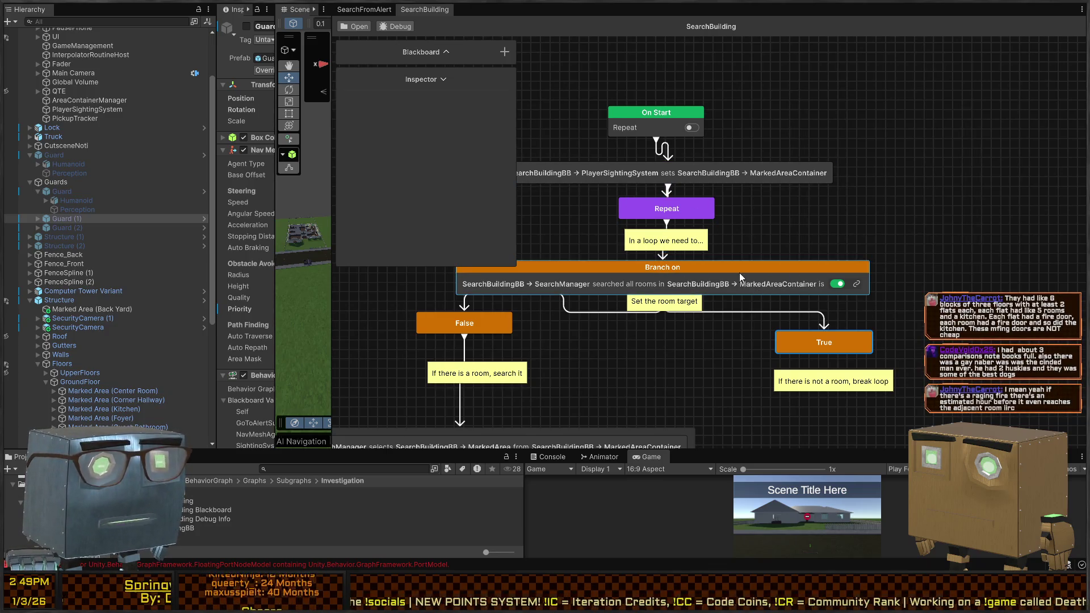
click(687, 205)
Create a Boolean blackboard variable named Repeat with its value set to True.
click(444, 52)
click(504, 51)
text(bool)
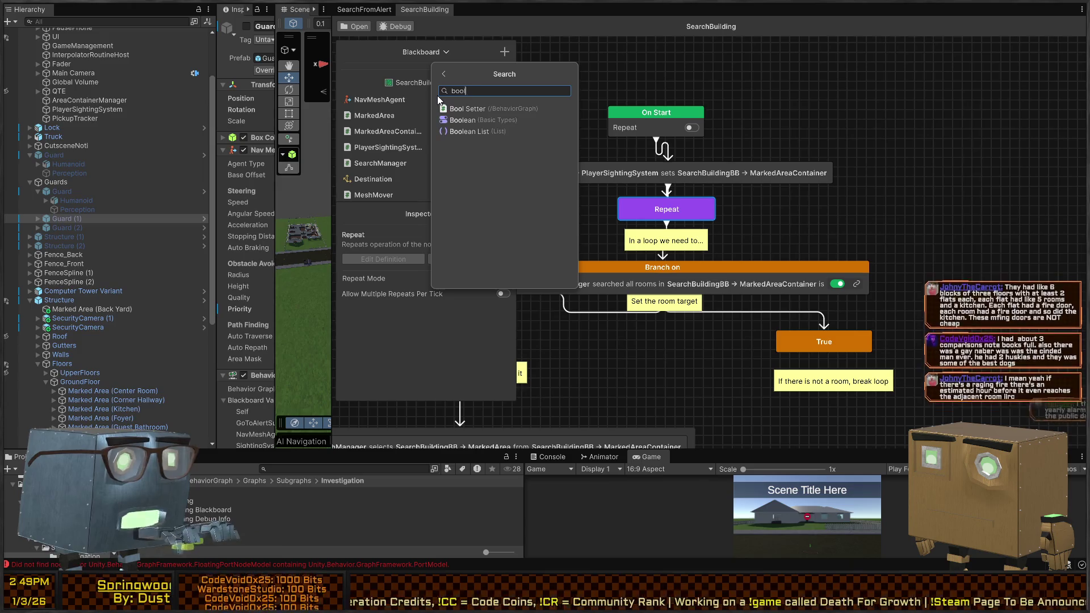
key(Return)
text(Repeat)
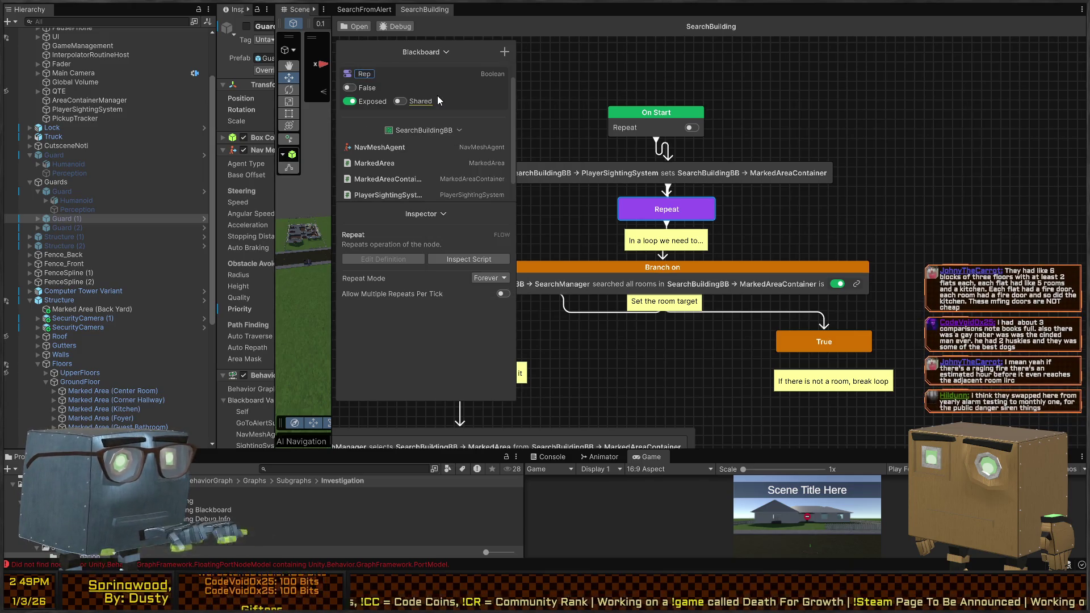
key(Return)
click(349, 88)
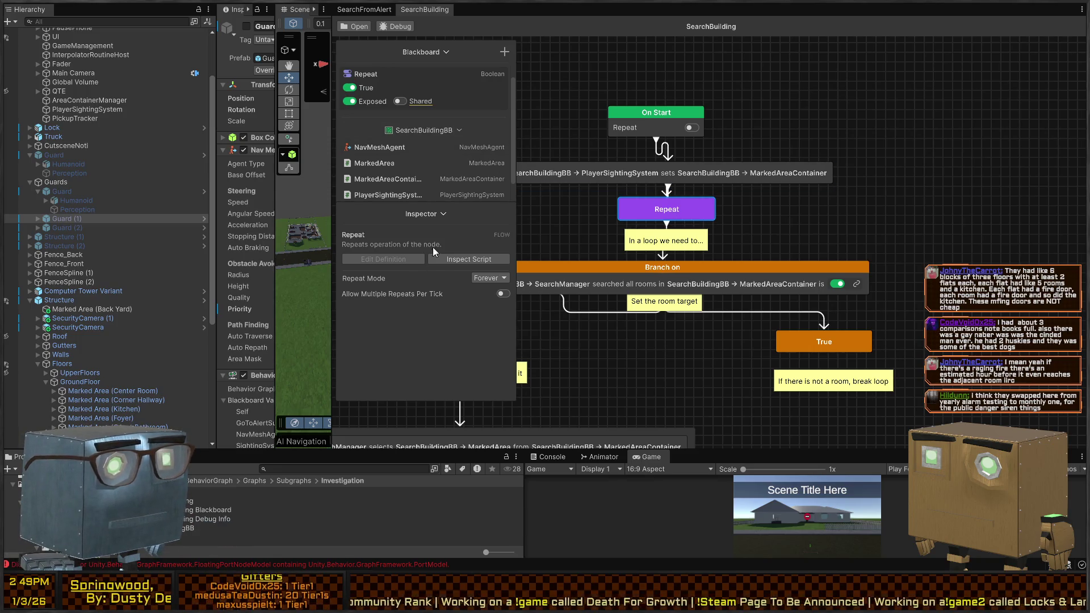
mouse_move(469, 214)
mouse_down()
mouse_move(835, 145)
mouse_move(859, 129)
mouse_up()
click(880, 193)
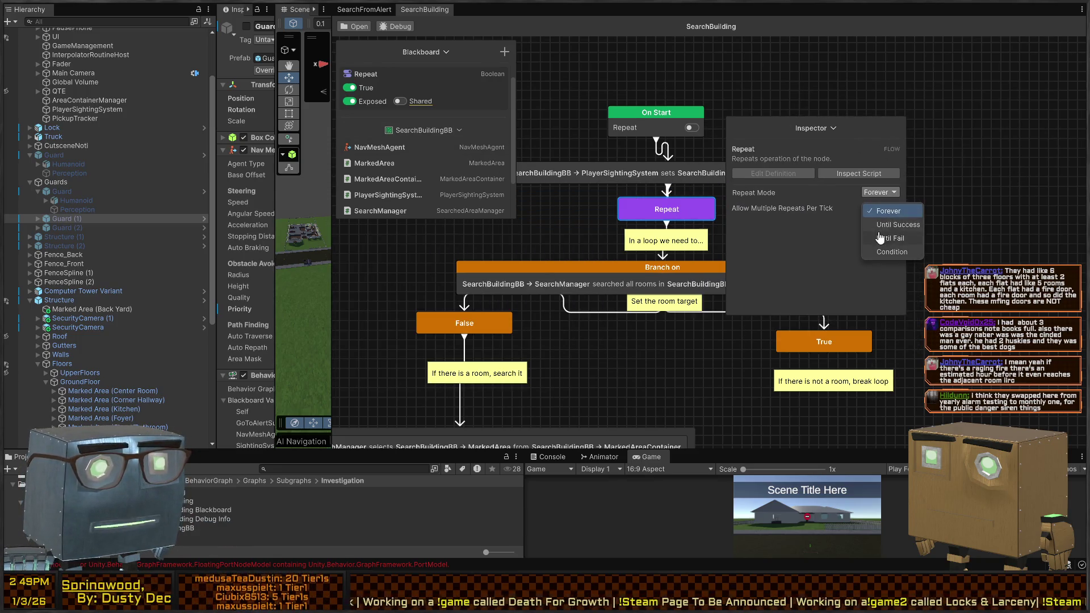
Set the Repeat node to Condition mode, replacing its old condition with Repeat equals true.
click(896, 252)
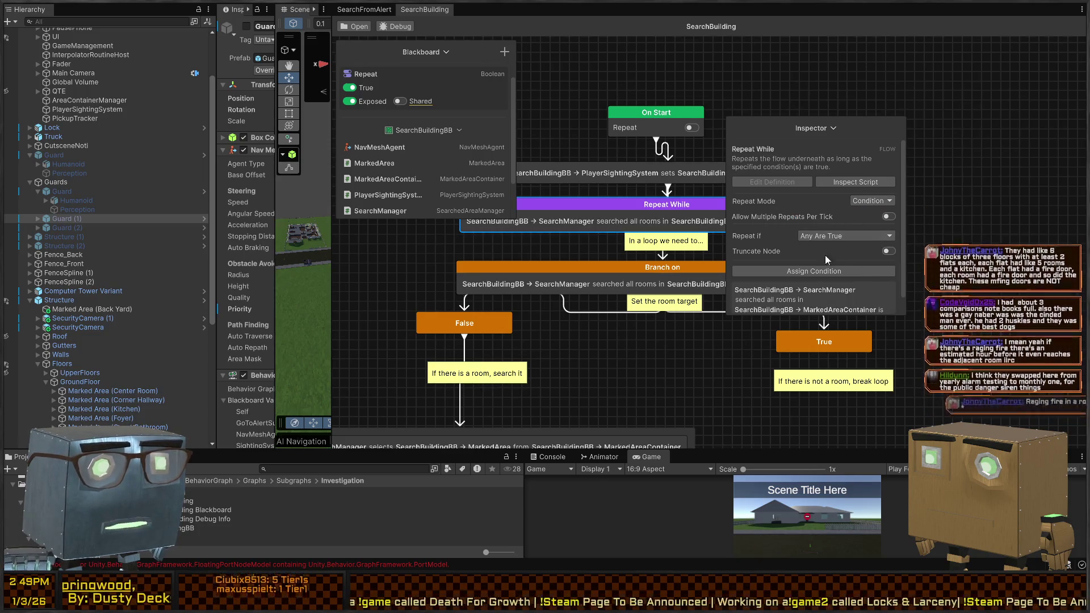
drag(850, 134, 1027, 73)
scroll(993, 236, down, 1)
click(1017, 220)
key(Delete)
click(993, 212)
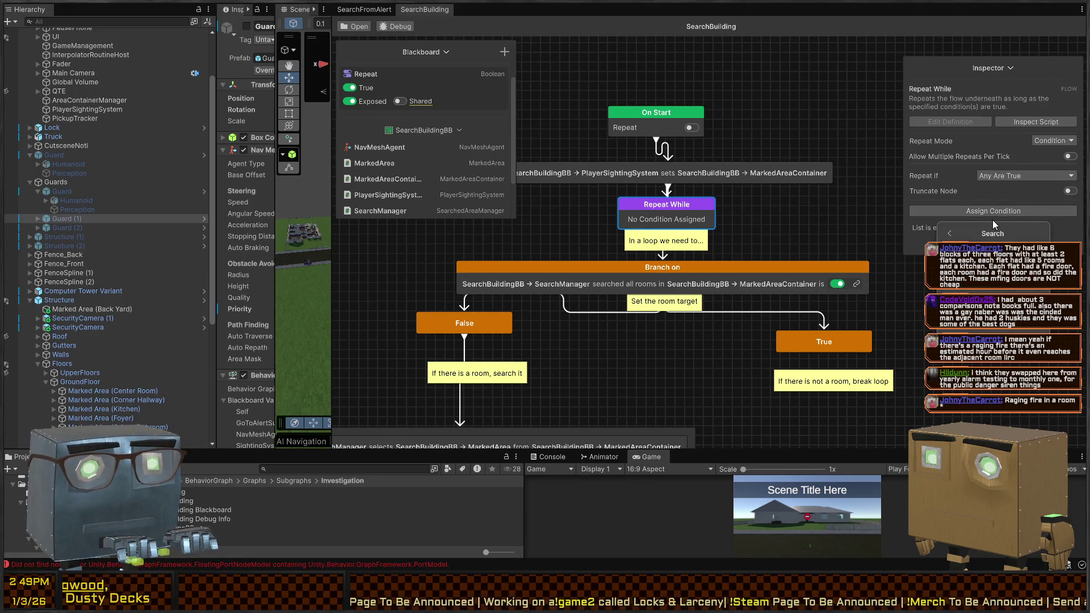
click(975, 291)
click(980, 314)
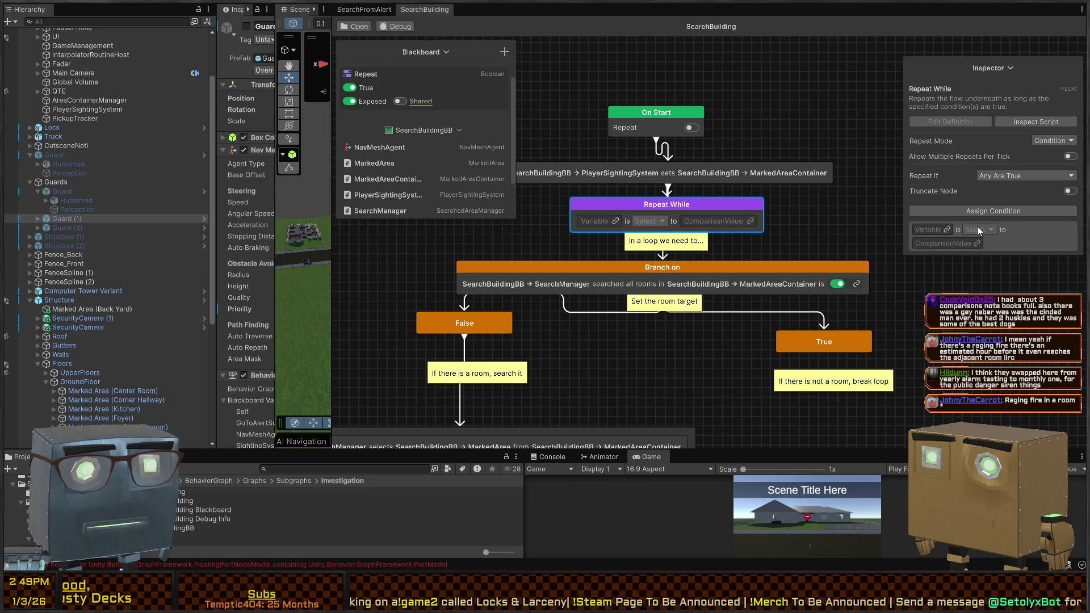
drag(365, 75, 940, 230)
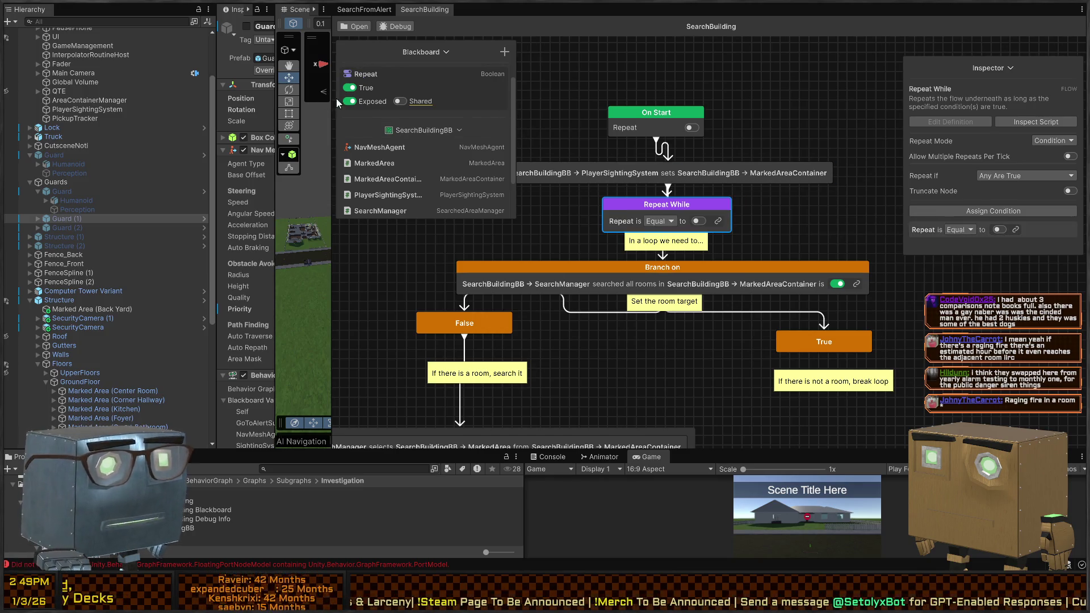
click(1000, 230)
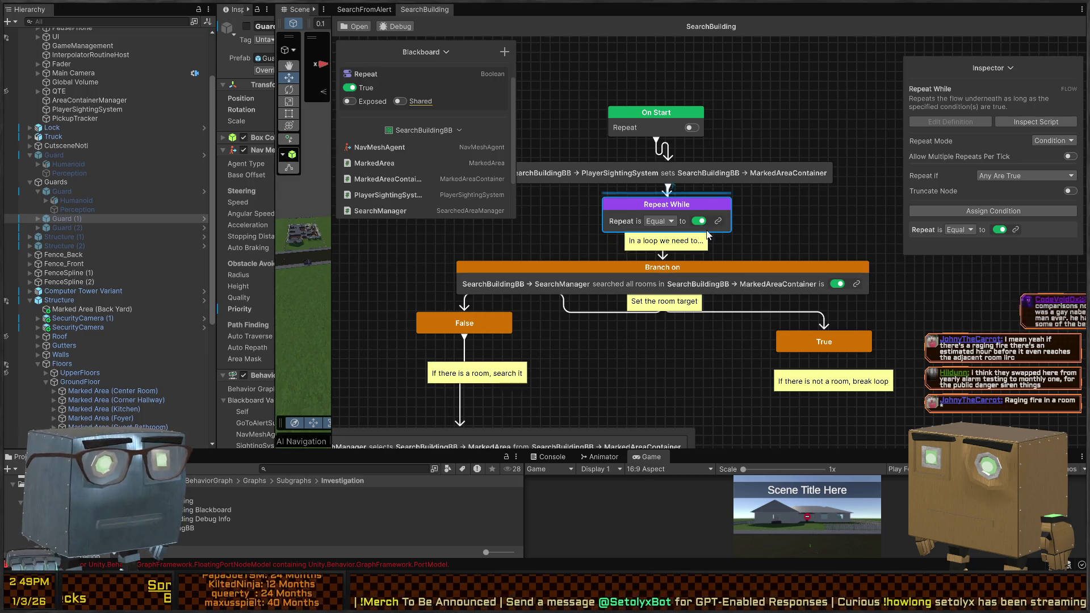
mouse_move(839, 343)
mouse_down()
mouse_move(795, 259)
mouse_move(804, 255)
mouse_up()
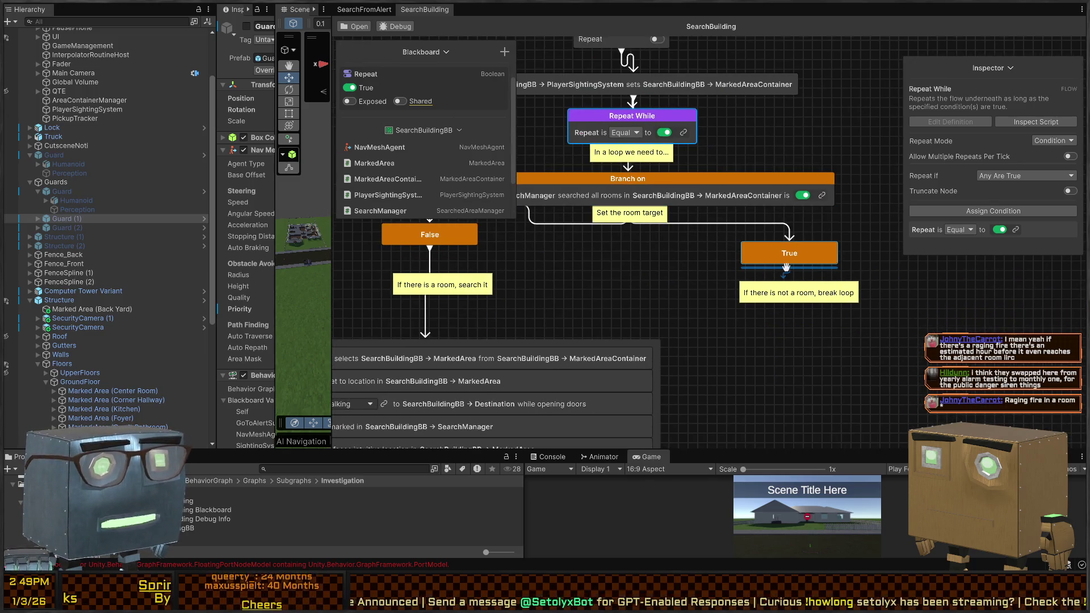
key(space)
Add a Set Variable Value node under True setting Repeat to false, then select the Branch on node.
text(set var)
click(863, 340)
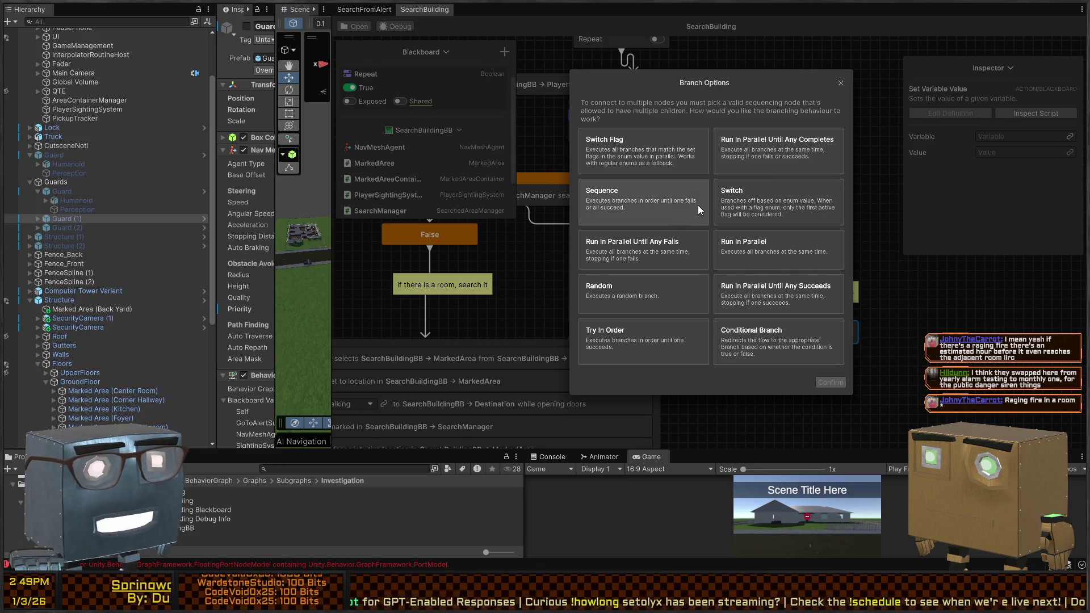
click(786, 60)
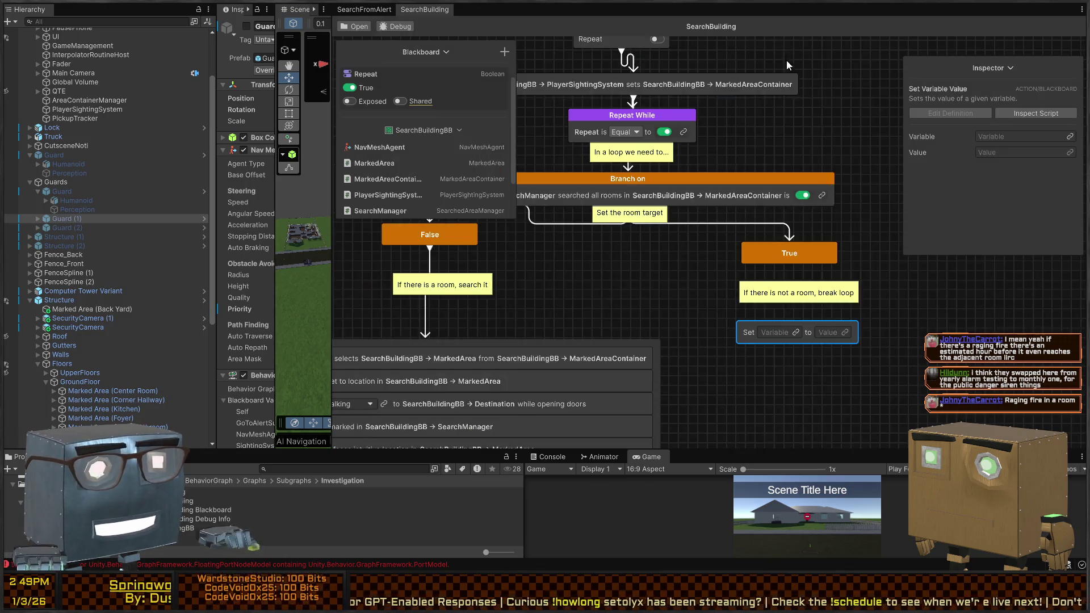
click(796, 333)
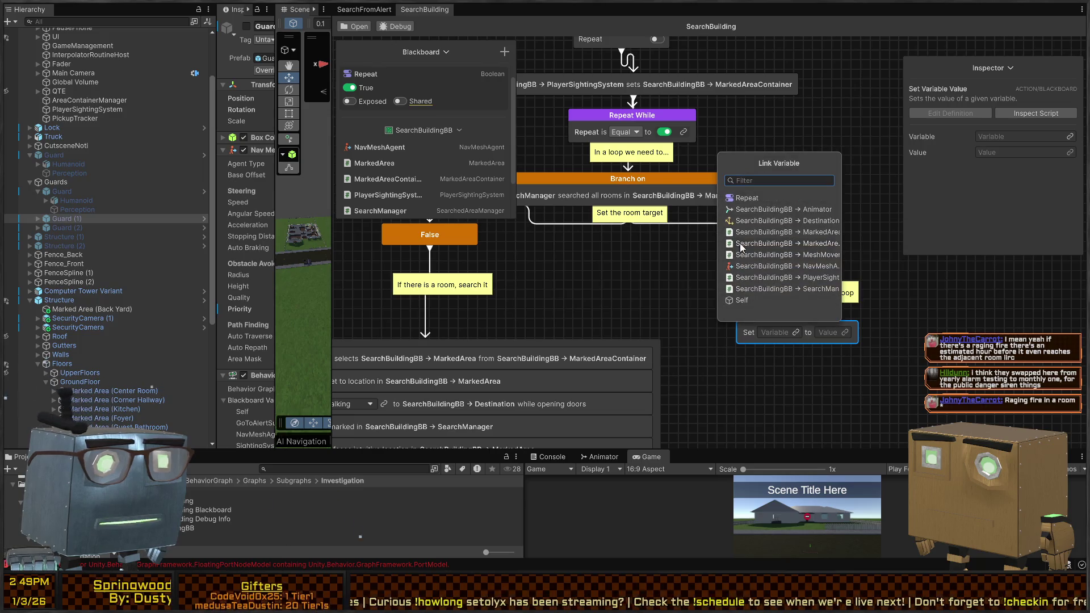
click(758, 196)
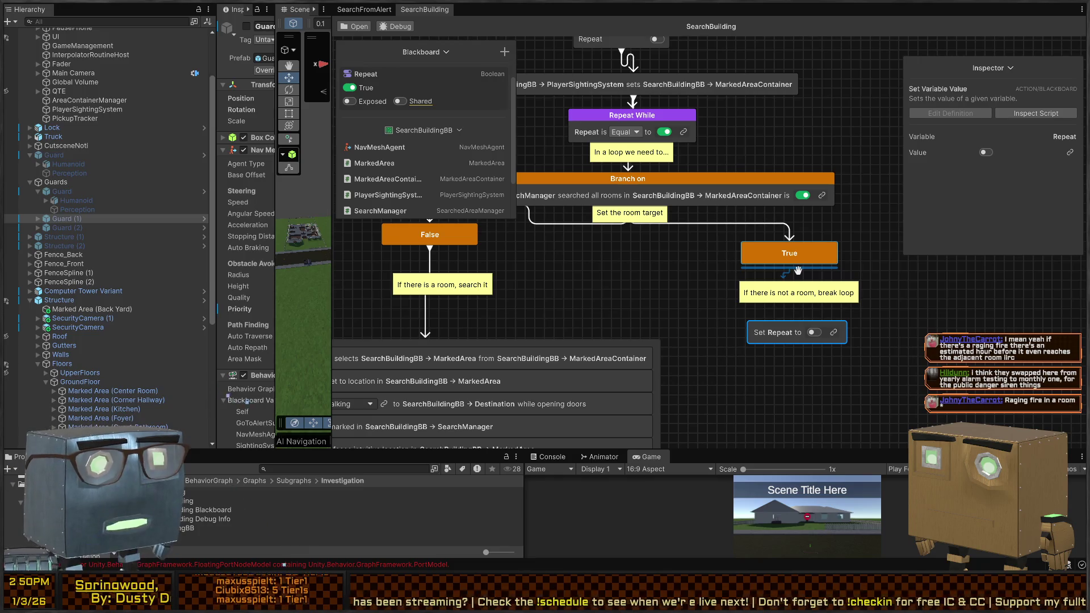
drag(596, 273, 693, 269)
click(678, 190)
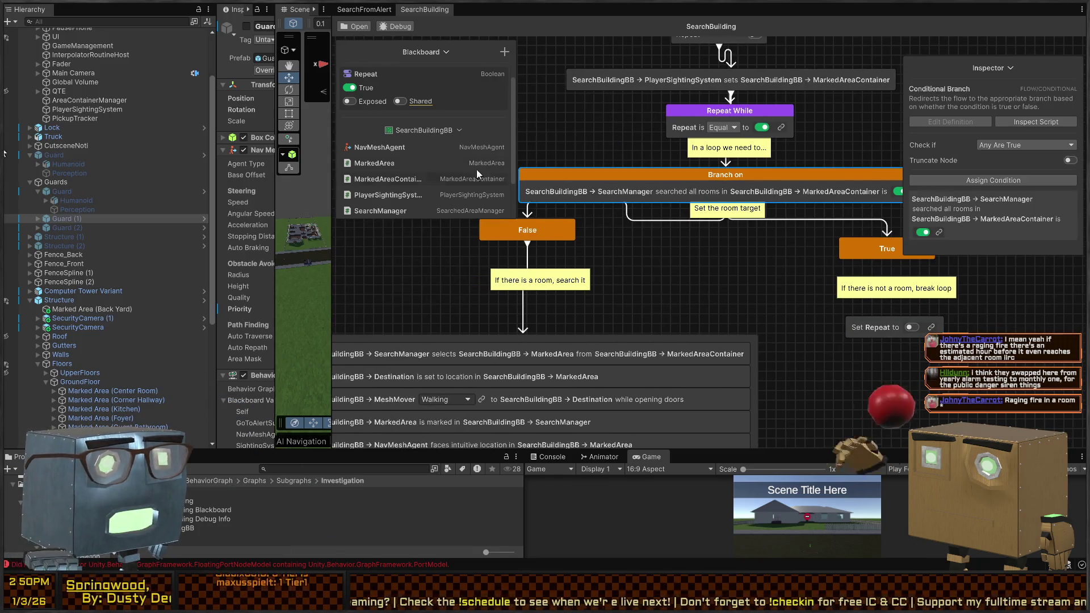
Delete the old Branch on node and add a new condition-less Conditional Branch under Repeat While.
click(1051, 202)
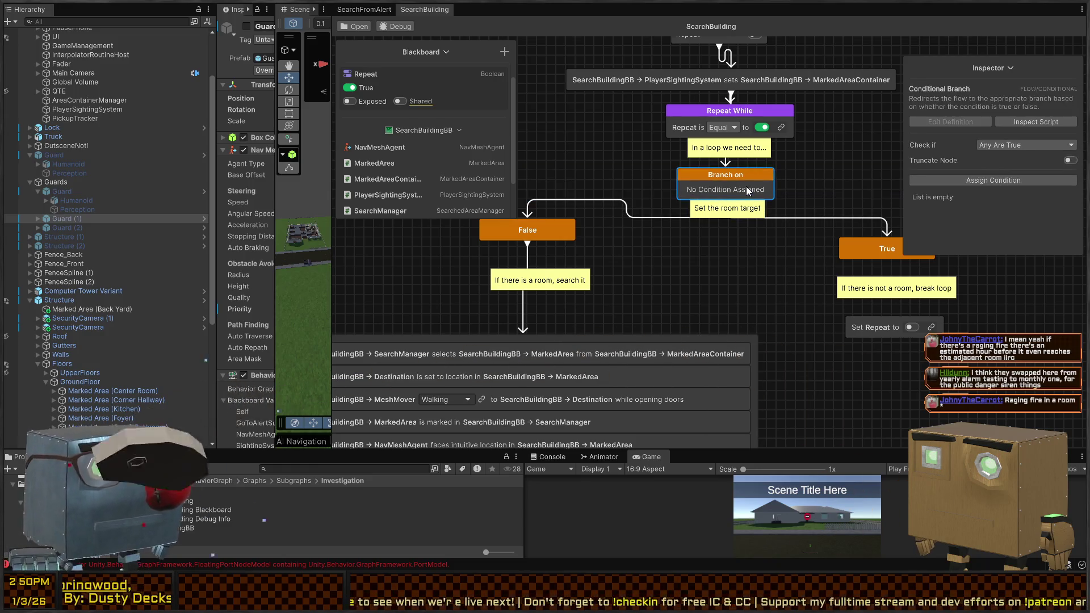
key(Delete)
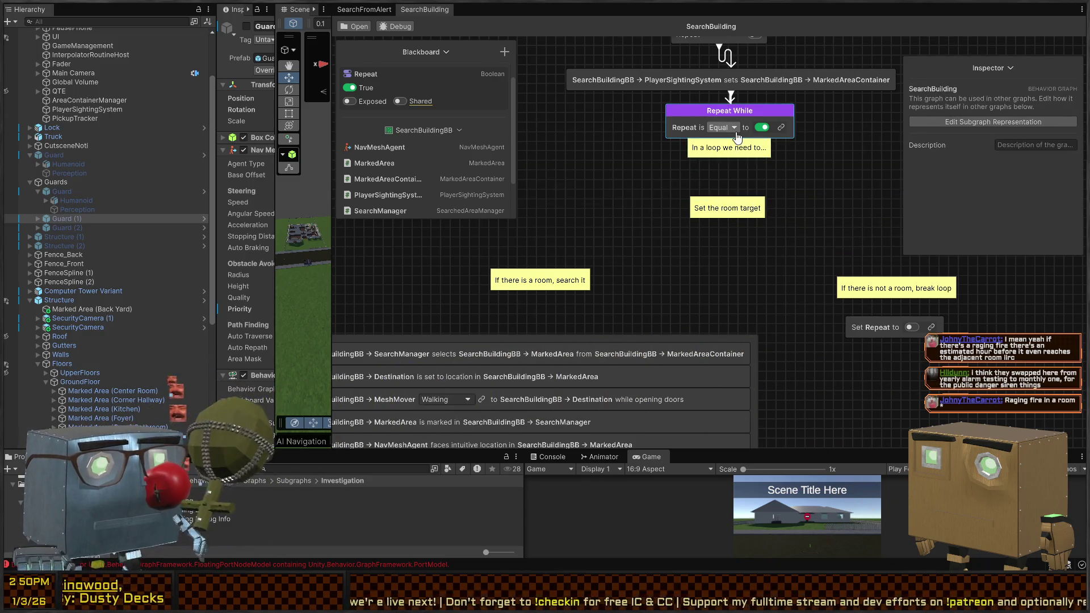
key(space)
text(branch)
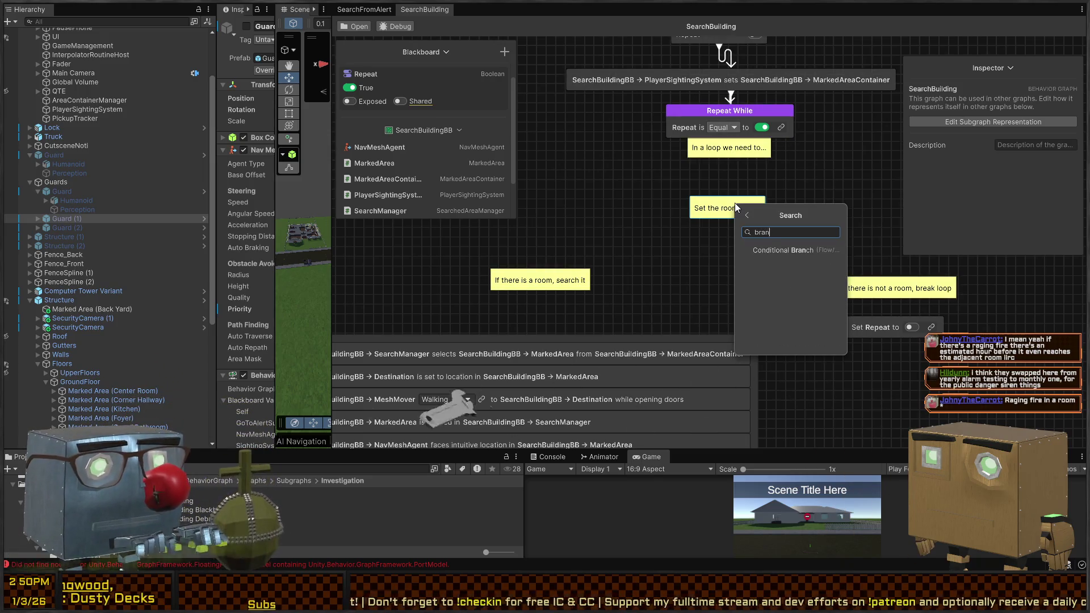
key(Return)
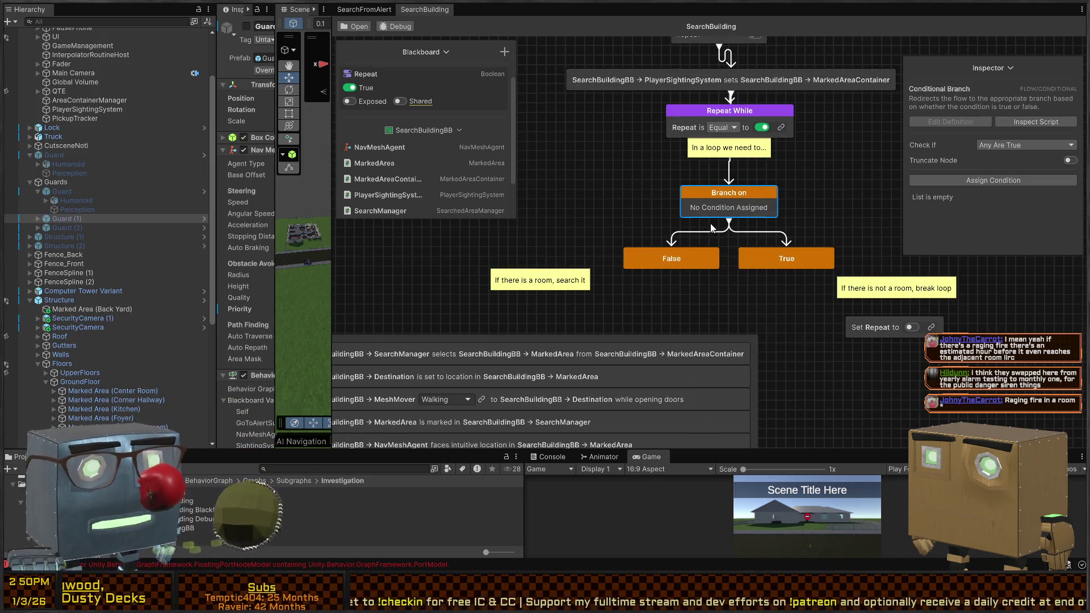